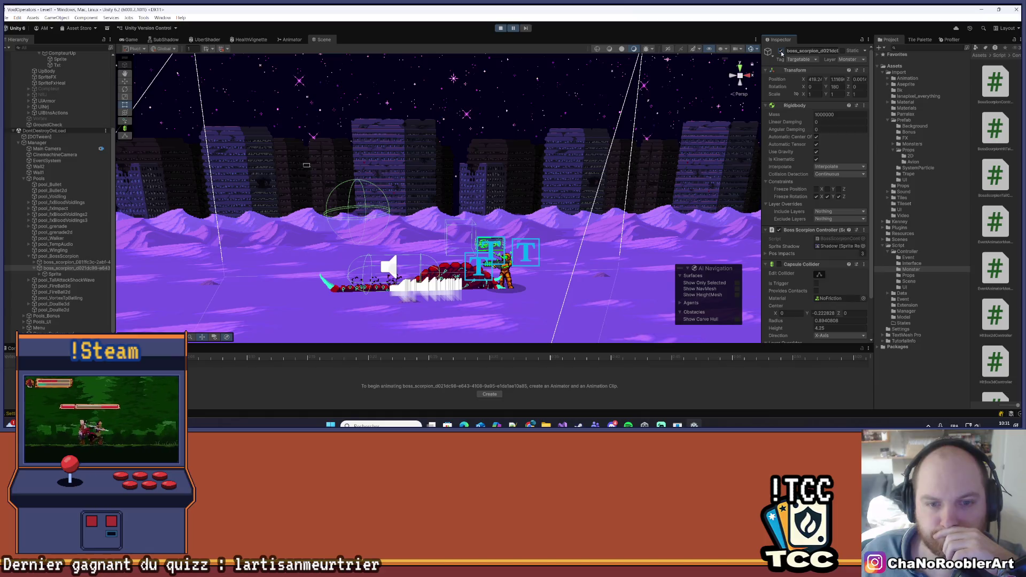
# Toggle the boss_scorpion object inactive and back active, then tilt the scene view downward.
pyautogui.click(79, 262)
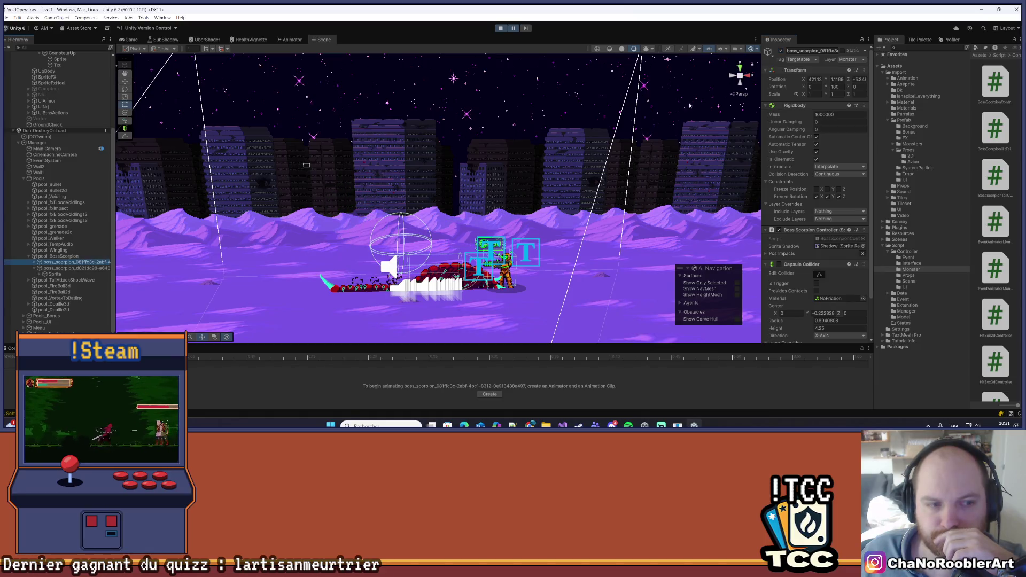
pyautogui.click(780, 51)
pyautogui.click(781, 53)
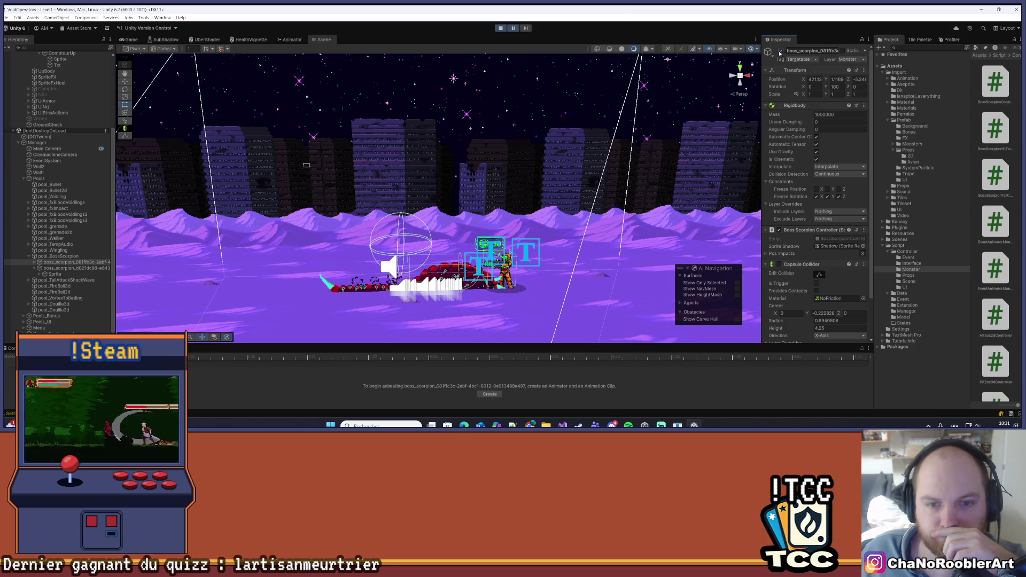
pyautogui.moveTo(467, 123)
pyautogui.mouseDown()
pyautogui.moveTo(471, 99)
pyautogui.moveTo(443, 178)
pyautogui.mouseUp()
# Expand down to Sprite > Tail, toggle its Capsule Collider off and on, then switch to Visual Studio.
pyautogui.click(34, 263)
pyautogui.click(39, 269)
pyautogui.click(46, 273)
pyautogui.click(57, 274)
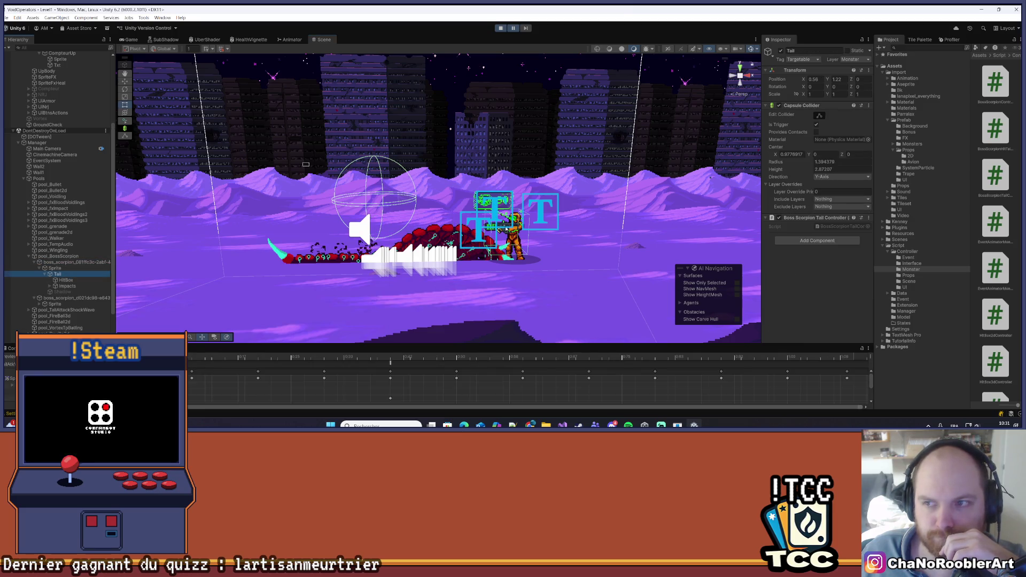
pyautogui.click(779, 106)
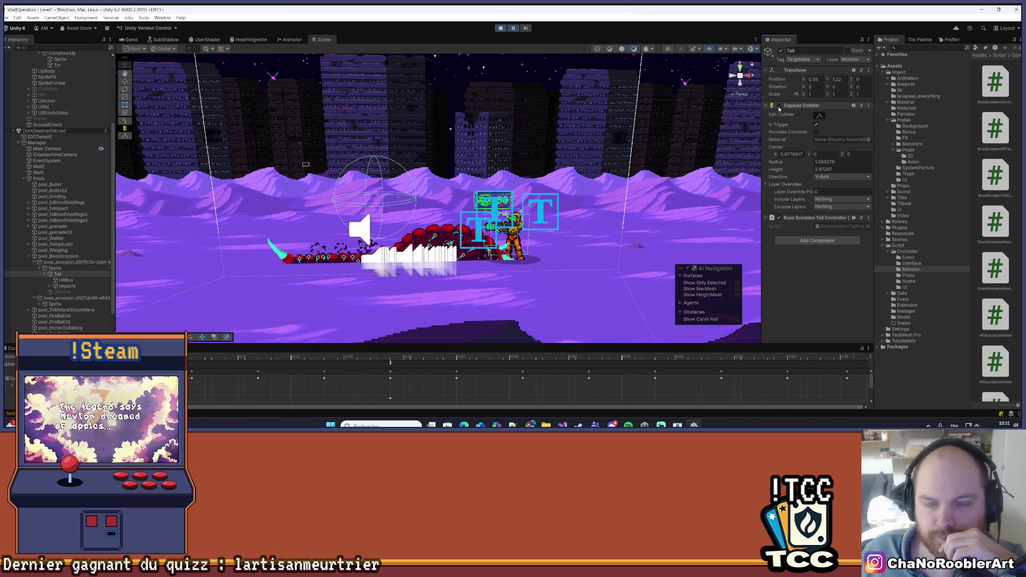
pyautogui.click(779, 106)
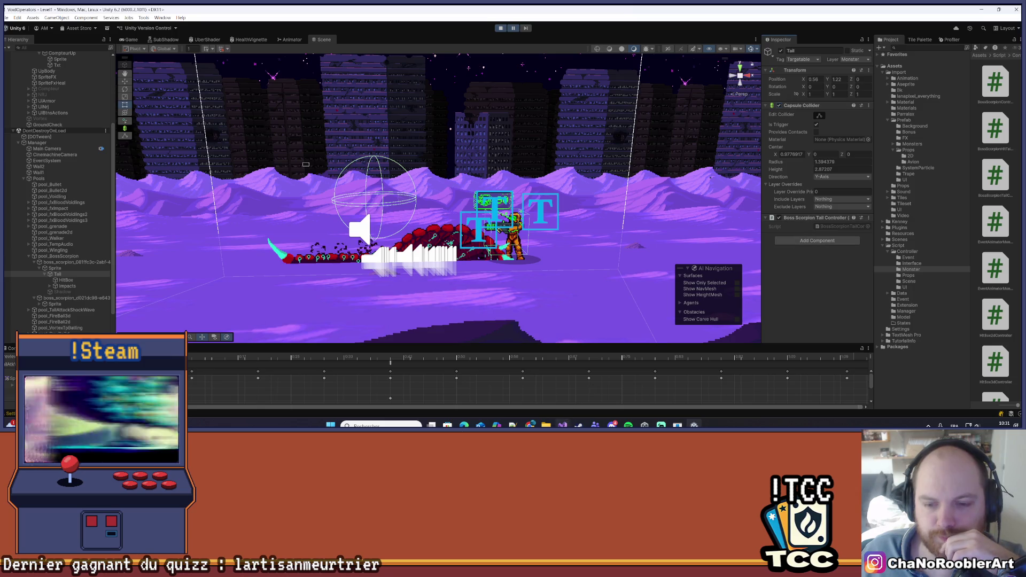
pyautogui.click(562, 424)
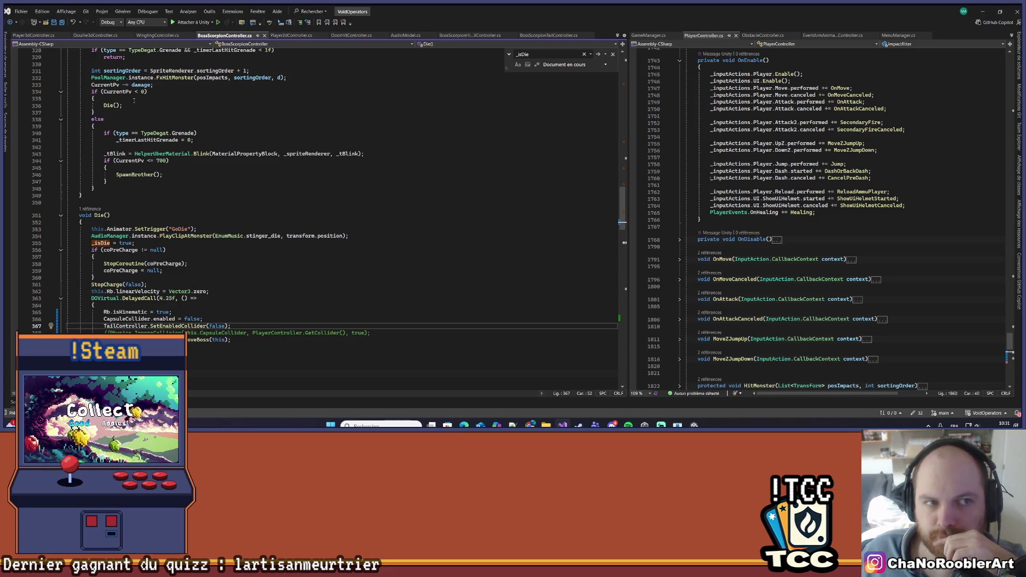
pyautogui.click(185, 318)
pyautogui.rightClick(183, 320)
pyautogui.rightClick(173, 326)
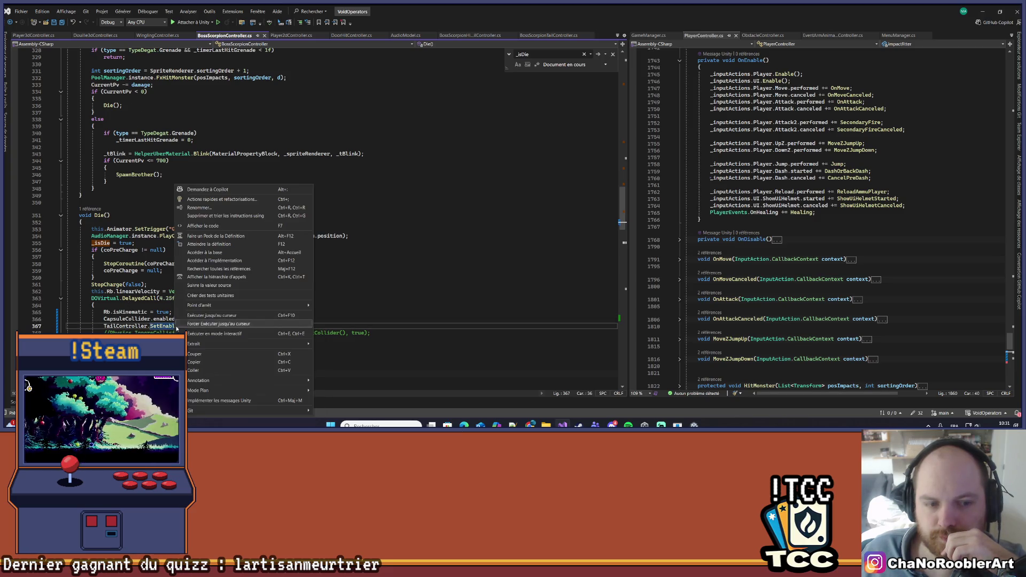
pyautogui.click(217, 243)
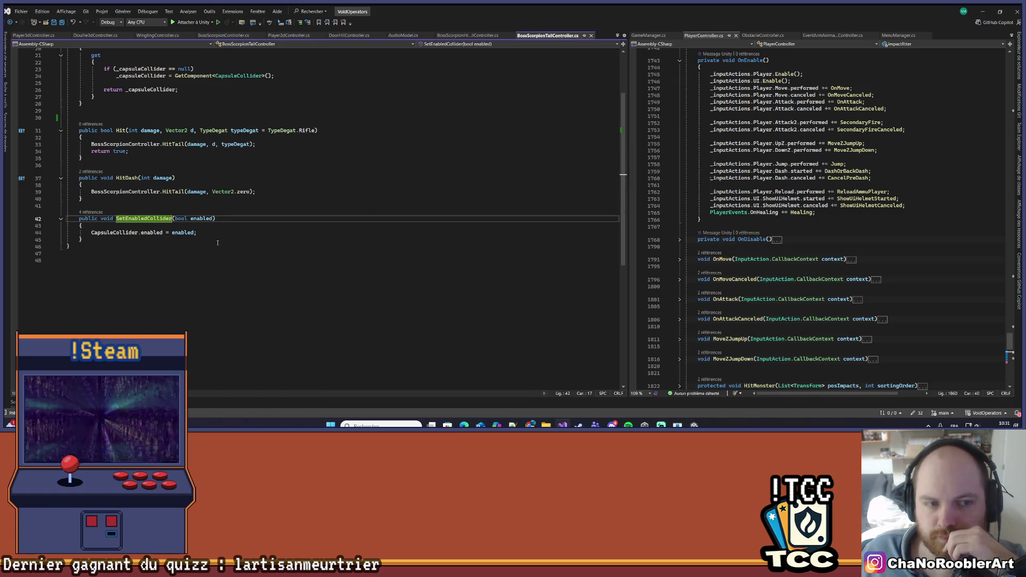
pyautogui.scroll(5, 163, 233)
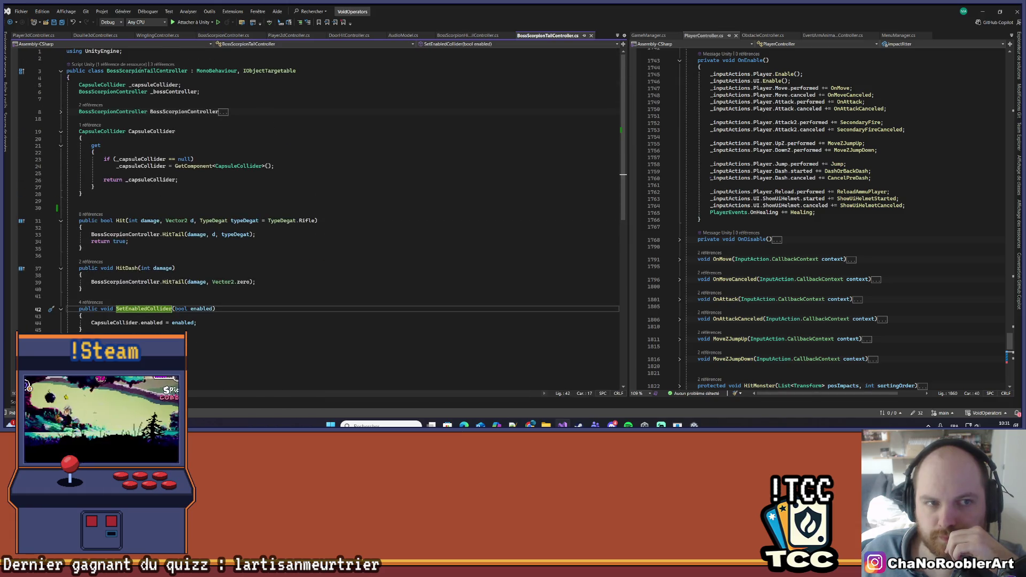
pyautogui.click(578, 425)
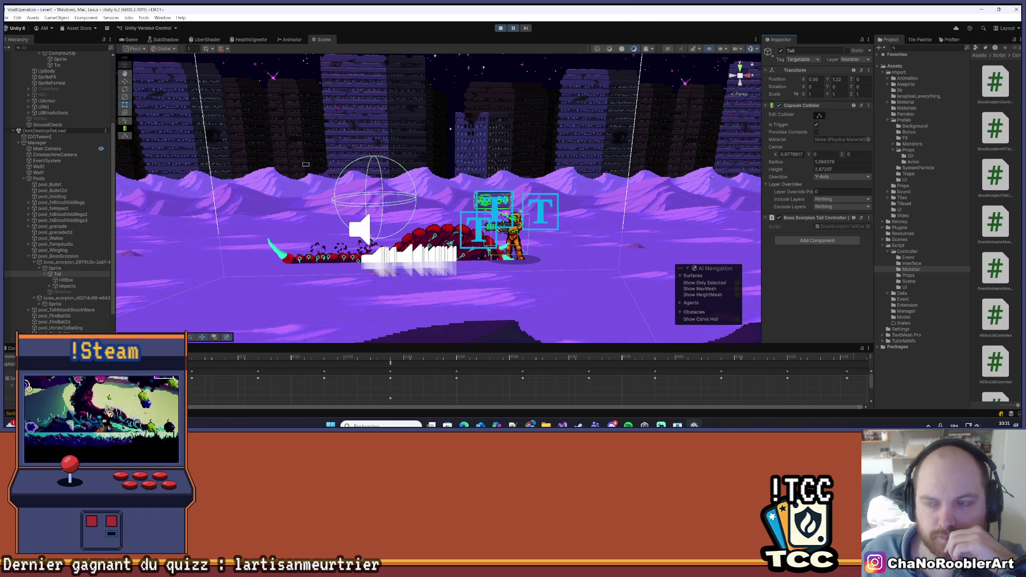
pyautogui.click(562, 425)
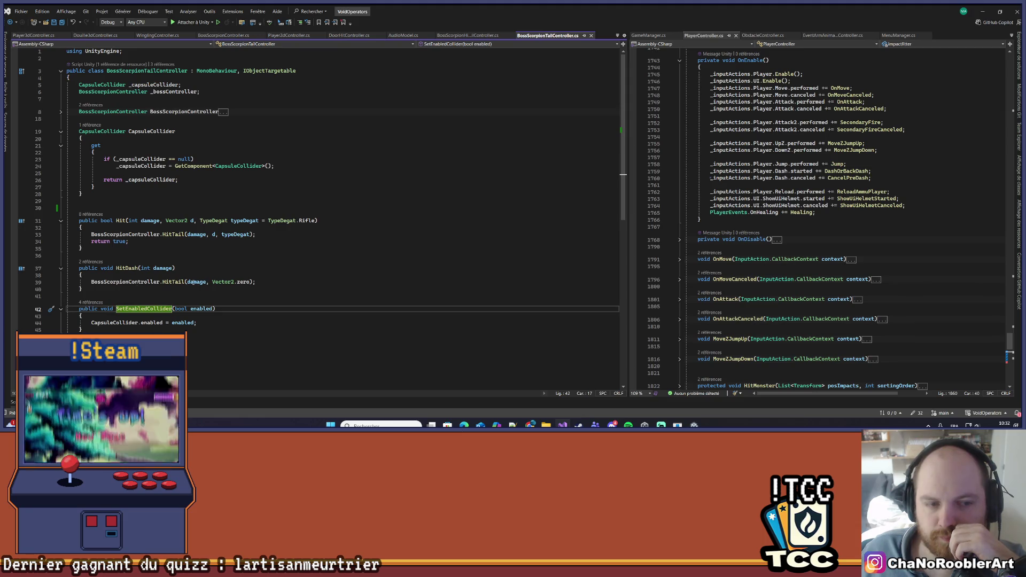
pyautogui.click(235, 276)
pyautogui.hotkey('ctrl', '-')
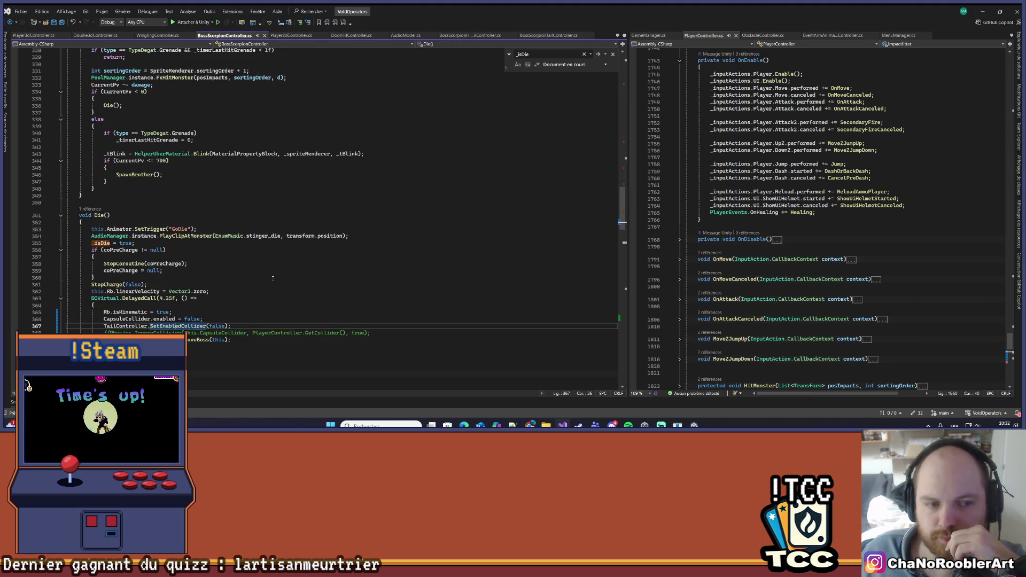
pyautogui.scroll(-1, 145, 253)
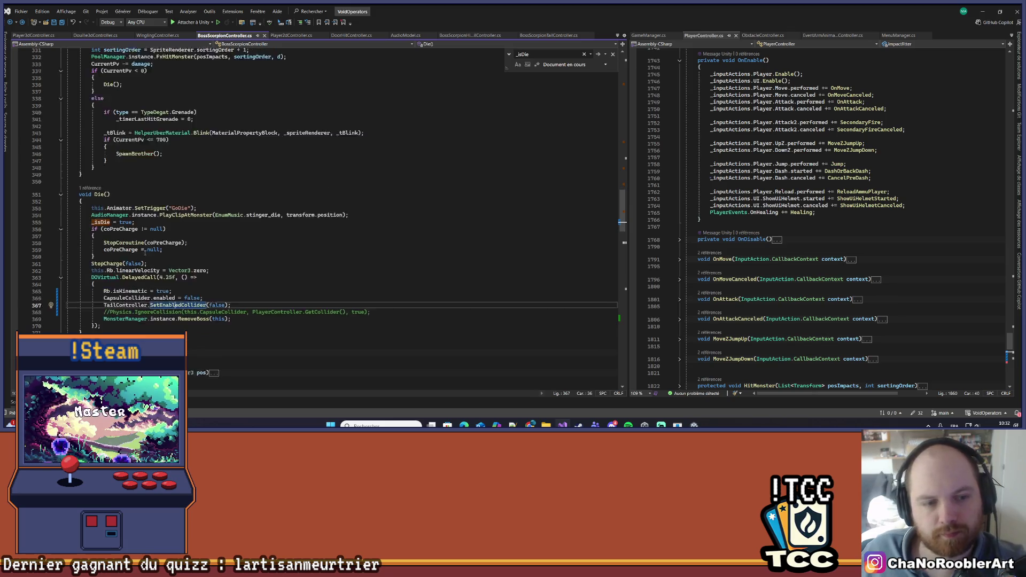
pyautogui.scroll(-1, 145, 253)
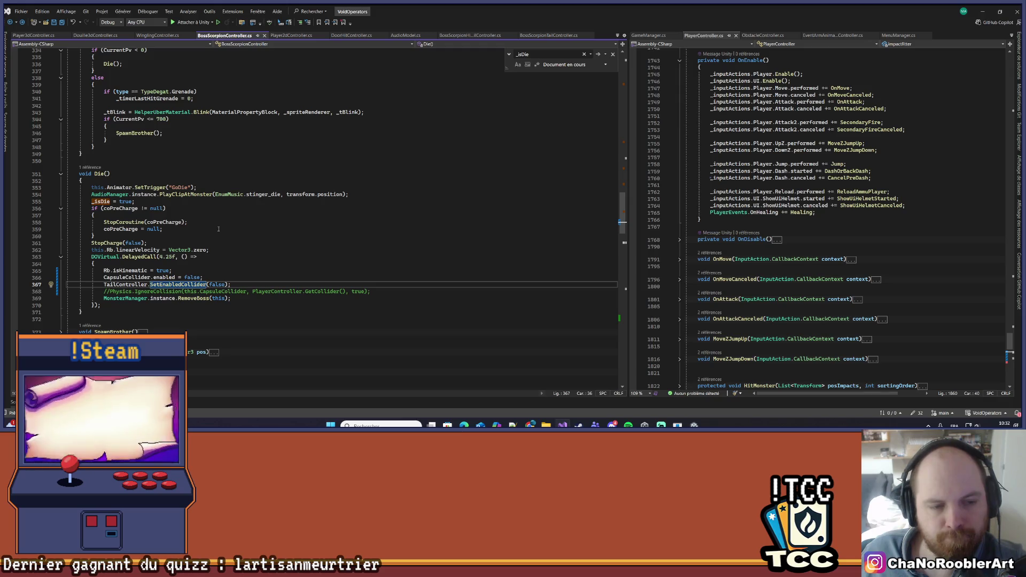
# Search BossScorpionController.cs for SetEnabledCollider and cycle through its calls, including line 849 and 367.
pyautogui.hotkey('ctrl', 'f')
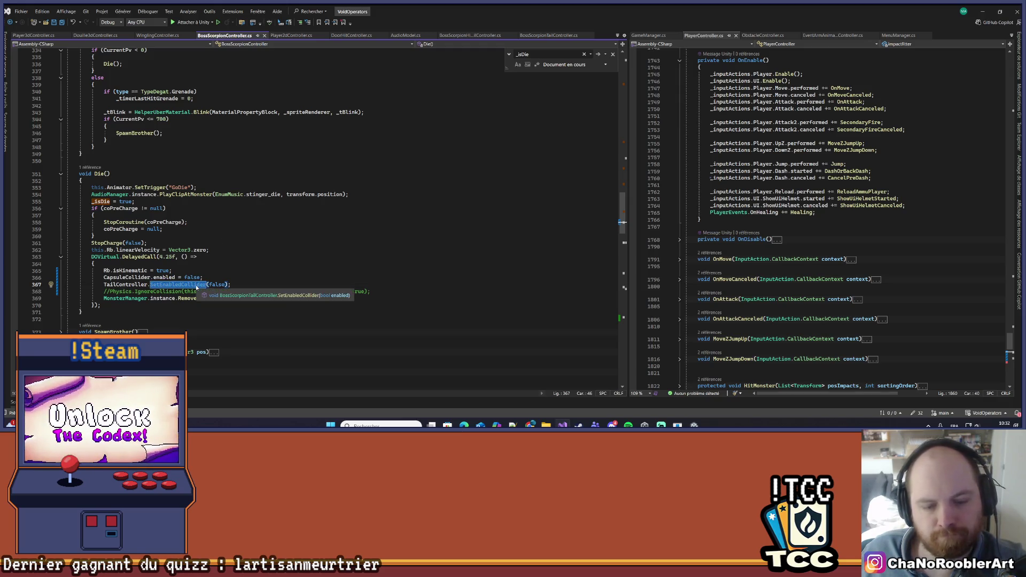
pyautogui.press('Return')
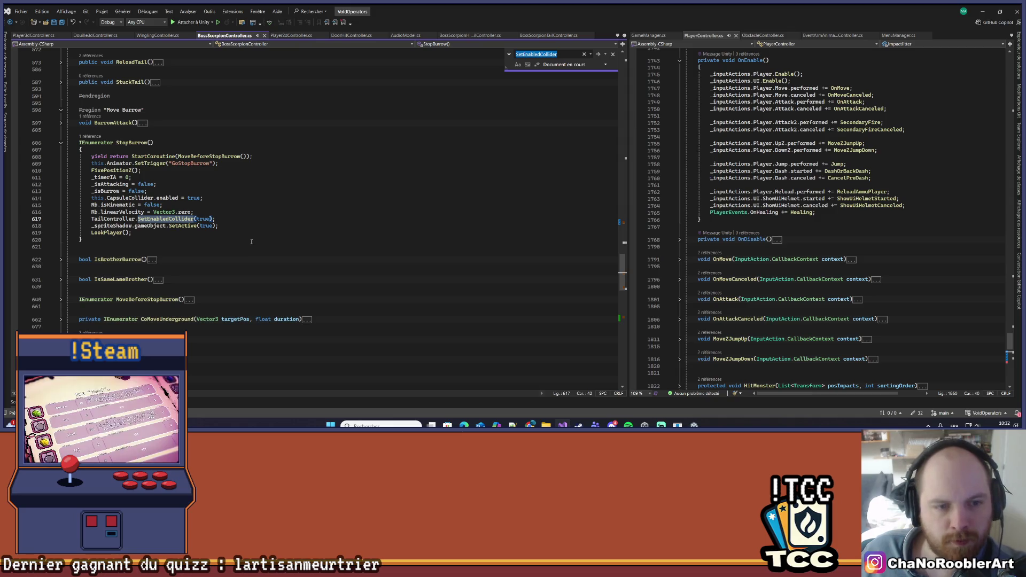
pyautogui.press('Return')
pyautogui.press('Return')
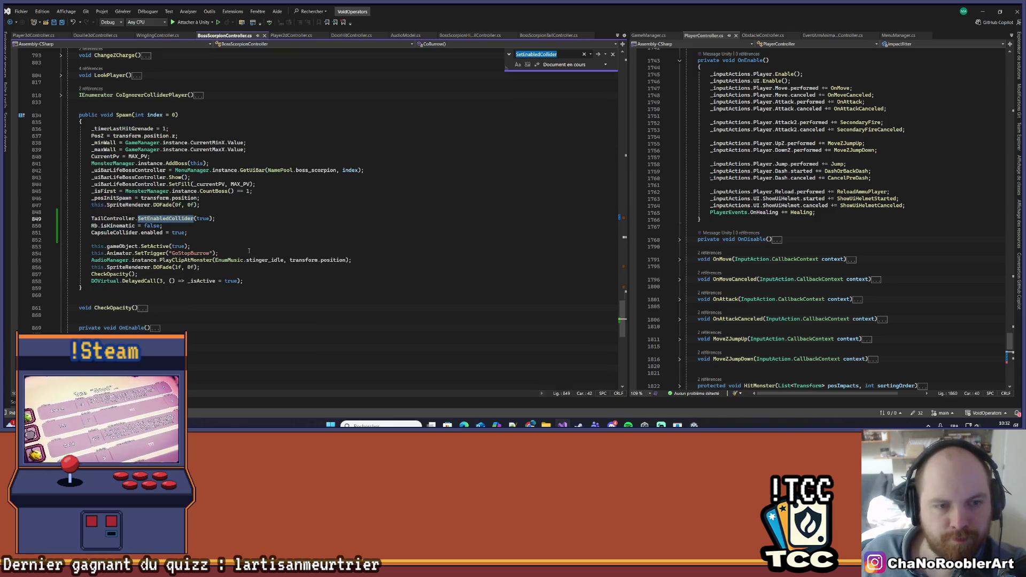
pyautogui.press('Return')
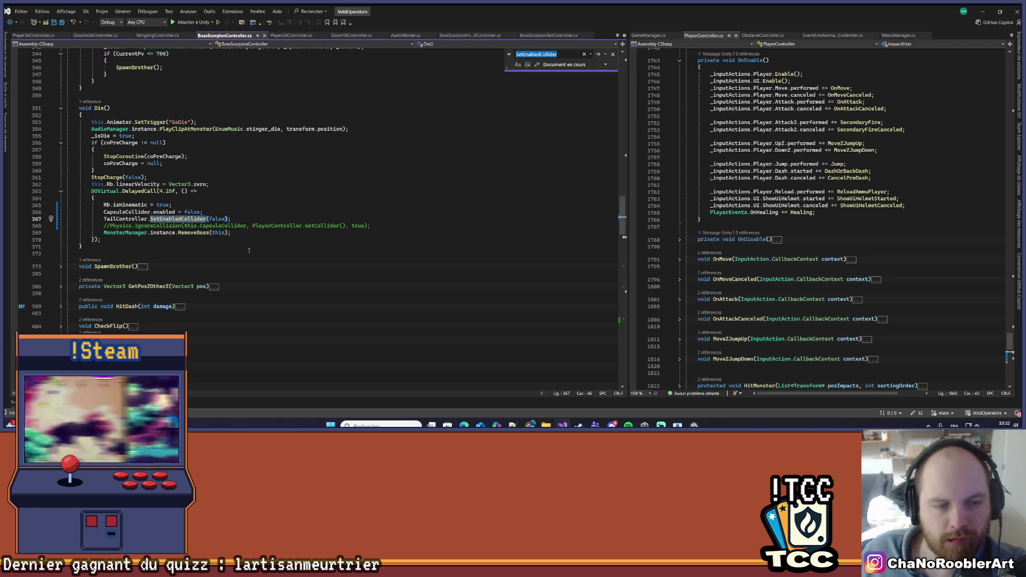
# Go to SetEnabledCollider's definition, navigate back to the call, and return to Unity.
pyautogui.rightClick(200, 220)
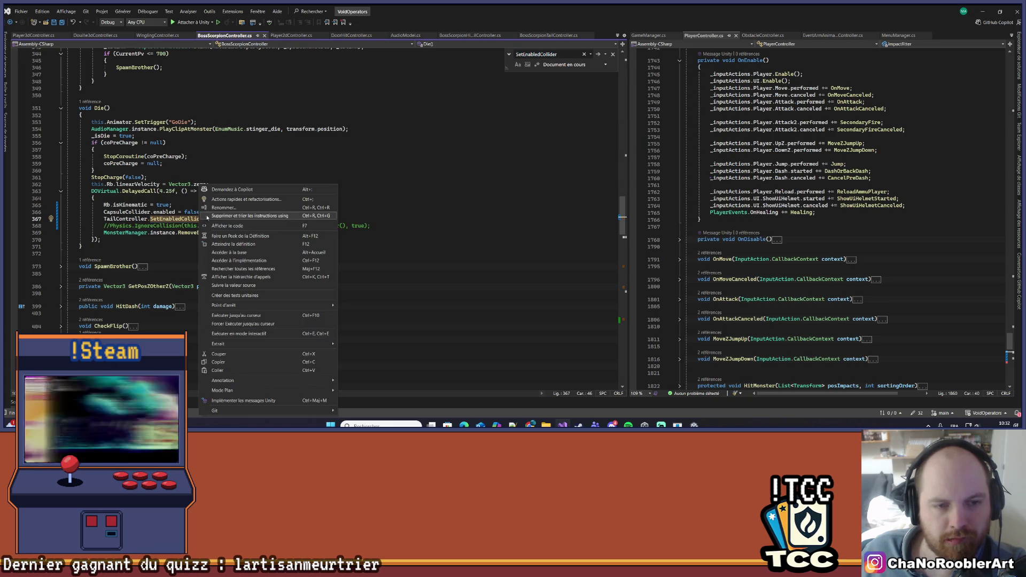
pyautogui.click(244, 245)
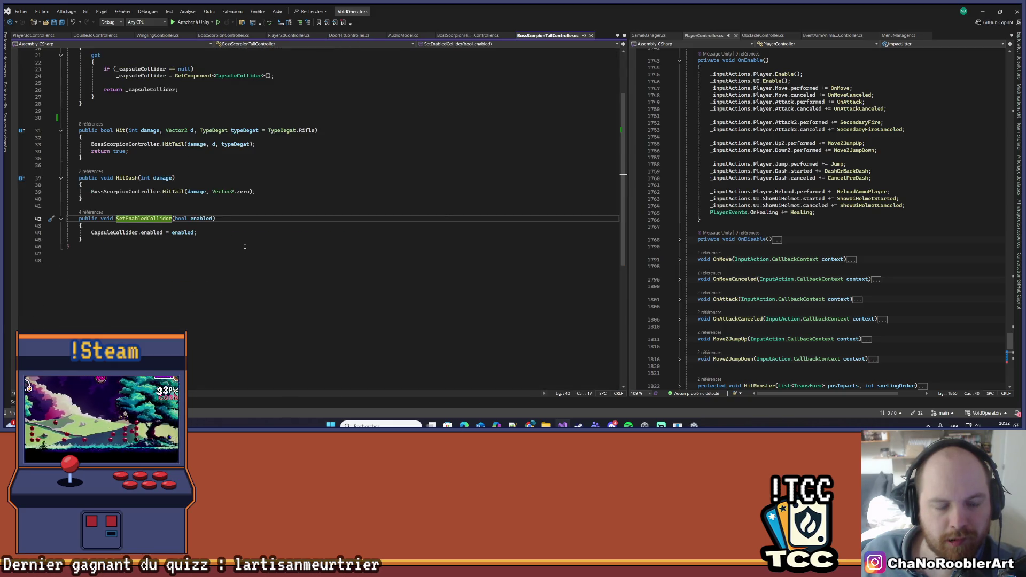
pyautogui.hotkey('ctrl', '-')
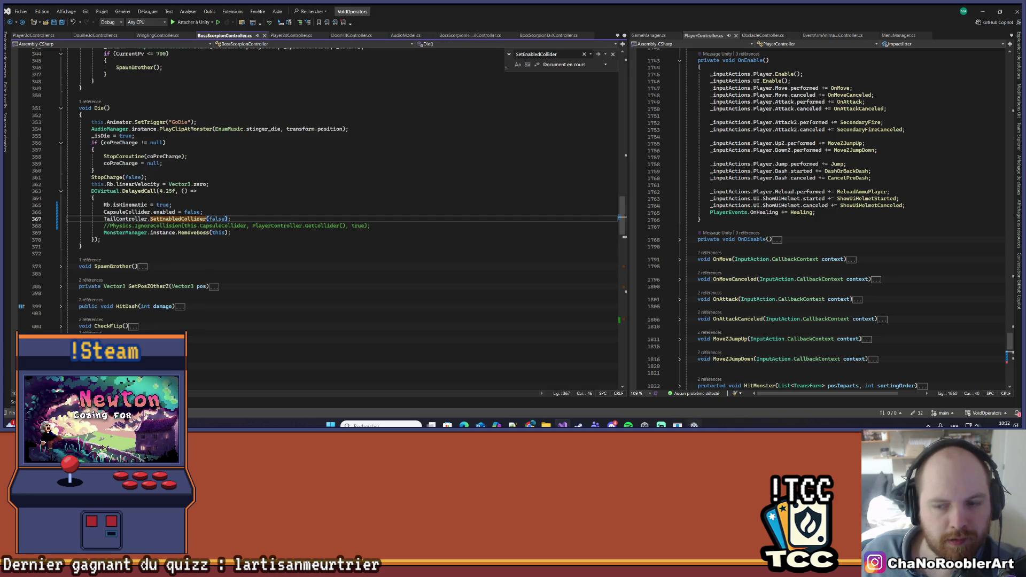
pyautogui.hotkey('alt', 'Tab')
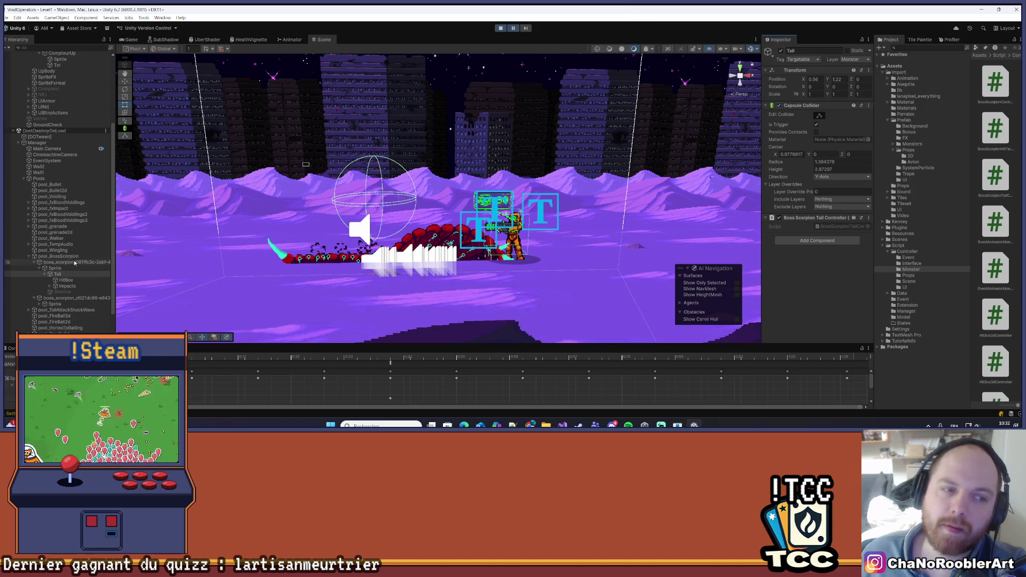
# Select boss_scorpion and scroll through its Rigidbody, controller and Capsule Collider, then return to the code.
pyautogui.click(74, 262)
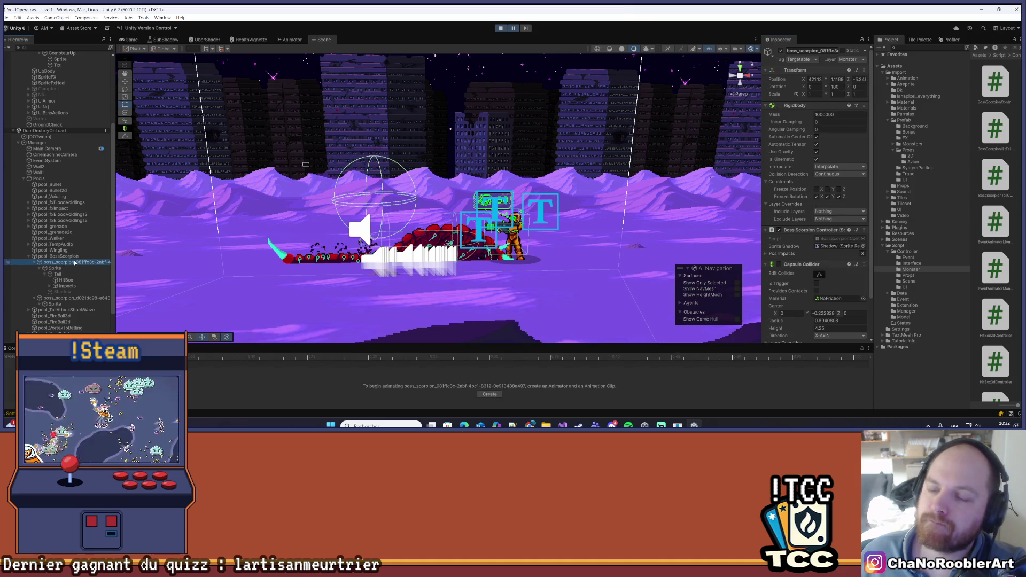
pyautogui.scroll(-2, 787, 188)
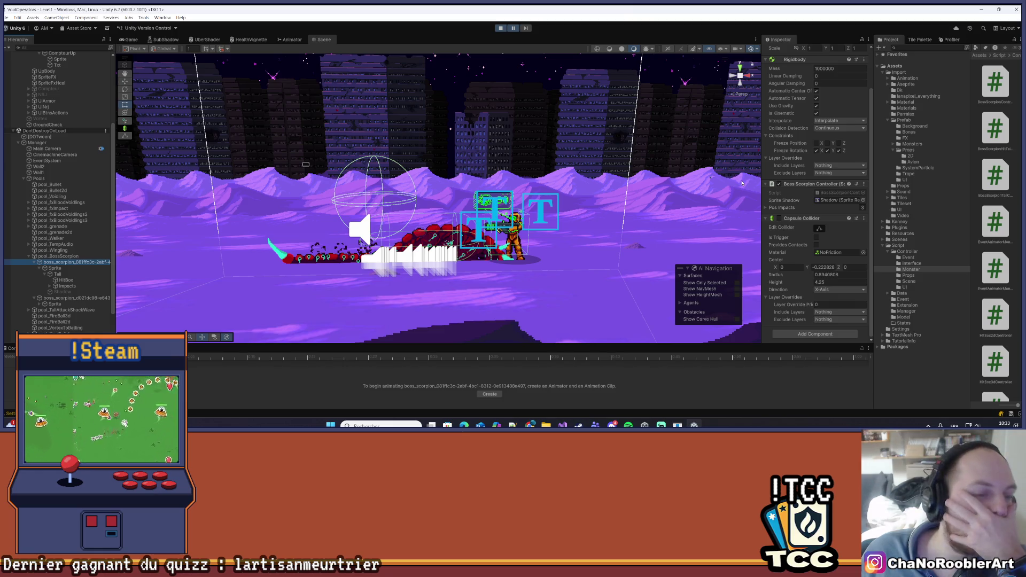
pyautogui.scroll(2, 809, 230)
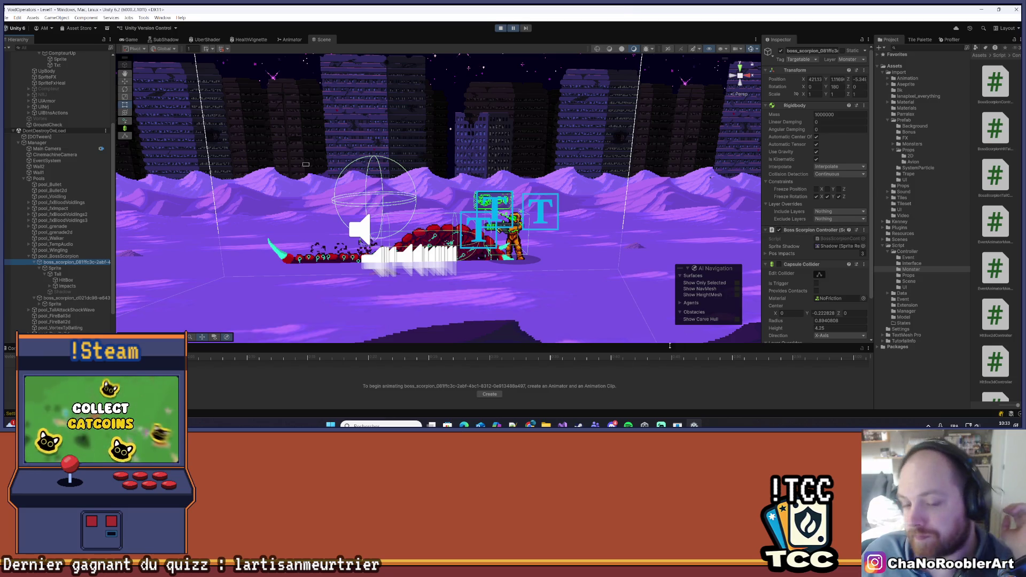
pyautogui.click(562, 425)
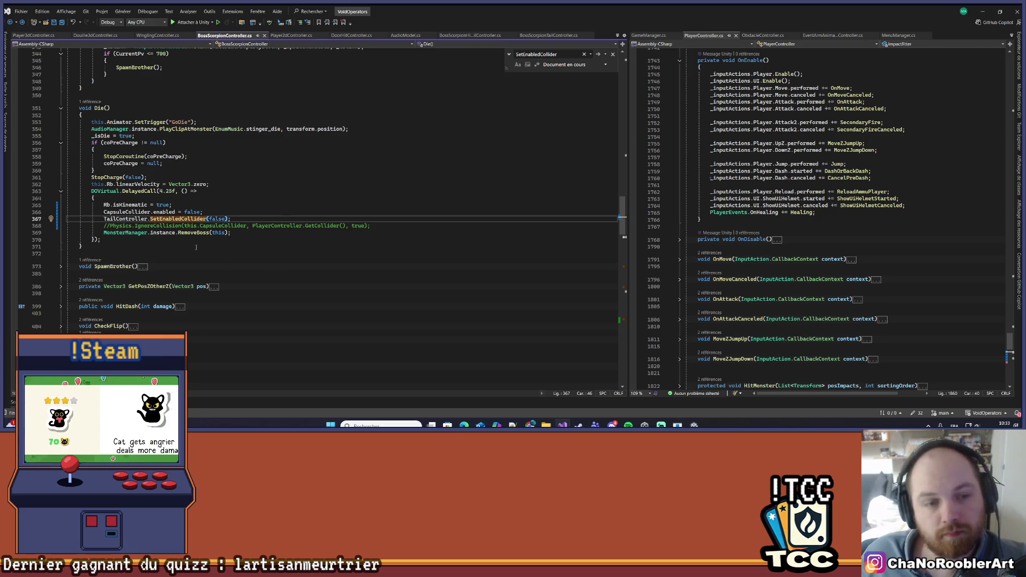
# Turn FixedUpdate's if (_isDie) into a brace block holding return; with a blank line above it.
pyautogui.scroll(20, 196, 247)
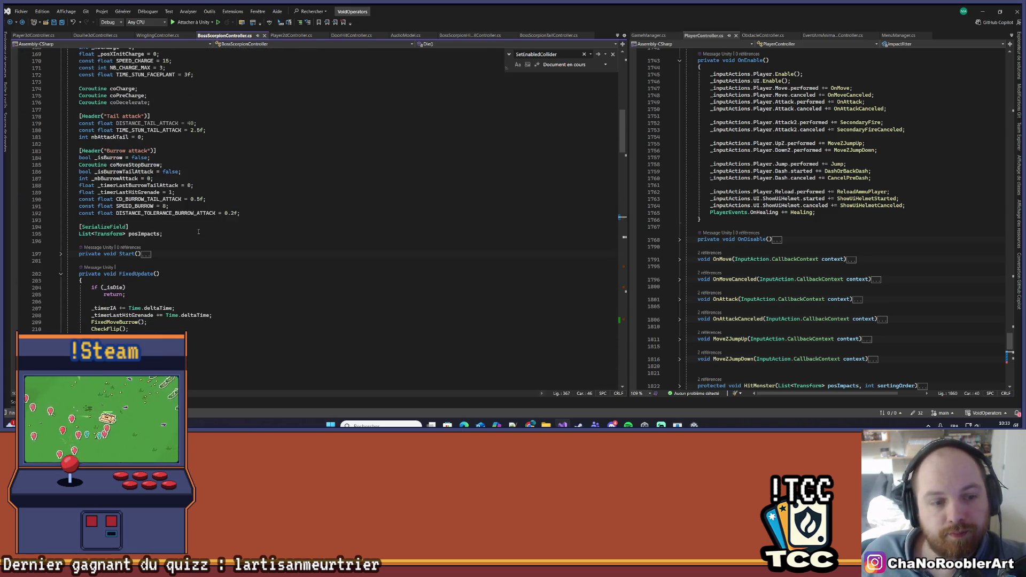
pyautogui.scroll(-4, 198, 231)
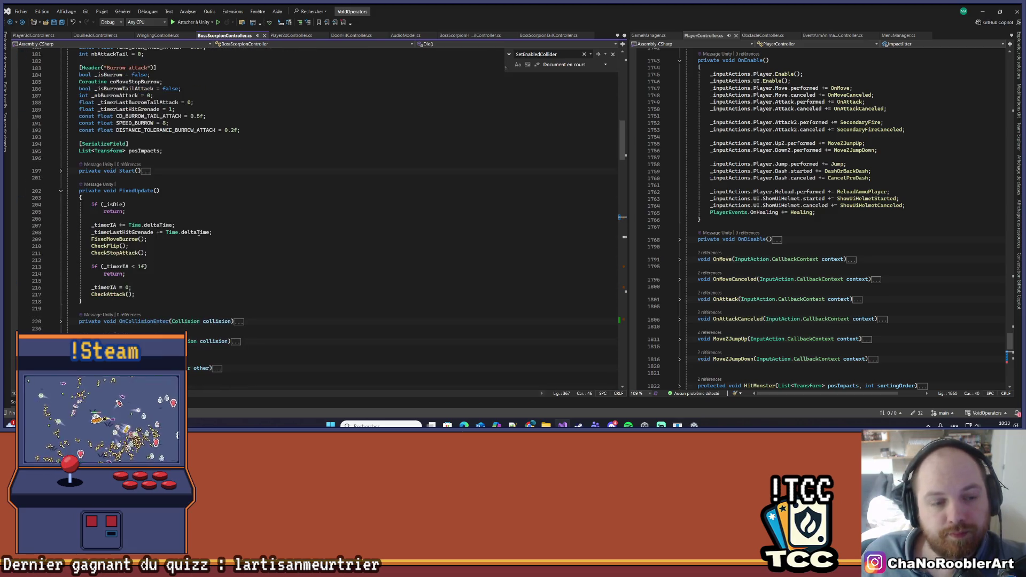
pyautogui.click(129, 208)
pyautogui.press('Up')
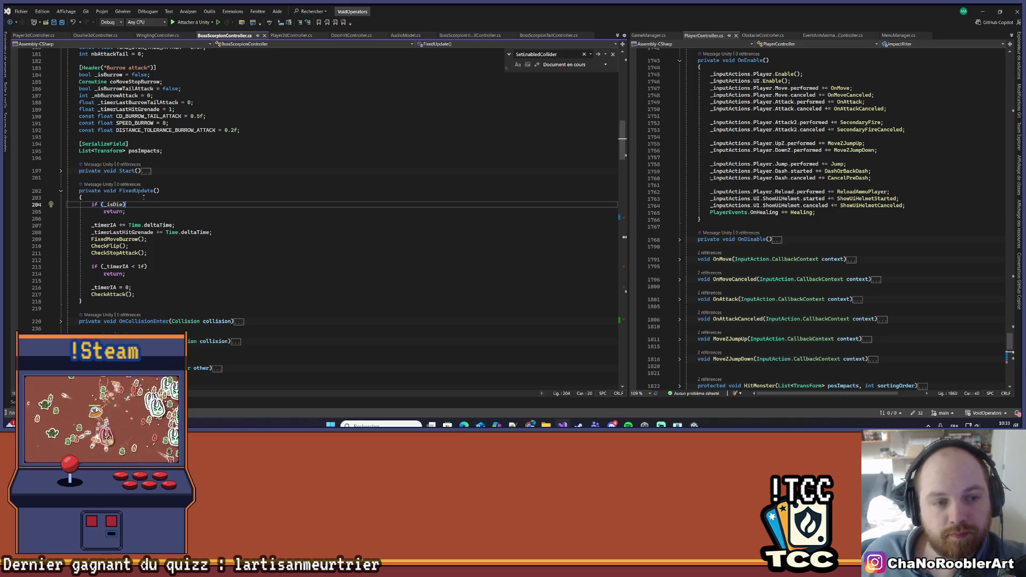
pyautogui.press('Return')
pyautogui.write('{')
pyautogui.press('Return')
pyautogui.press('Down')
pyautogui.press('Down')
pyautogui.hotkey('shift', 'End')
pyautogui.press('Delete')
pyautogui.press('Up')
pyautogui.press('Up')
pyautogui.write('return;')
pyautogui.hotkey('ctrl', 'Return')
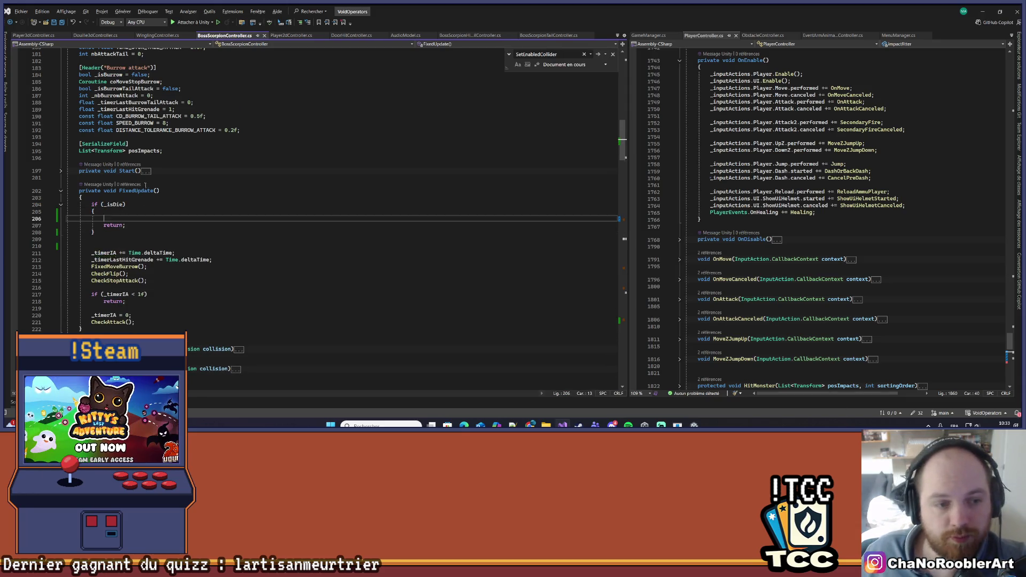
# Copy TailController.SetEnabledCollider(true); from Spawn into the _isDie block and save.
pyautogui.scroll(-20, 145, 185)
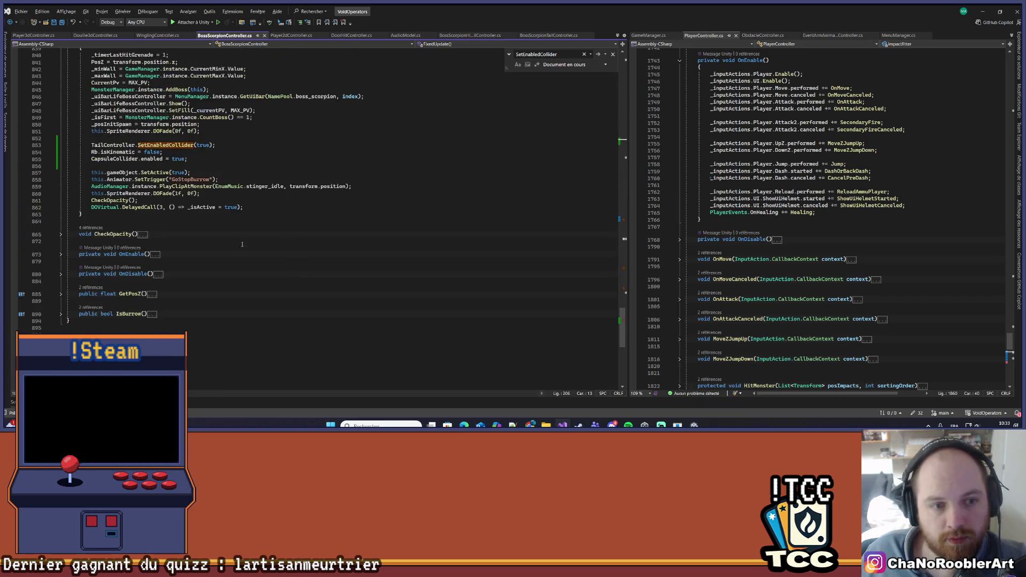
pyautogui.scroll(1, 242, 245)
pyautogui.moveTo(90, 168); pyautogui.dragTo(216, 166)
pyautogui.hotkey('ctrl', 'c')
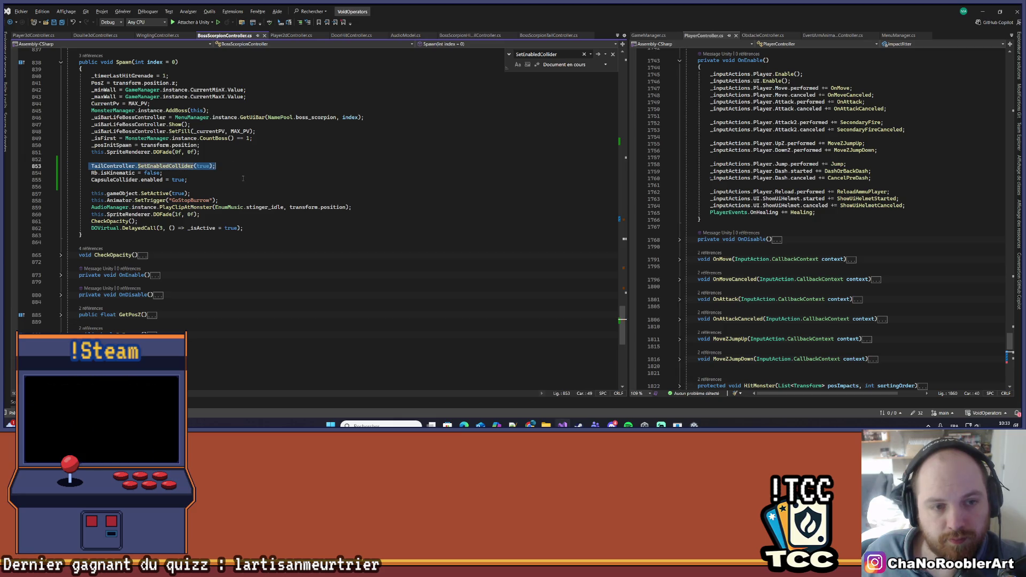
pyautogui.scroll(20, 261, 191)
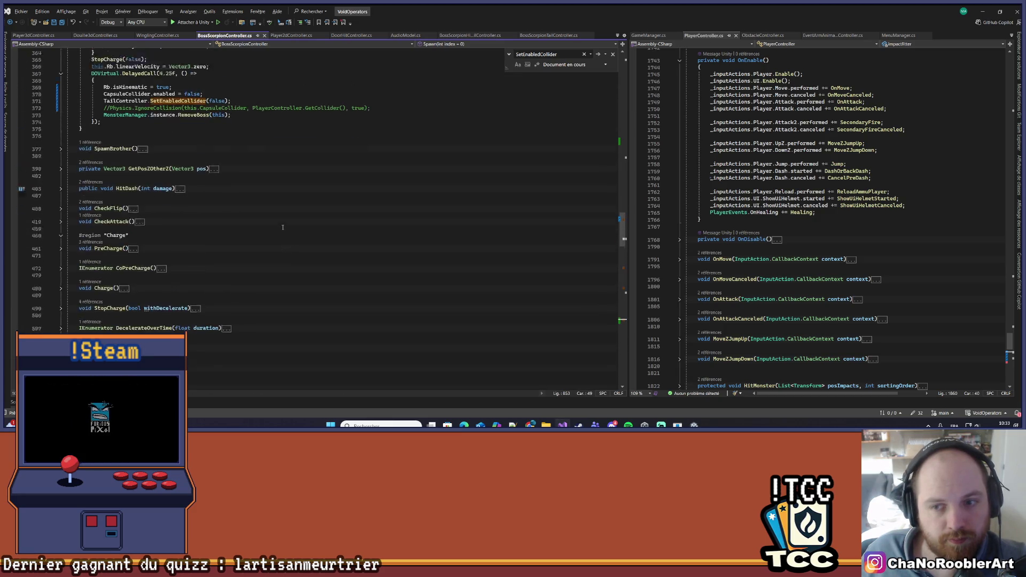
pyautogui.scroll(20, 236, 237)
pyautogui.click(268, 177)
pyautogui.hotkey('ctrl', 'v')
pyautogui.hotkey('ctrl', 's')
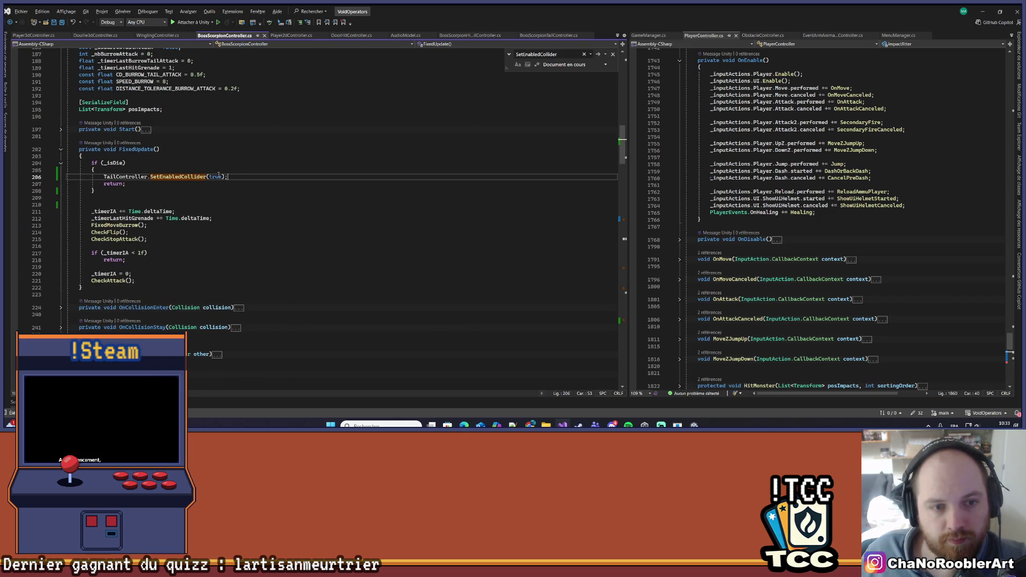
# Change the pasted argument from true to false, save, and let Unity recompile before returning.
pyautogui.doubleClick(216, 176)
pyautogui.write('fals')
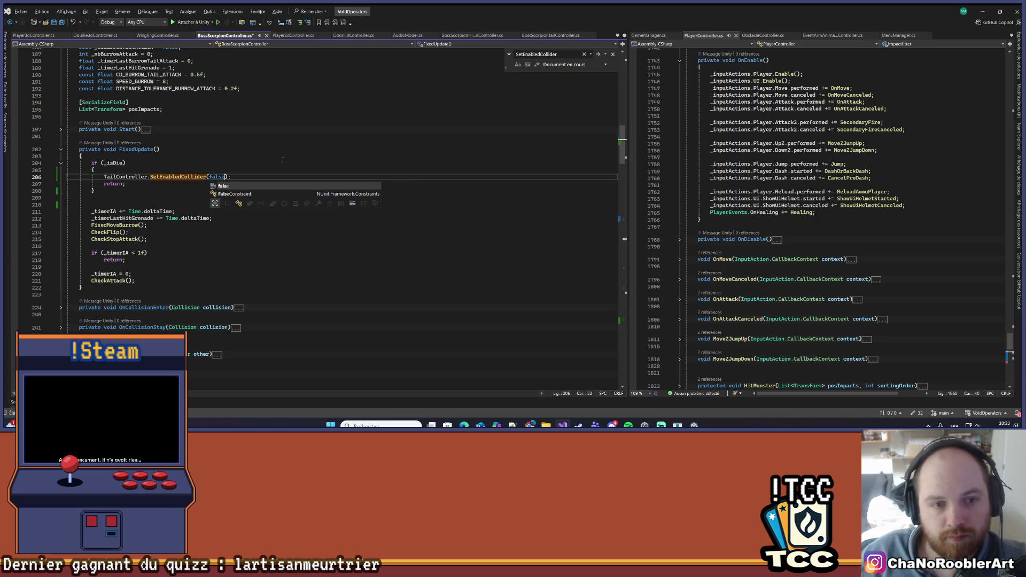
pyautogui.press('Tab')
pyautogui.hotkey('ctrl', 's')
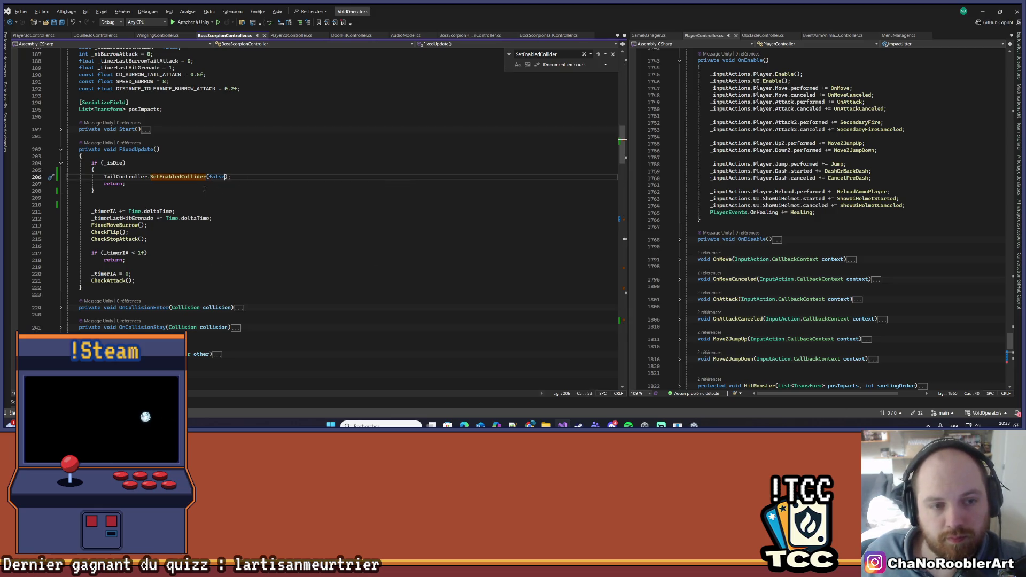
pyautogui.press('Up')
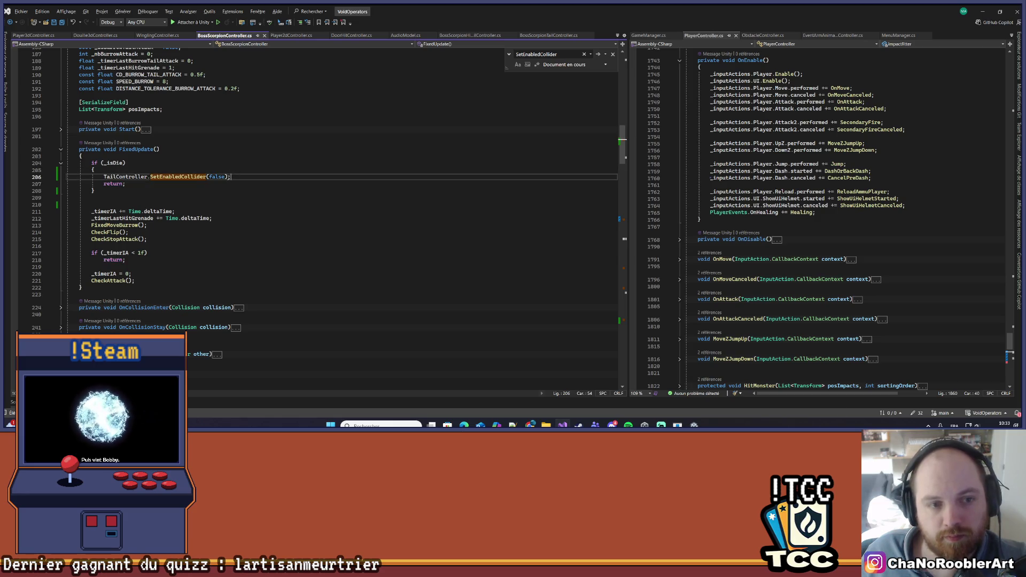
pyautogui.hotkey('alt', 'Tab')
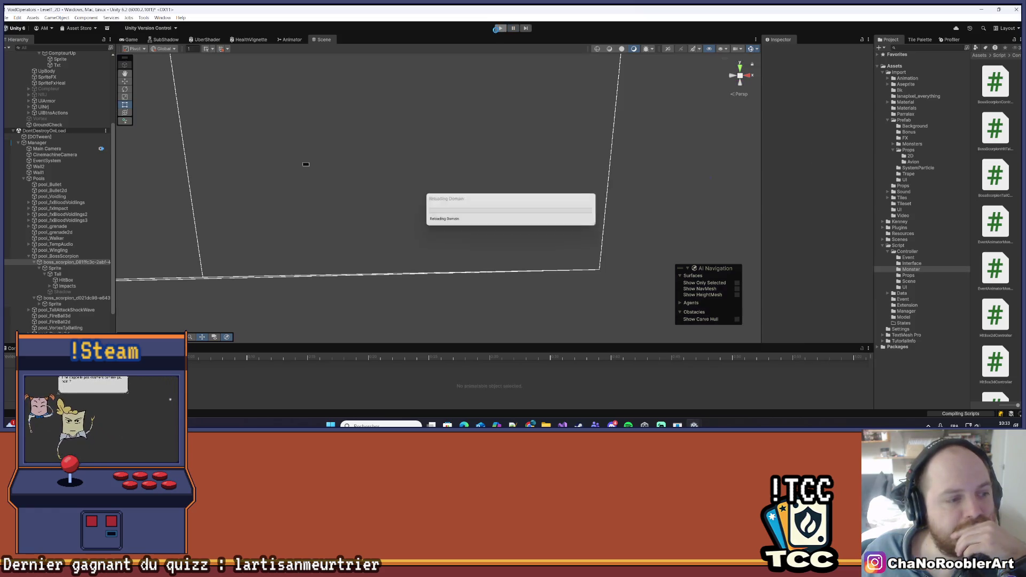
pyautogui.hotkey('alt', 'Tab')
pyautogui.scroll(15, 241, 288)
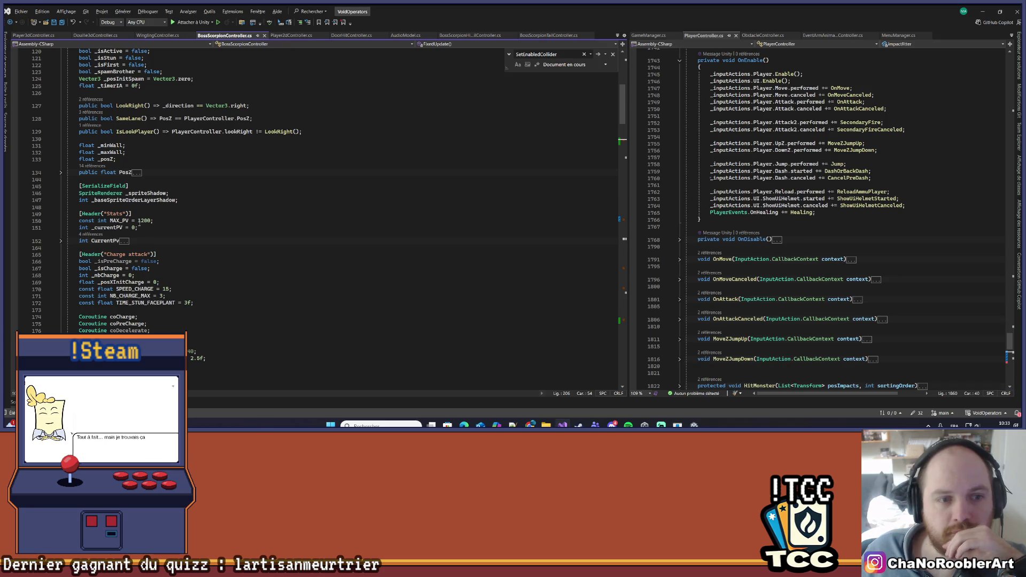
# Replace MAX_PV's 1200 with 100, then switch to Unity so the scripts reload.
pyautogui.doubleClick(145, 220)
pyautogui.write('100')
pyautogui.click(192, 207)
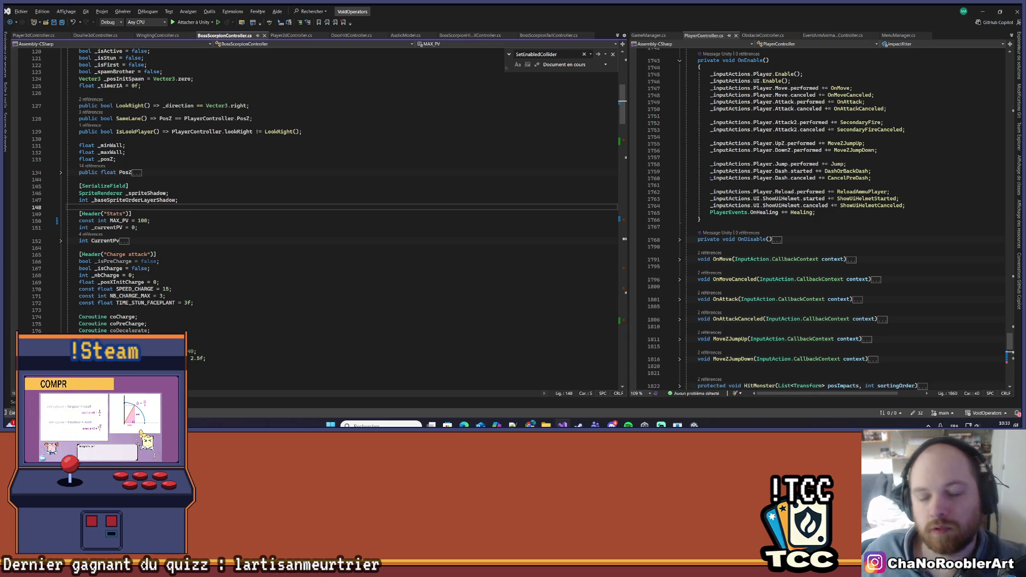
pyautogui.click(982, 11)
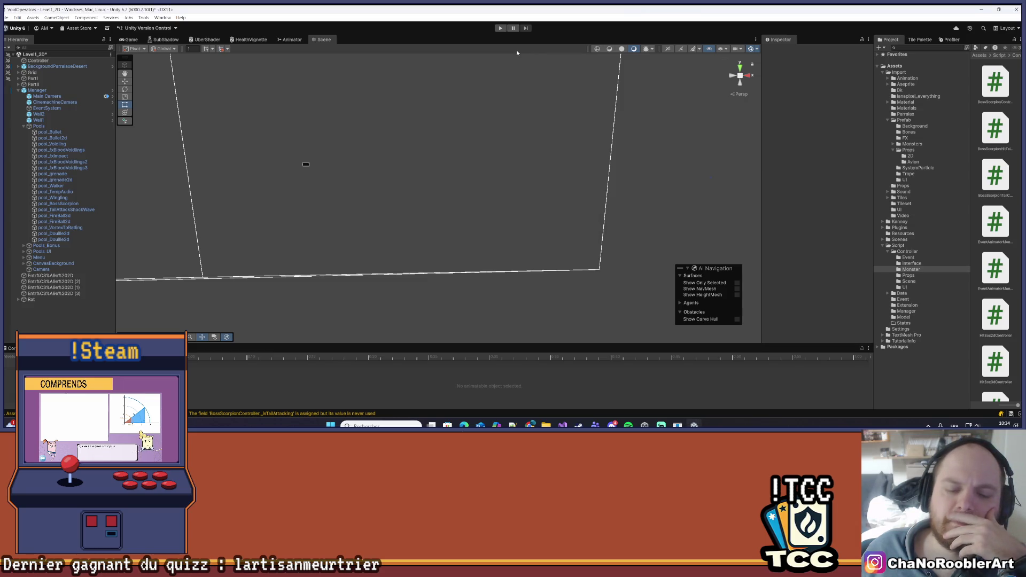
# Enter play mode and, once assets finish importing, pick Level1 from the level select.
pyautogui.click(500, 28)
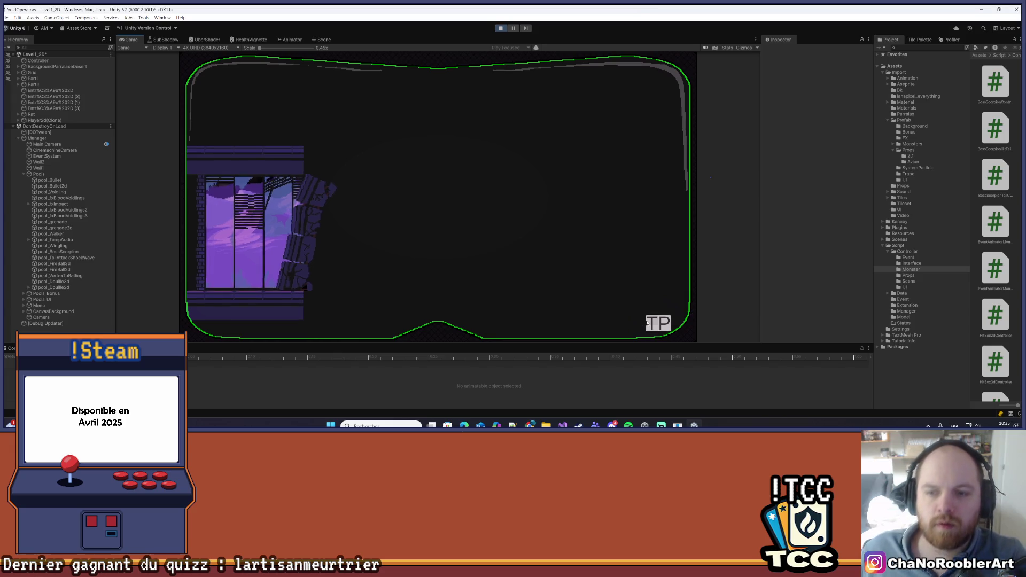
pyautogui.click(253, 233)
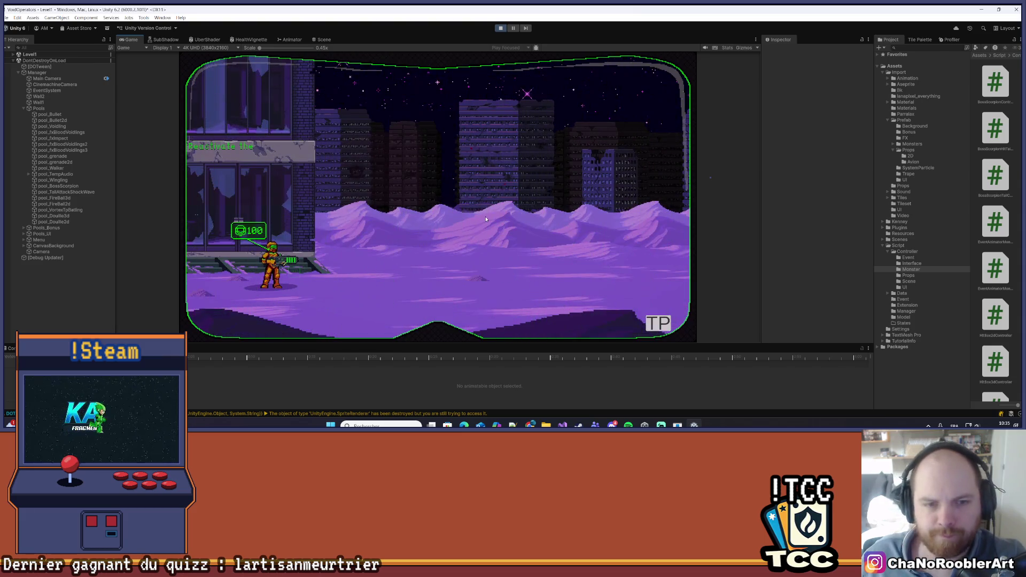
# Fight the scorpion boss in Level1 using the A and D keys, then pause the game.
pyautogui.press('d')
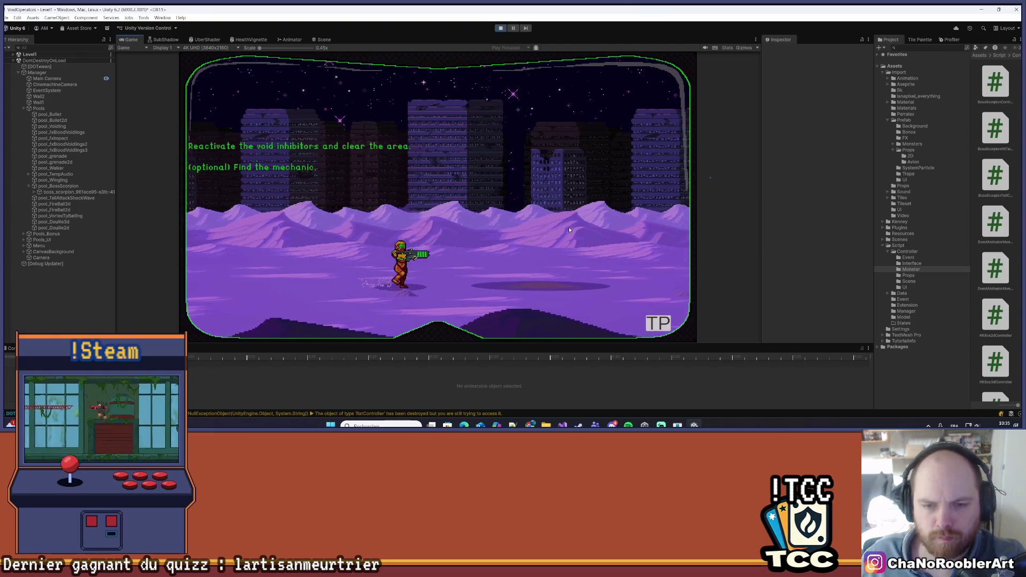
pyautogui.press('a')
pyautogui.press('d')
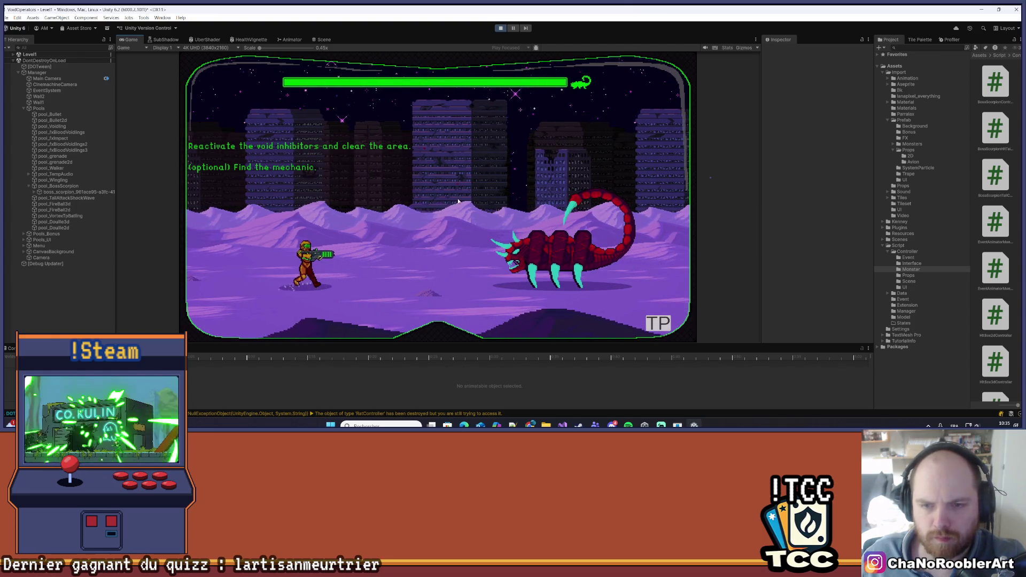
pyautogui.press('d')
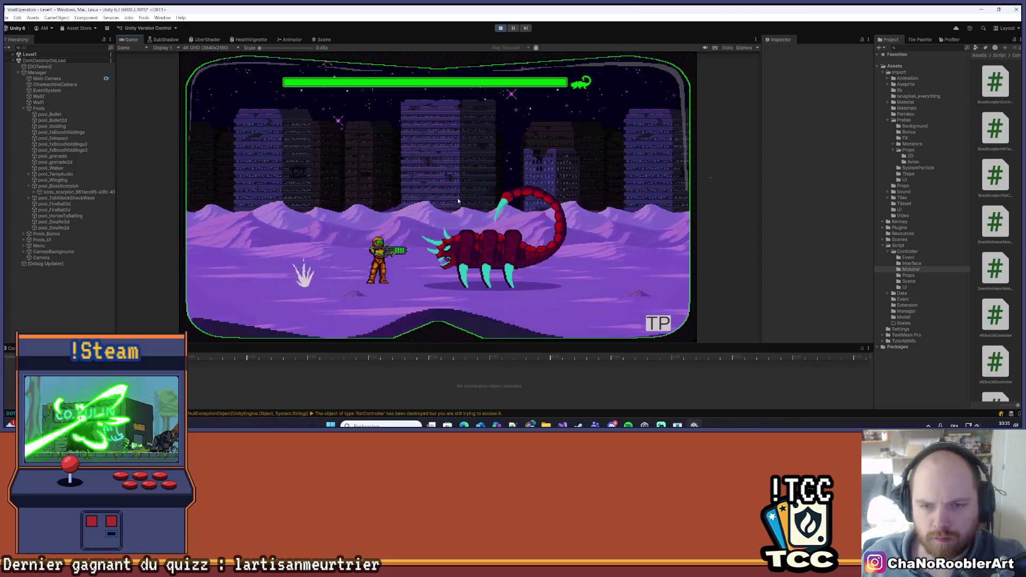
pyautogui.press('d')
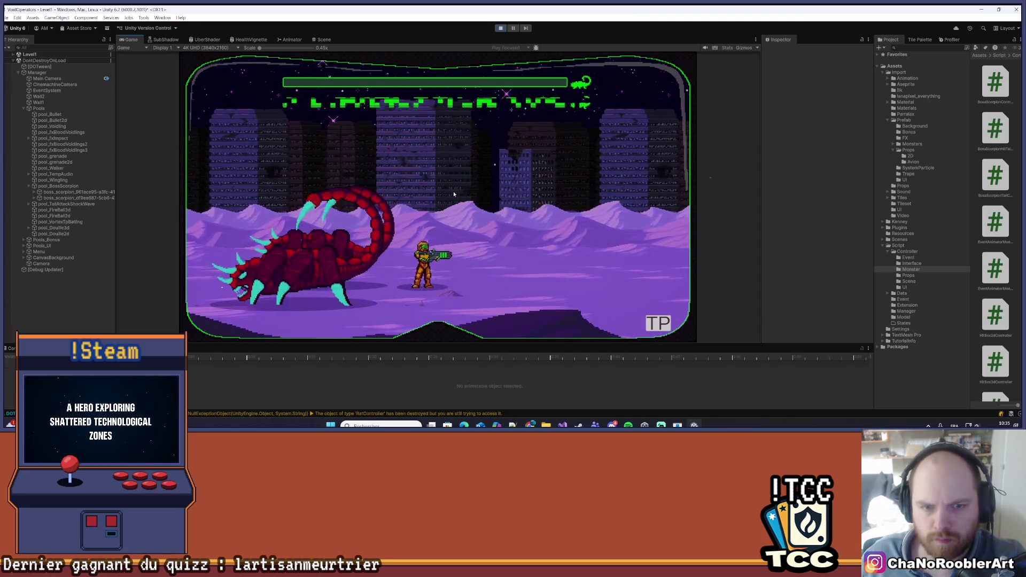
pyautogui.press('d')
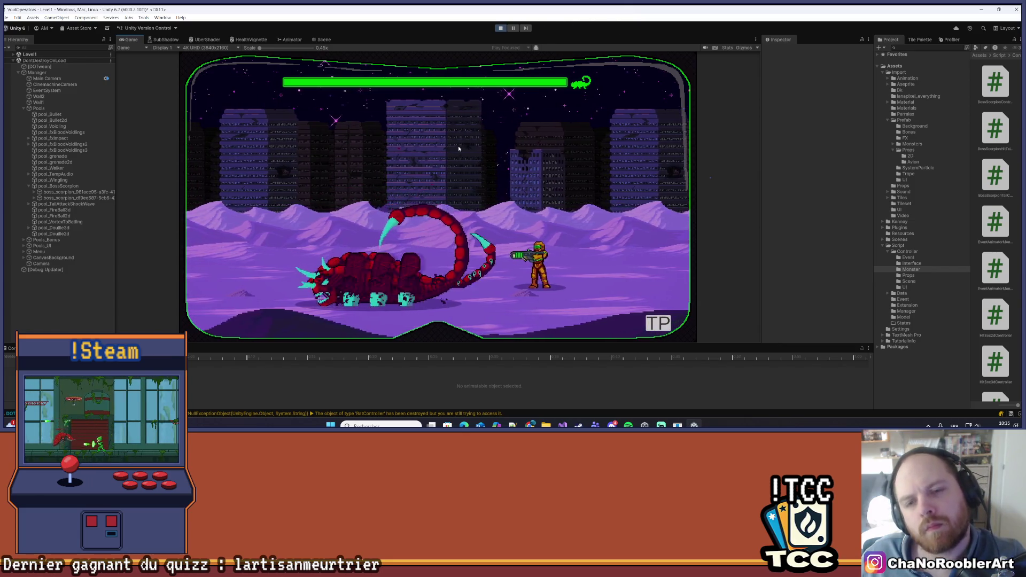
pyautogui.press('a')
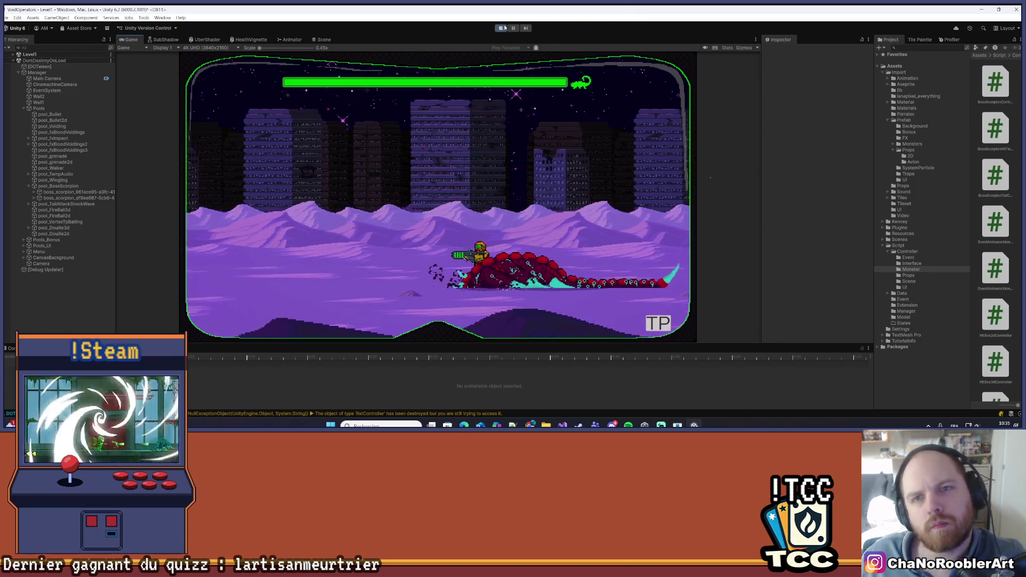
pyautogui.press('a')
pyautogui.click(514, 29)
# Select and frame boss_scorpion, expand it to Sprite > Tail and its children, then return to Visual Studio.
pyautogui.click(75, 191)
pyautogui.press('f')
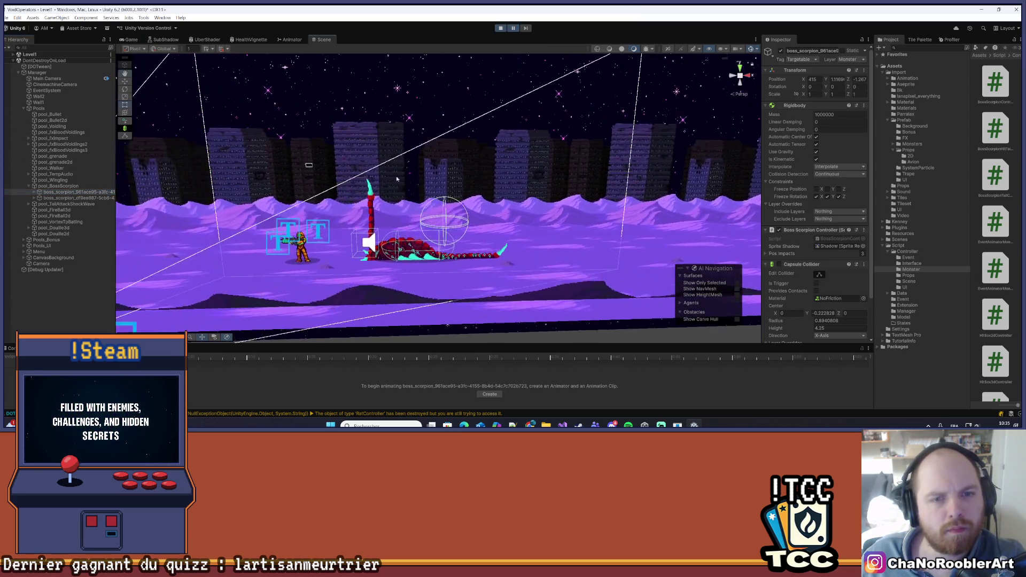
pyautogui.click(34, 192)
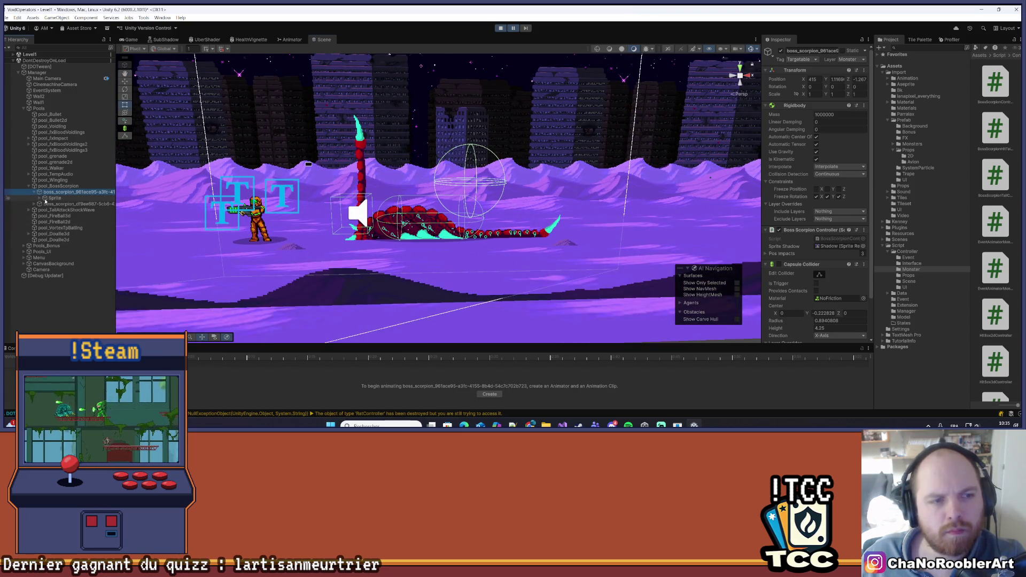
pyautogui.click(40, 198)
pyautogui.click(56, 205)
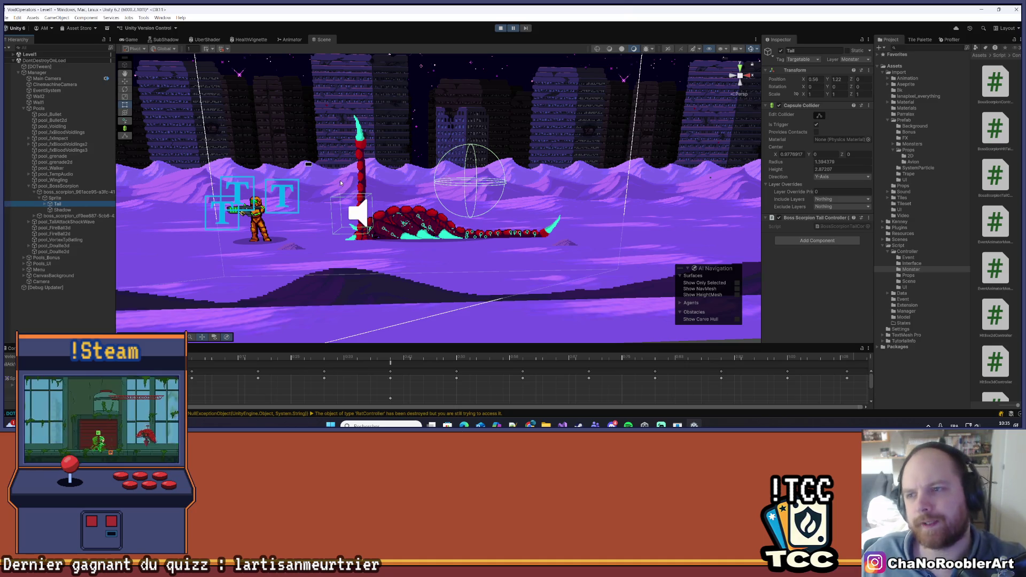
pyautogui.click(45, 204)
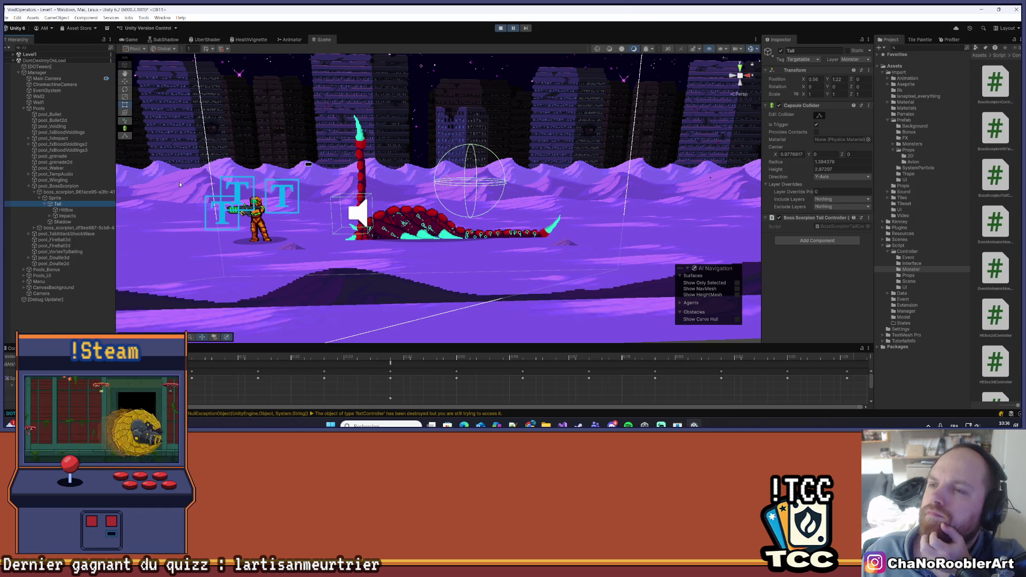
pyautogui.hotkey('alt', 'Tab')
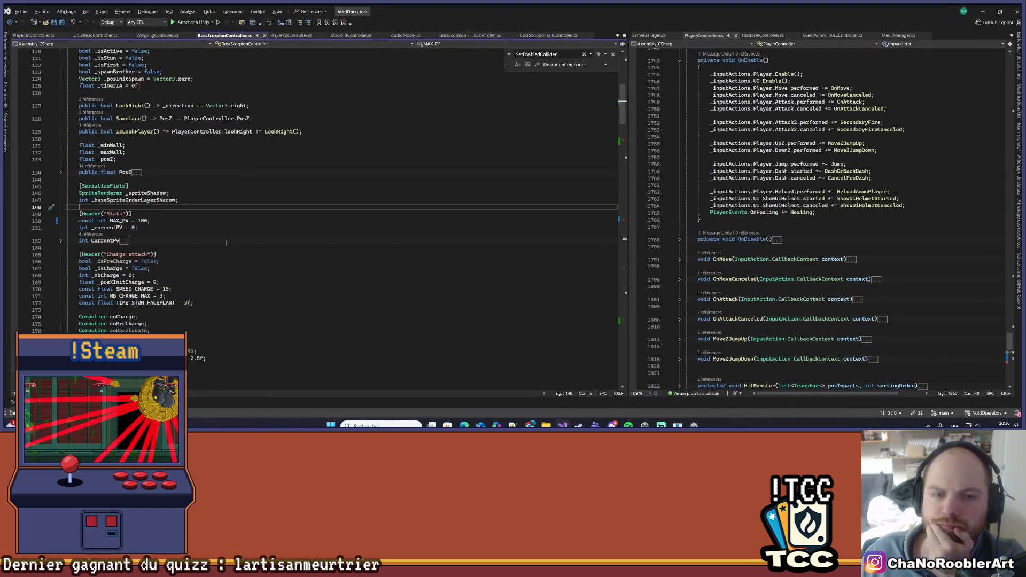
# Scroll to the SetEnabledCollider(false) line in FixedUpdate, then minimize Visual Studio.
pyautogui.scroll(-15, 186, 222)
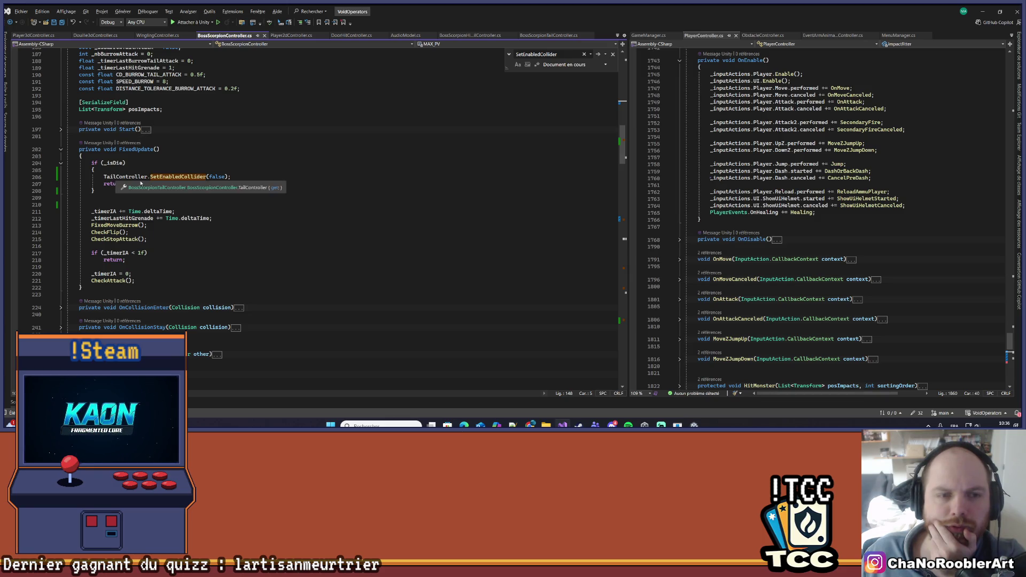
pyautogui.click(984, 12)
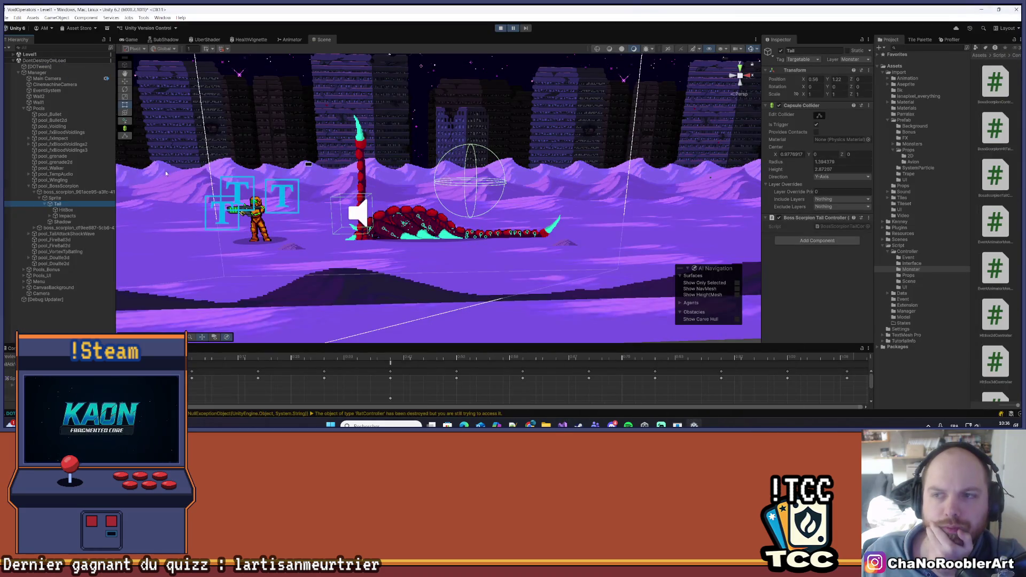
# Reselect the scorpion boss, expand and collapse its Pos Impacts array, then switch to Visual Studio.
pyautogui.click(59, 192)
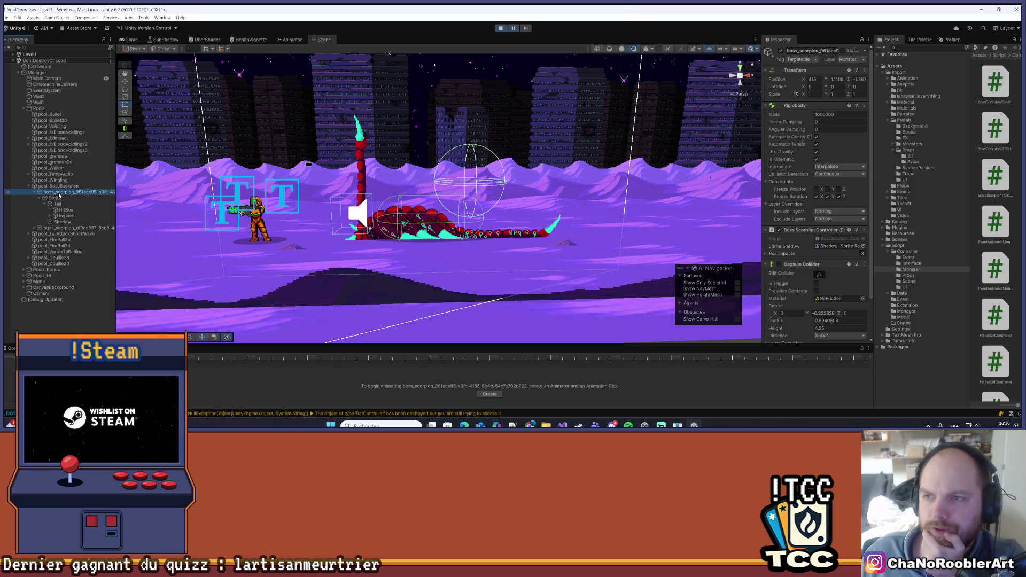
pyautogui.click(63, 187)
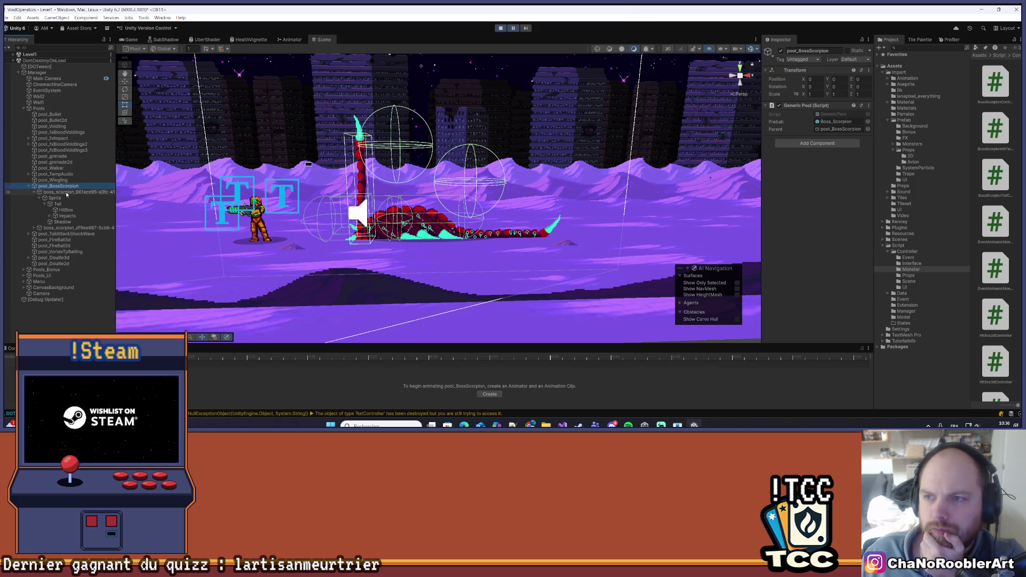
pyautogui.click(67, 193)
pyautogui.scroll(-3, 796, 154)
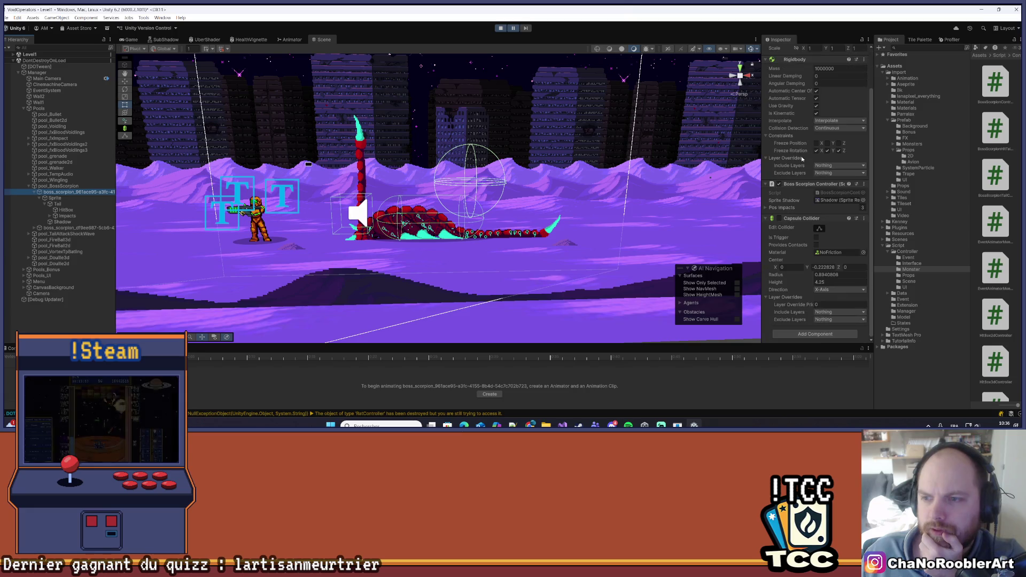
pyautogui.click(765, 209)
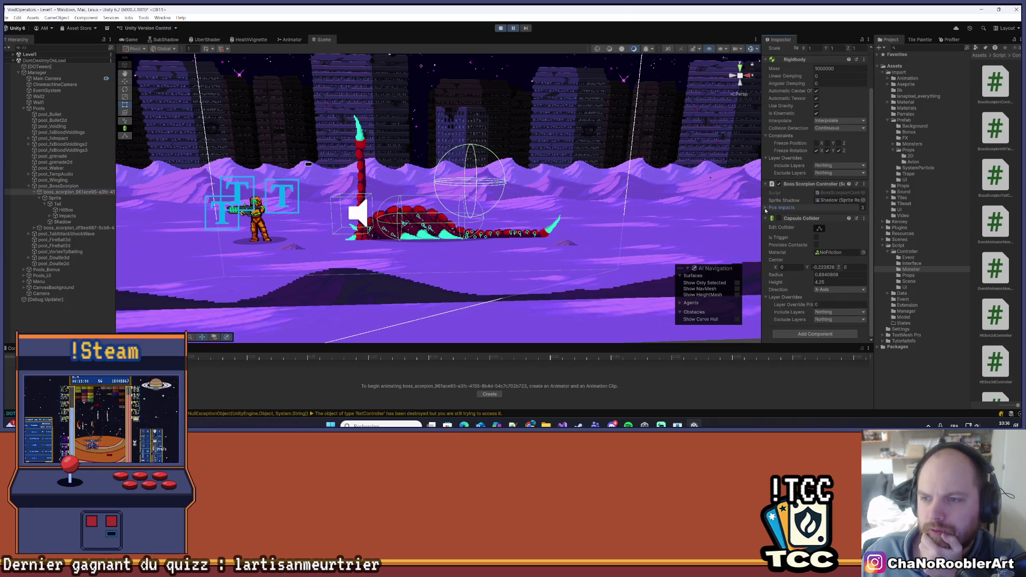
pyautogui.click(766, 209)
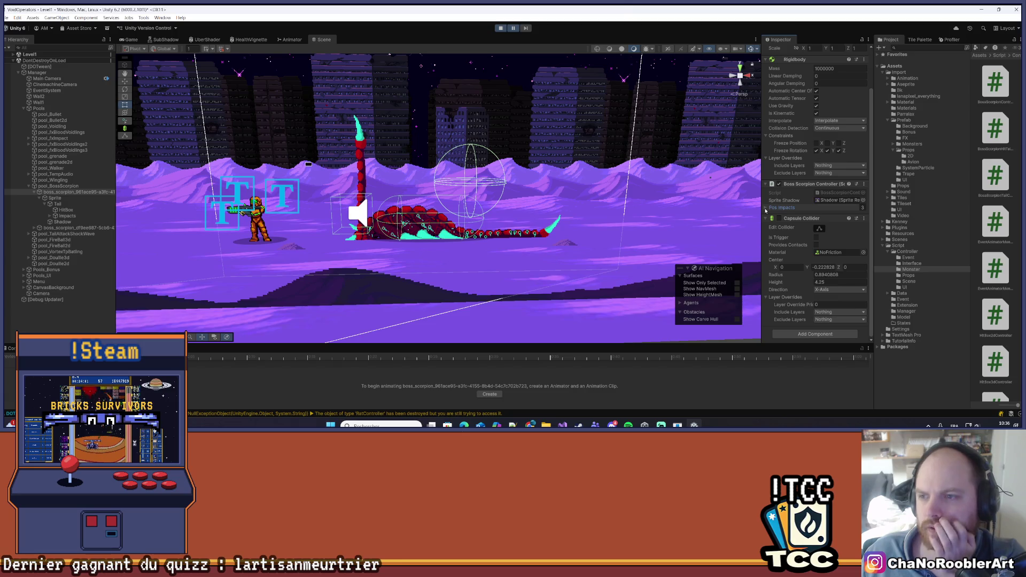
pyautogui.click(765, 209)
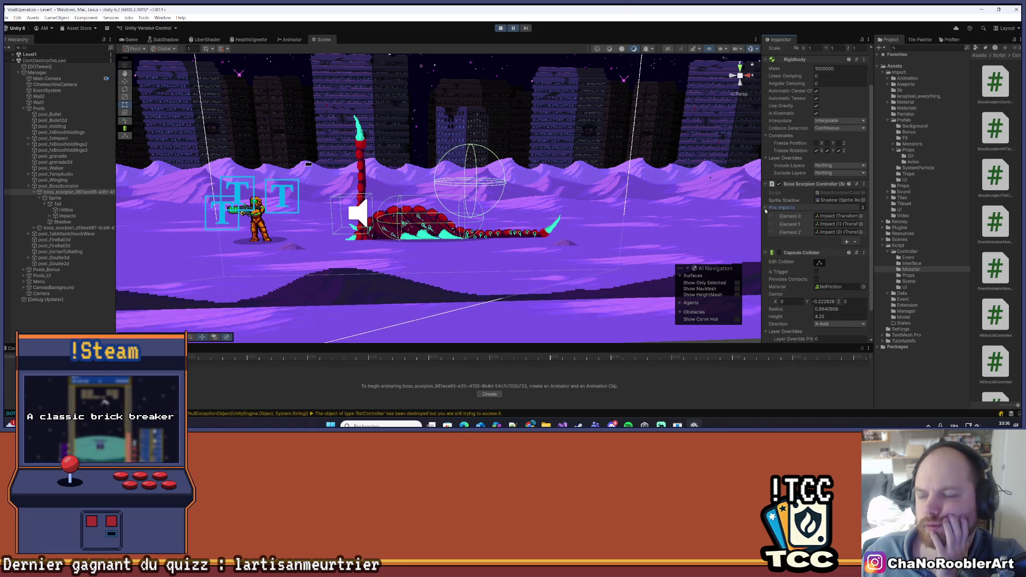
pyautogui.click(765, 209)
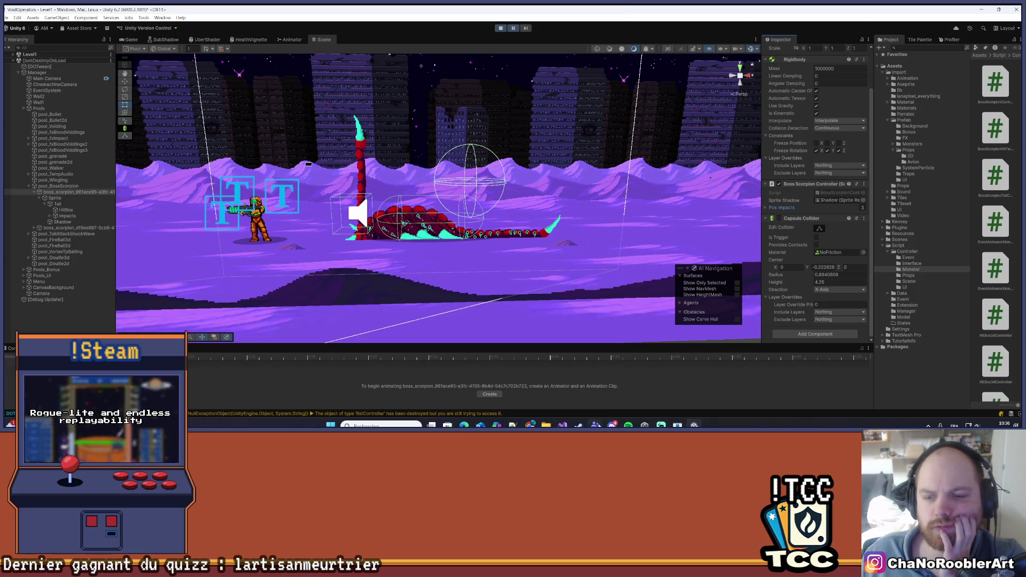
pyautogui.hotkey('alt', 'Tab')
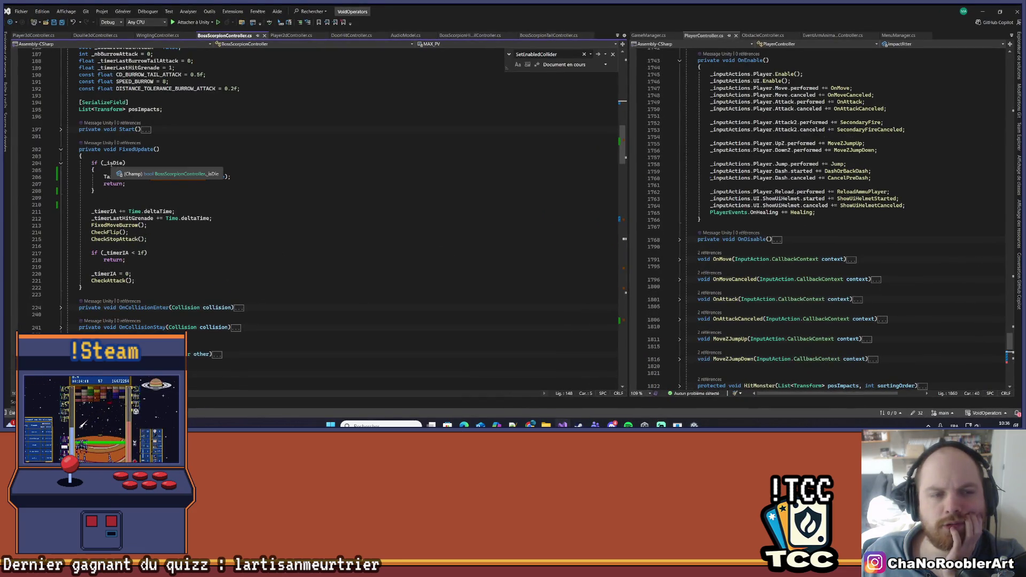
# Highlight every use of _isDie in BossScorpionController.cs and scroll through the surrounding code.
pyautogui.click(112, 162)
pyautogui.scroll(15, 275, 185)
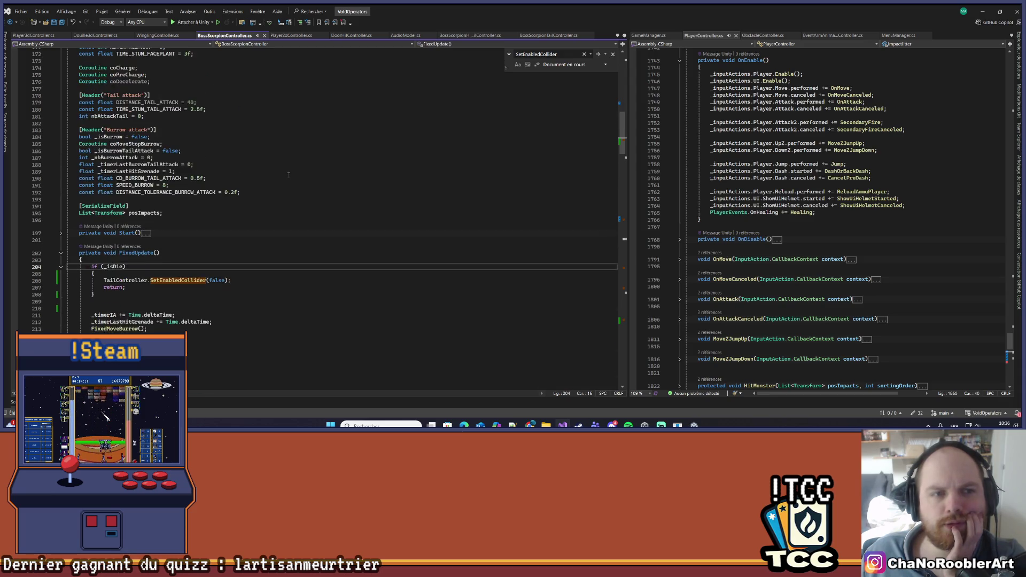
pyautogui.scroll(5, 275, 185)
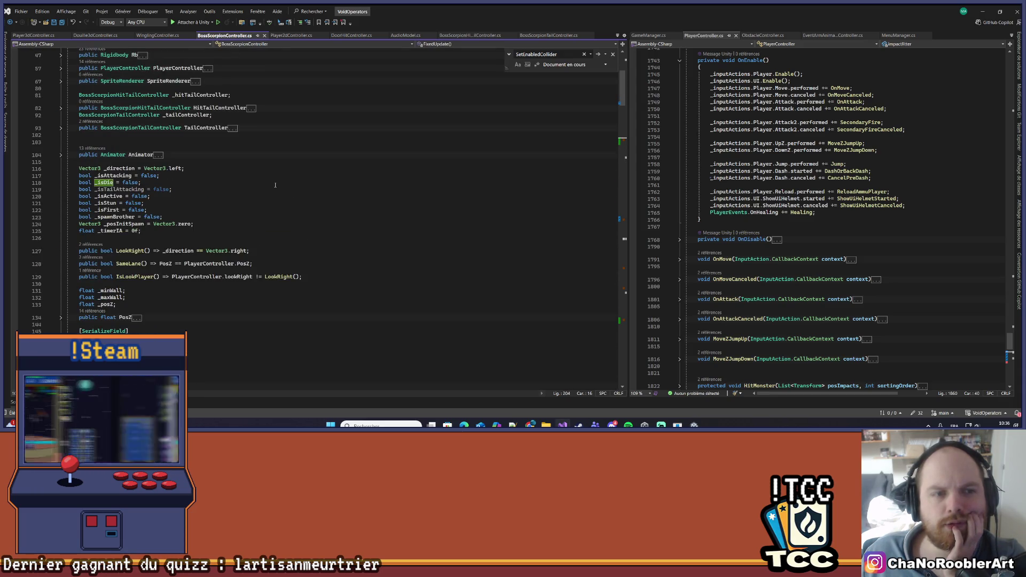
pyautogui.scroll(5, 269, 190)
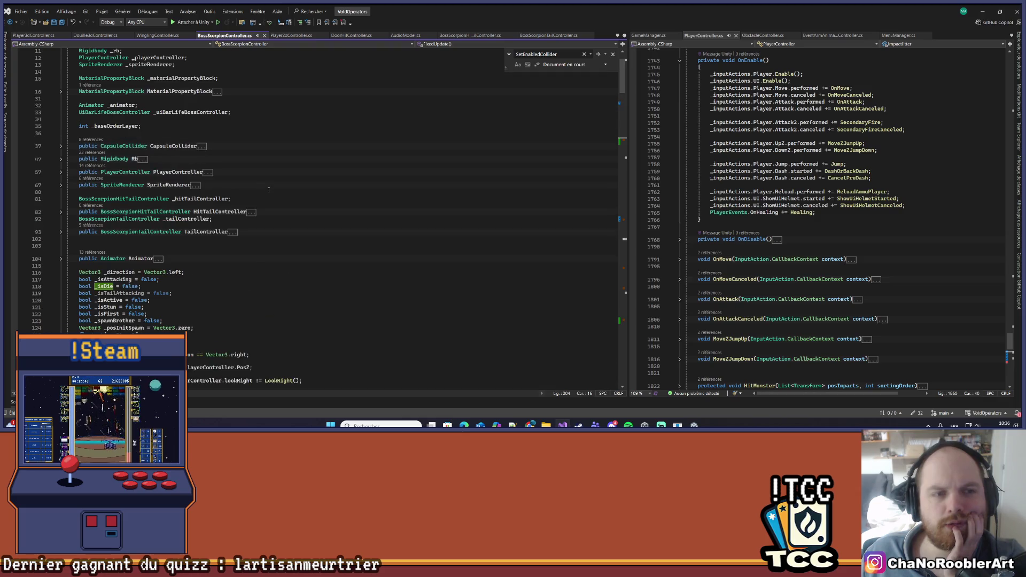
pyautogui.scroll(-20, 269, 190)
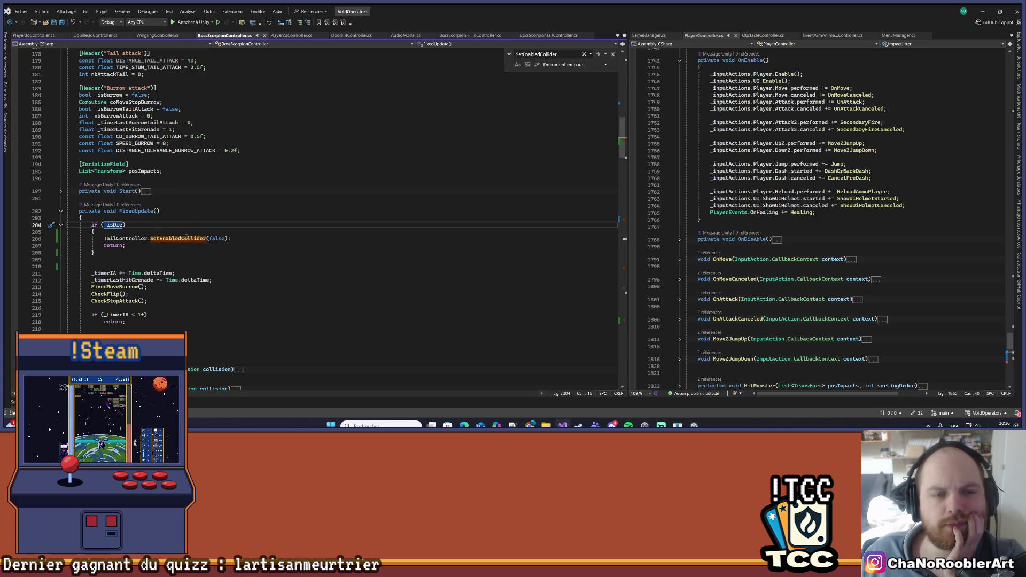
# Check the SetEnabledCollider definition with F12, then set a breakpoint on line 206.
pyautogui.rightClick(181, 239)
pyautogui.press('Escape')
pyautogui.press('F12')
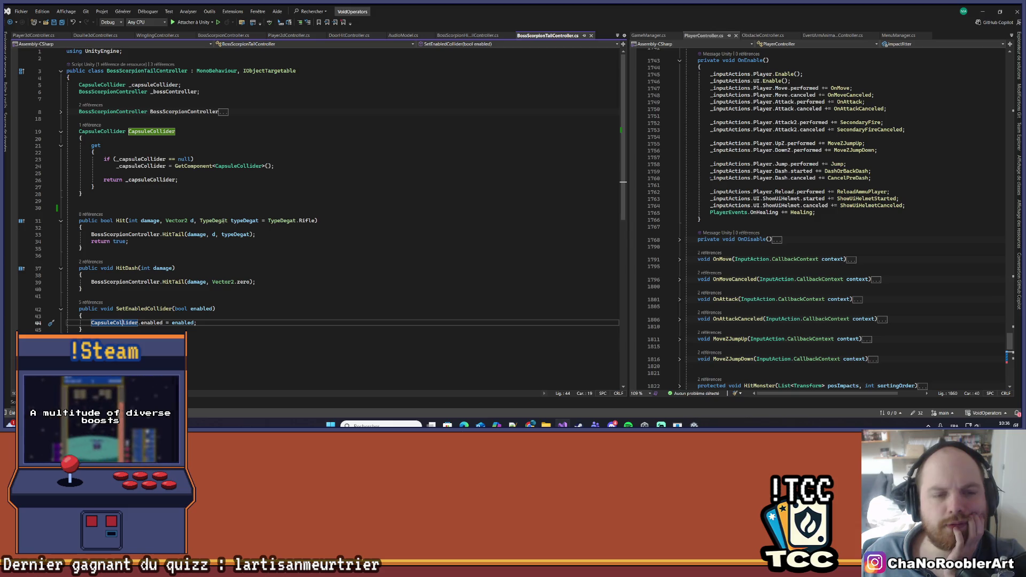
pyautogui.hotkey('ctrl', '-')
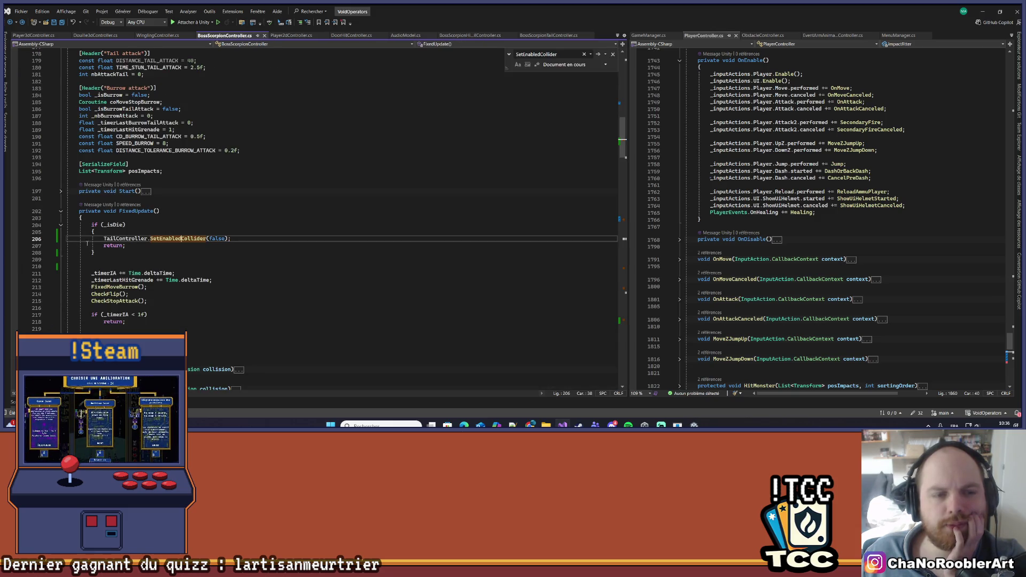
pyautogui.click(15, 240)
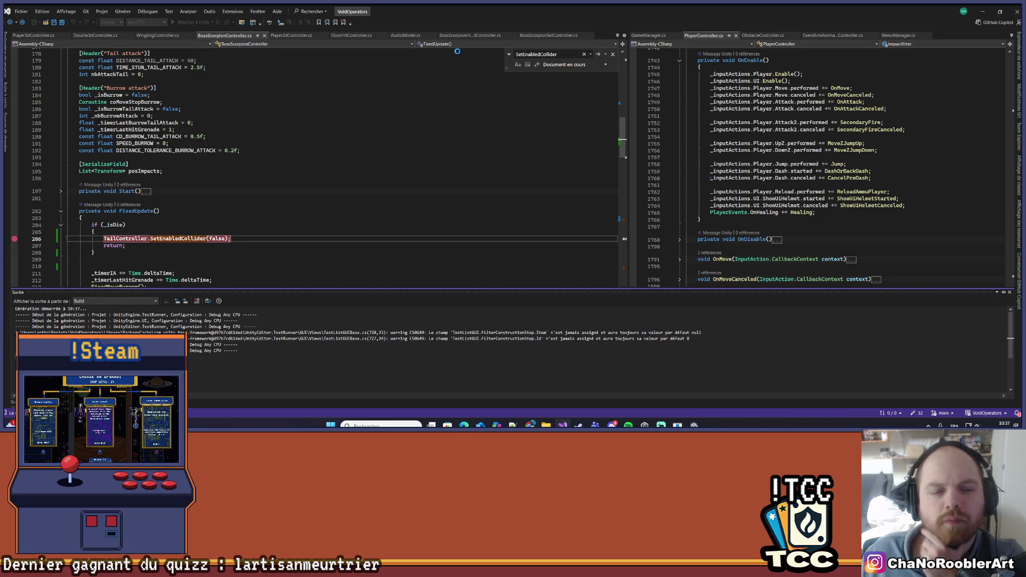
# Trigger the line 206 breakpoint from Unity and step into SetEnabledCollider past the TailController getter.
pyautogui.click(982, 11)
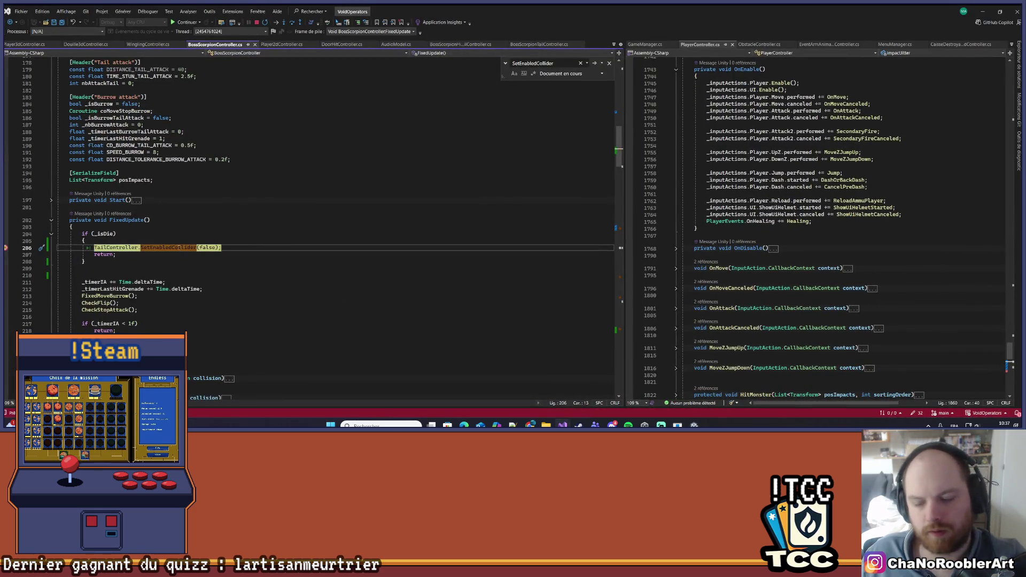
pyautogui.press('F11')
pyautogui.press('F11')
pyautogui.press('F11')
pyautogui.press('F11')
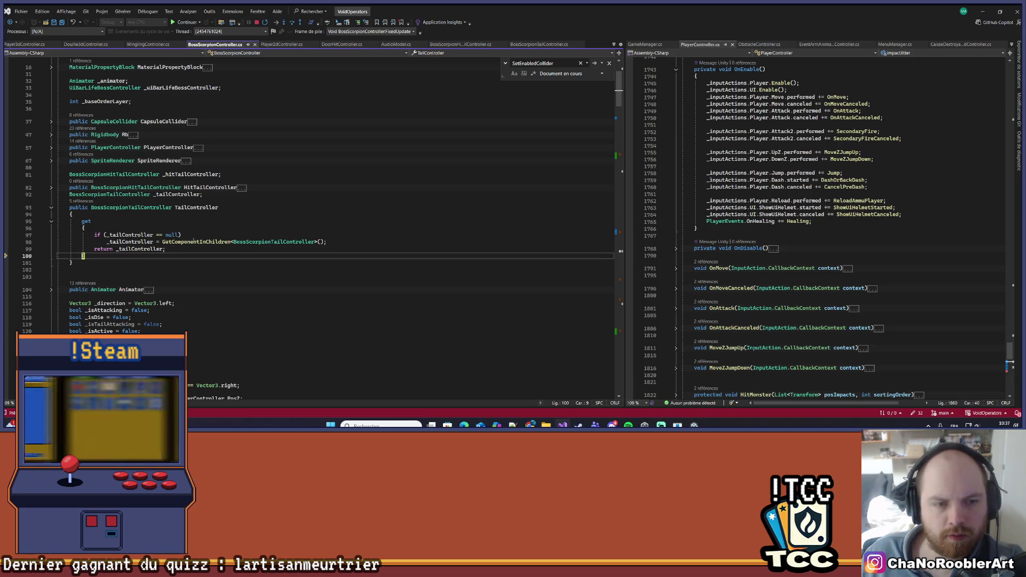
pyautogui.press('F11')
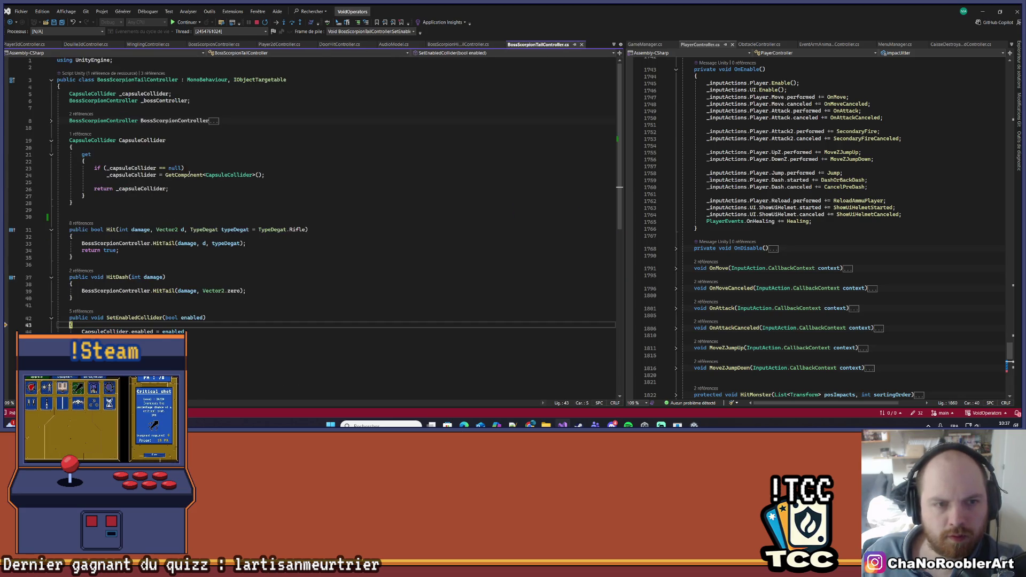
pyautogui.press('F11')
pyautogui.press('F11')
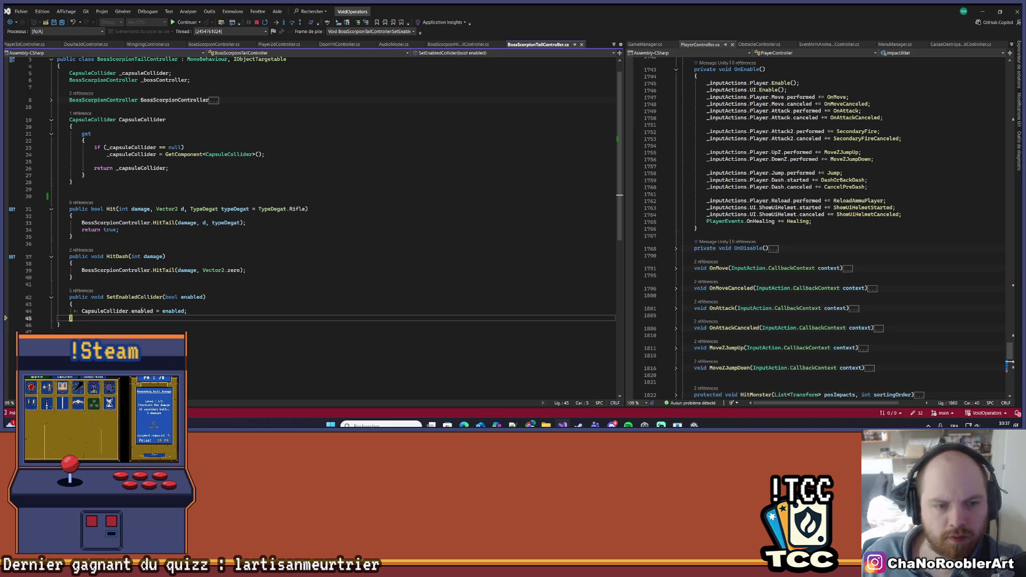
# Check the enabled value, step back out to line 206, and resume the game with F5.
pyautogui.moveTo(143, 311)
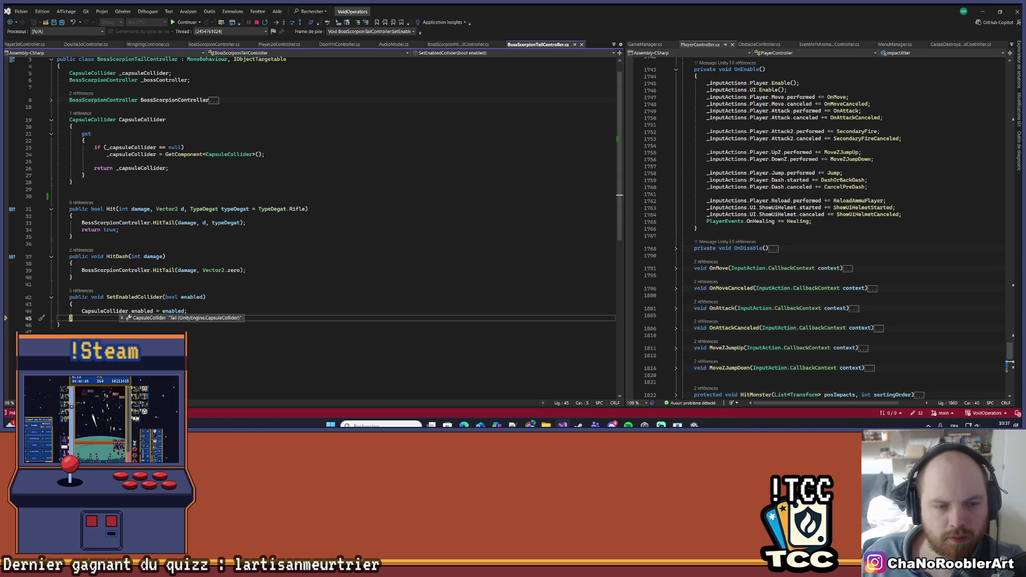
pyautogui.press('F11')
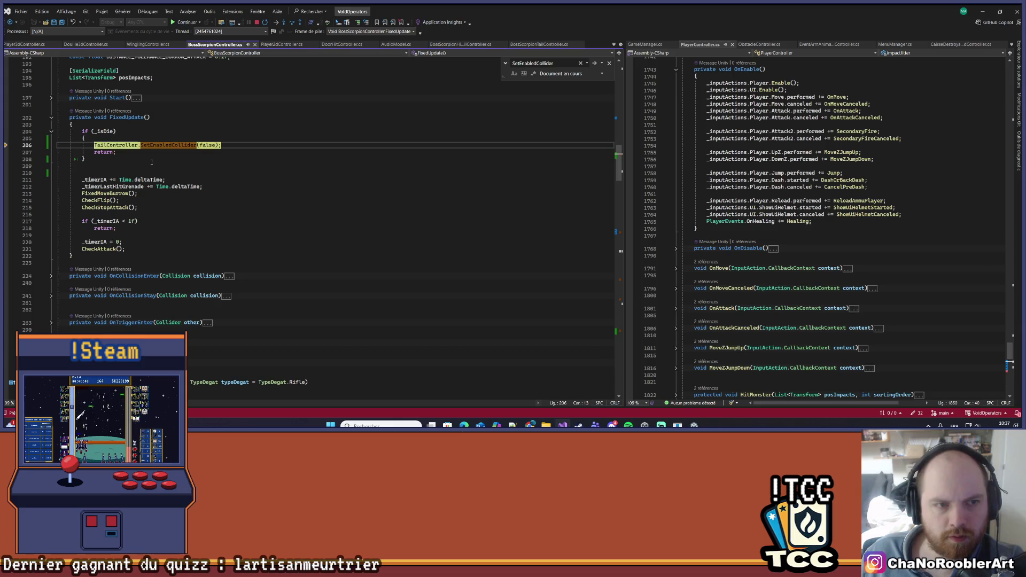
pyautogui.press('F5')
pyautogui.hotkey('alt', 'Tab')
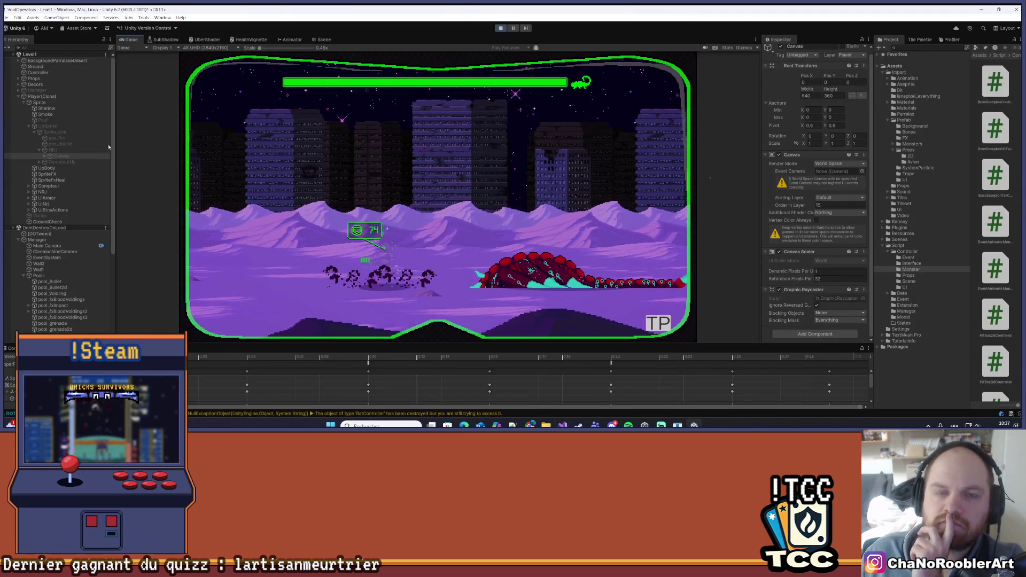
# Select boss_scorpion and its Tail object in the Hierarchy and view them in the Scene view.
pyautogui.scroll(-3, 87, 237)
pyautogui.scroll(-2, 83, 238)
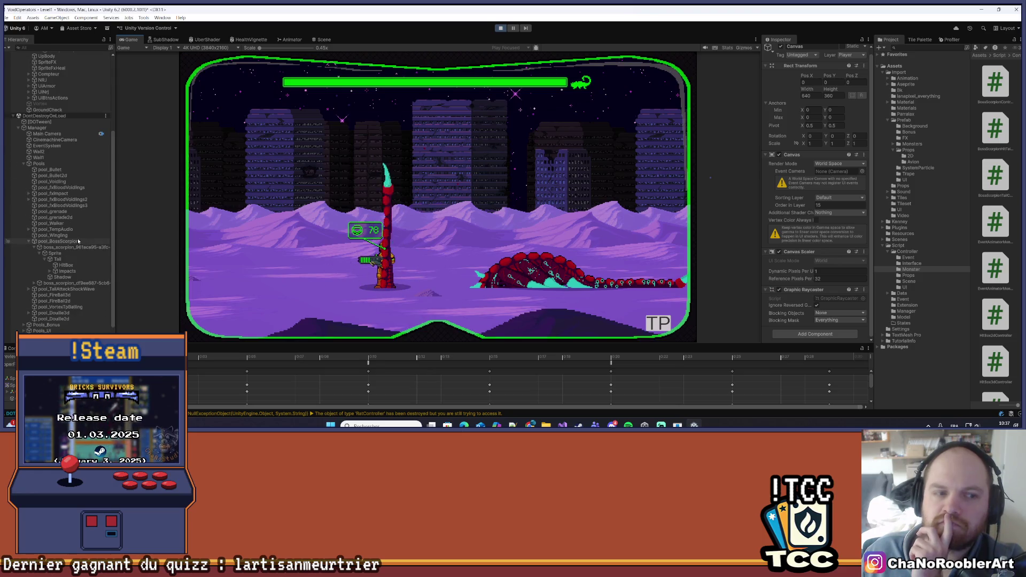
pyautogui.click(66, 247)
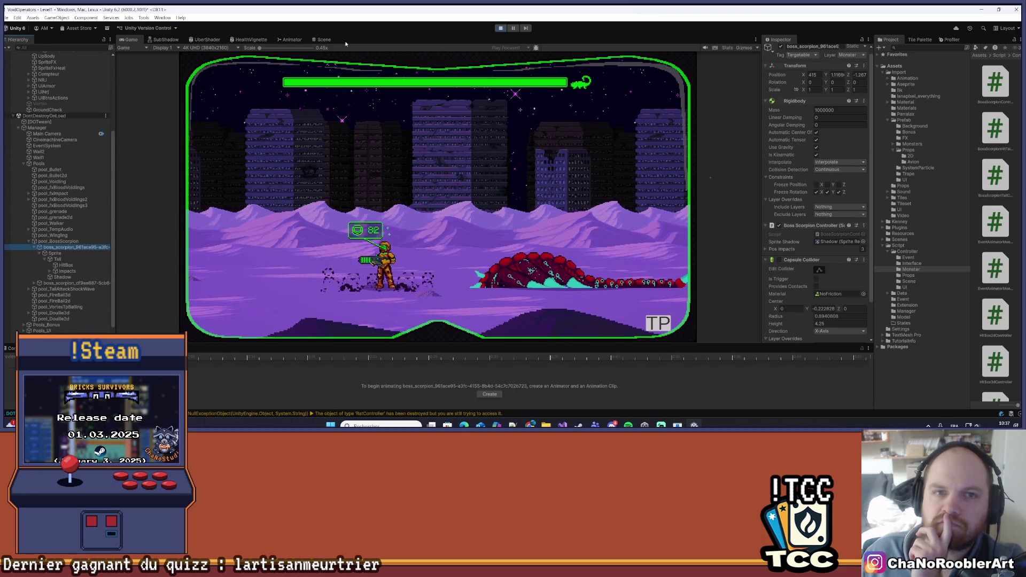
pyautogui.click(322, 41)
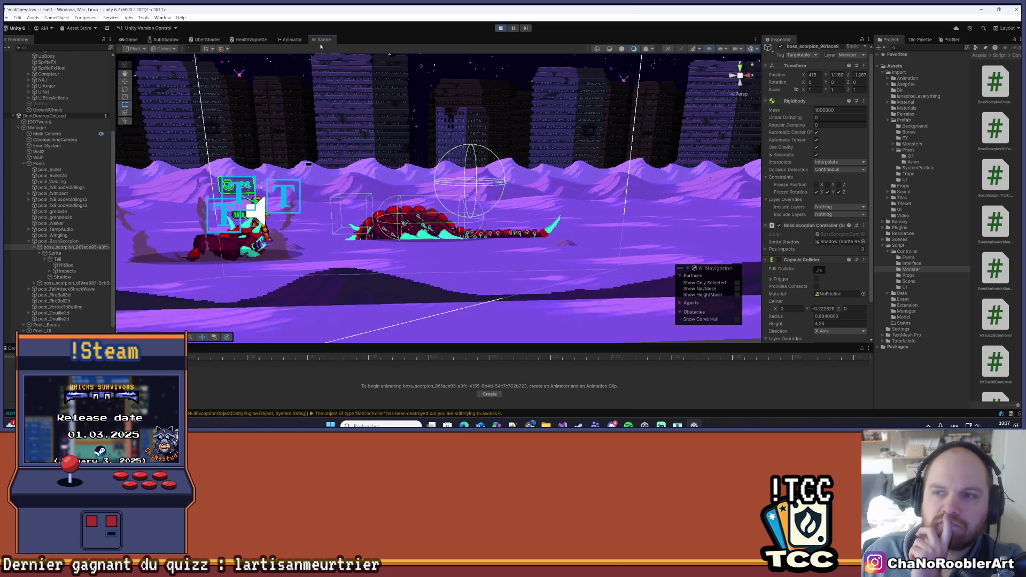
pyautogui.scroll(-2, 824, 185)
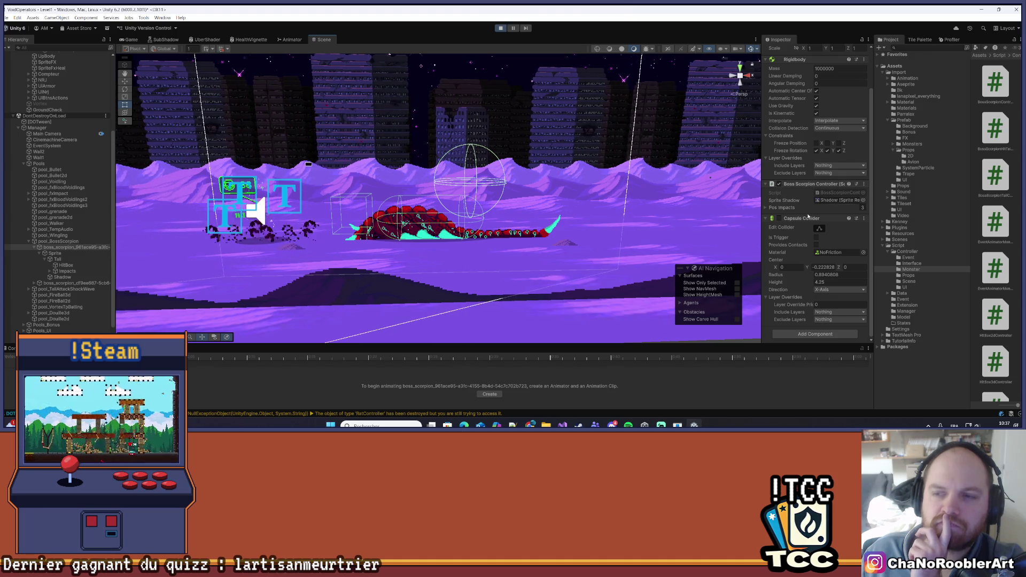
pyautogui.scroll(2, 808, 214)
pyautogui.scroll(-2, 807, 212)
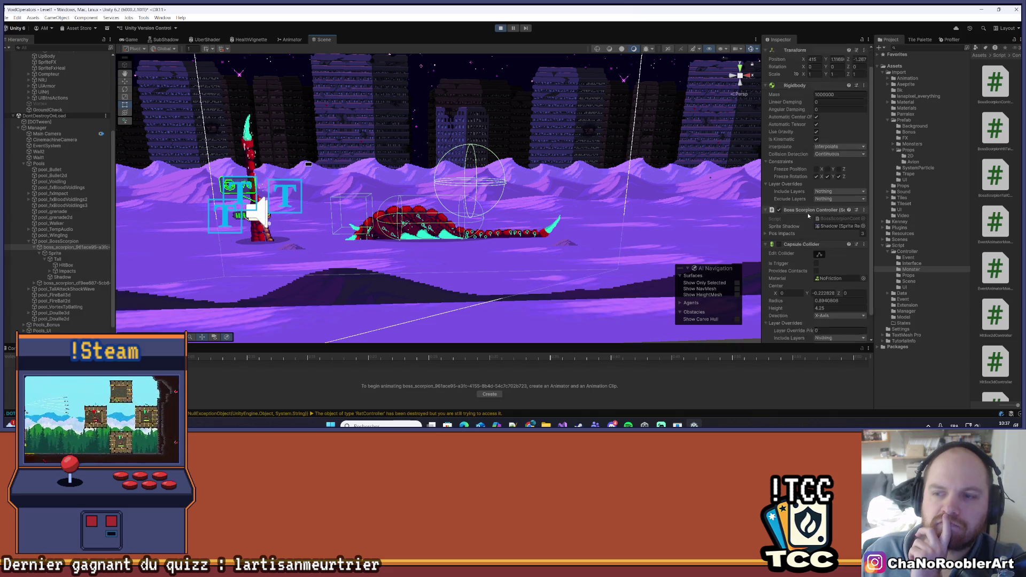
pyautogui.click(57, 258)
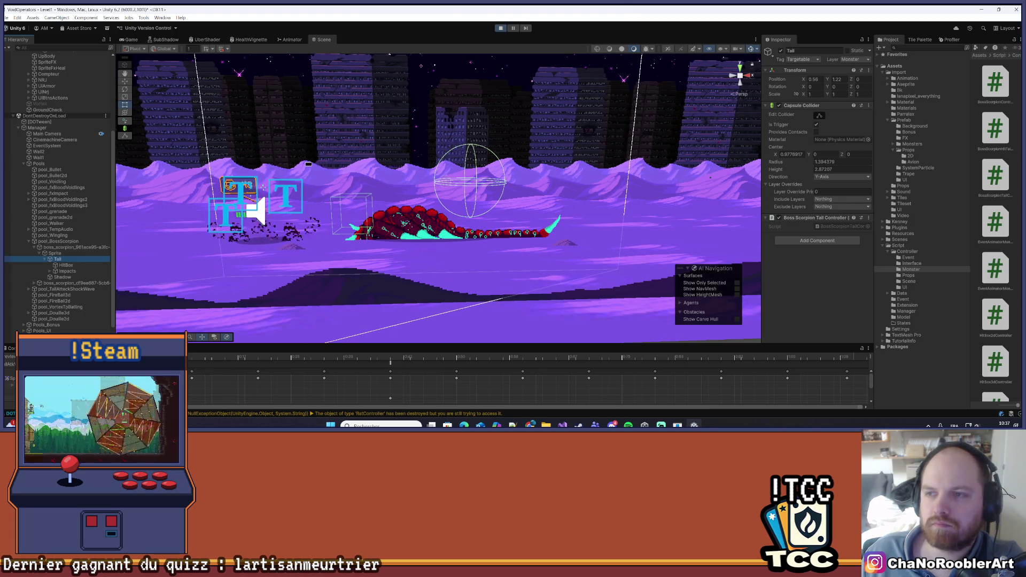
# Pause to reinspect boss_scorpion and Tail, resume, then stop Play mode and return to Visual Studio.
pyautogui.click(514, 29)
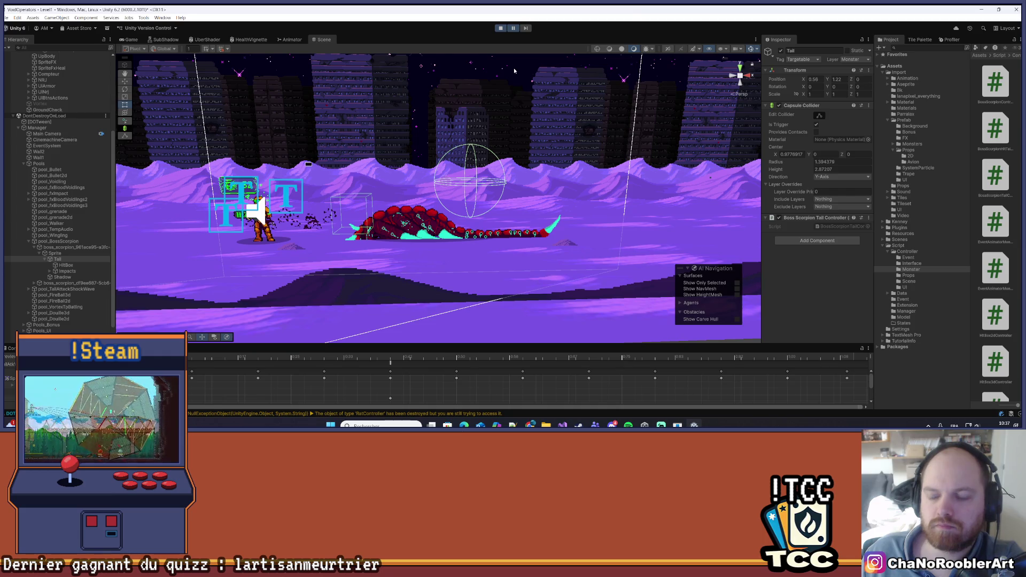
pyautogui.click(694, 146)
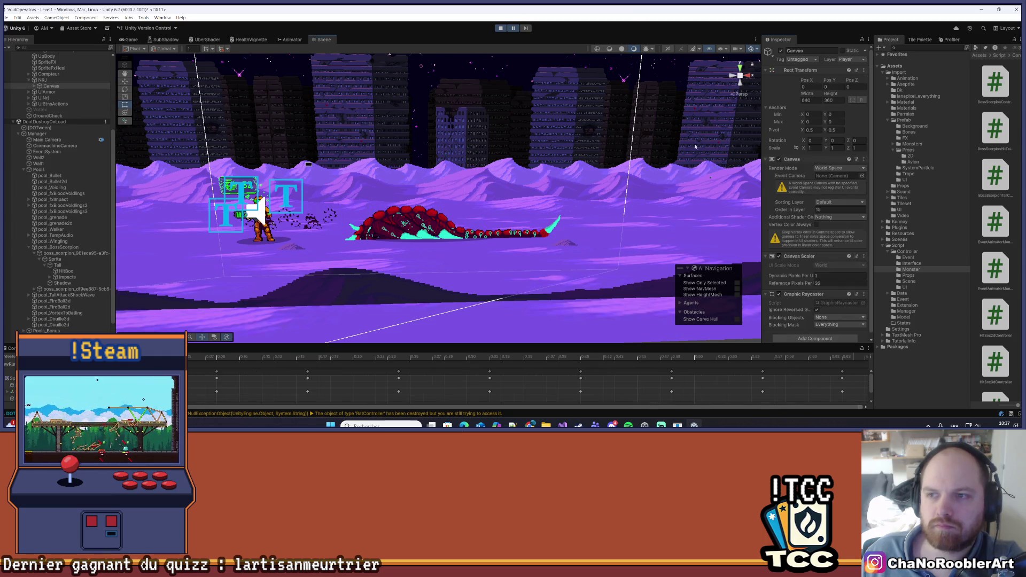
pyautogui.click(66, 253)
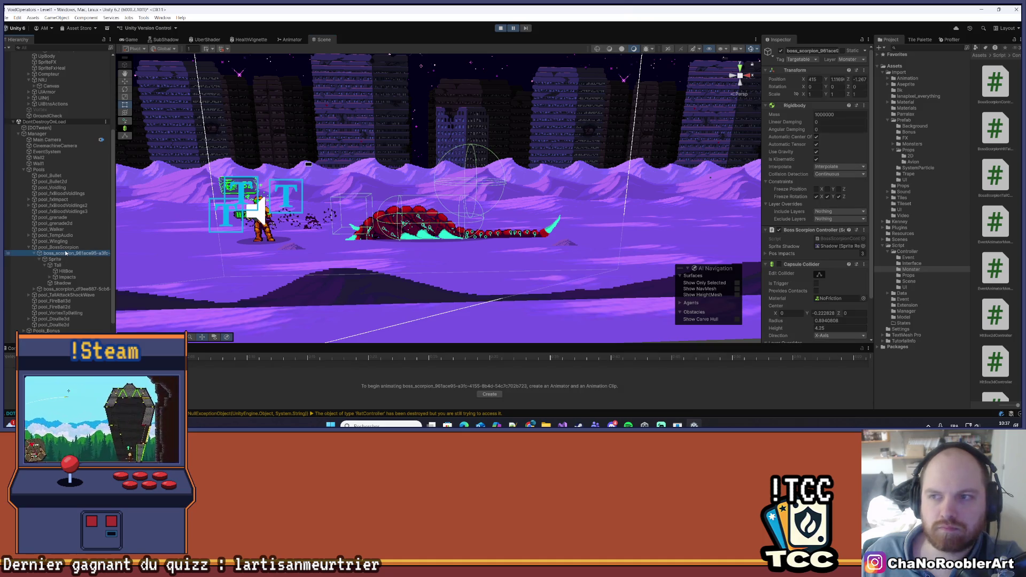
pyautogui.click(58, 266)
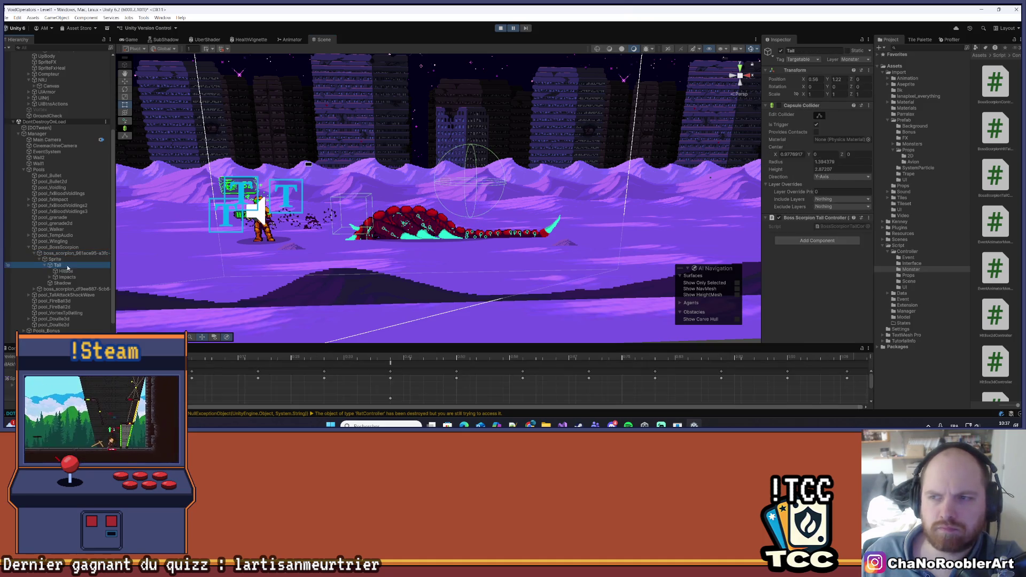
pyautogui.click(512, 28)
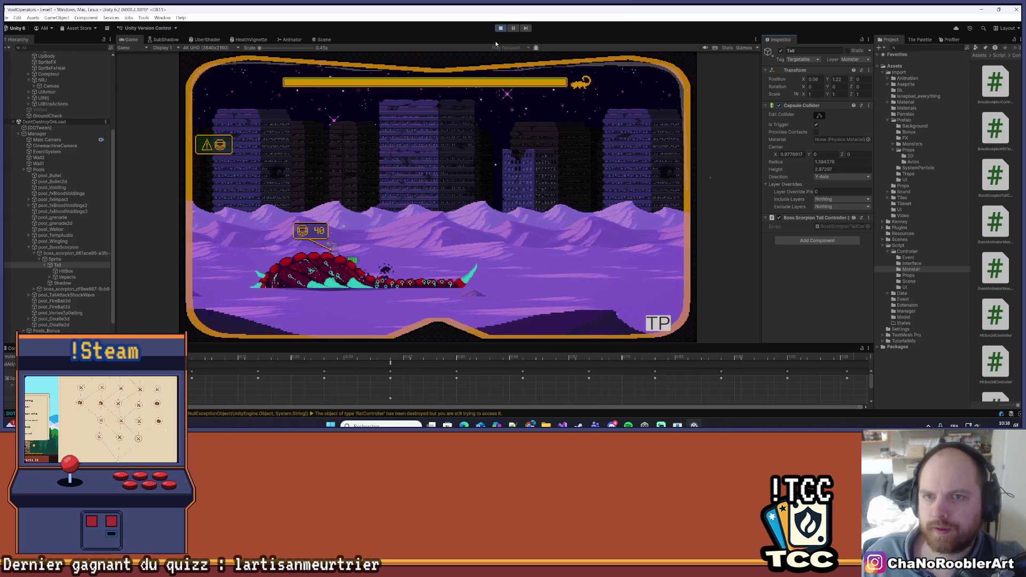
pyautogui.hotkey('ctrl', 'p')
pyautogui.hotkey('alt', 'Tab')
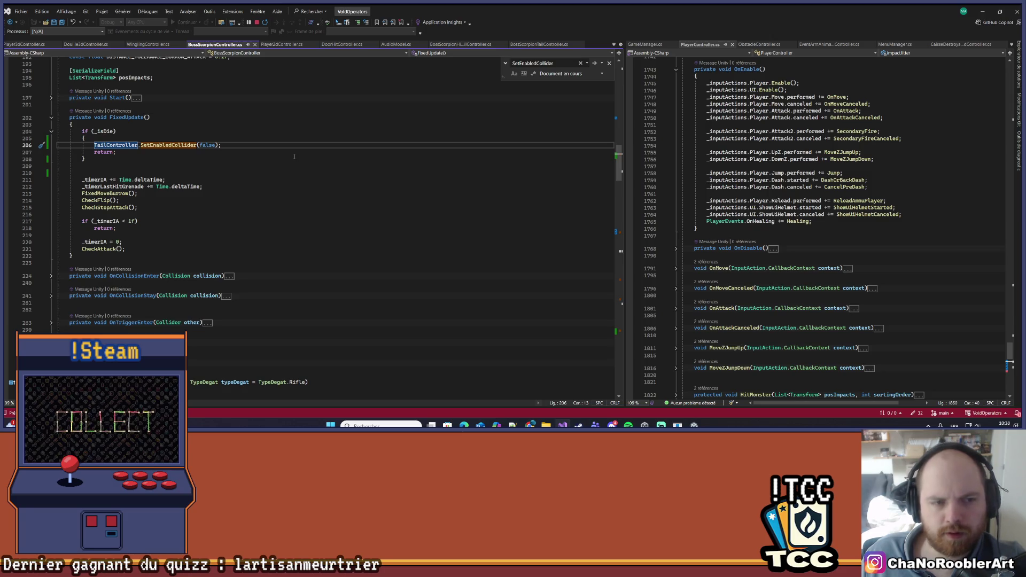
# Search for SetEnabledCollider and visit its calls in Die, CoBurrow, Spawn and FixedUpdate, then minimise Visual Studio.
pyautogui.doubleClick(171, 146)
pyautogui.hotkey('ctrl', 'f')
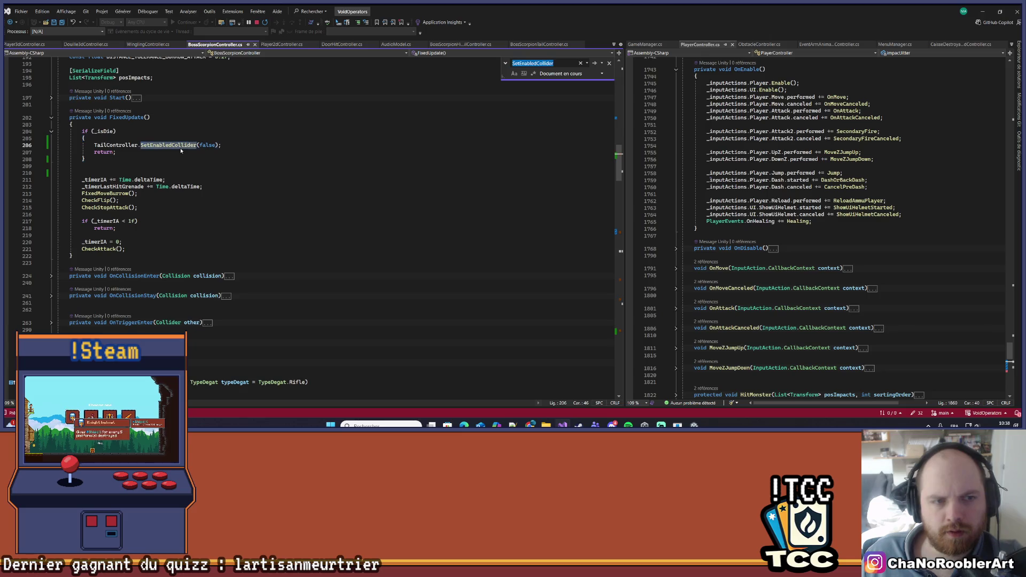
pyautogui.press('Return')
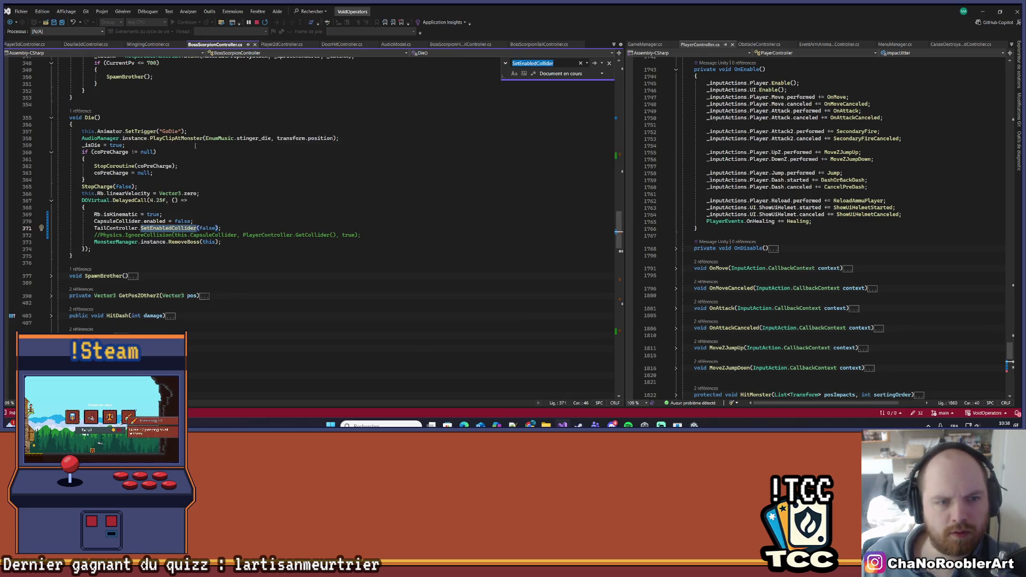
pyautogui.press('Return')
pyautogui.press('Return')
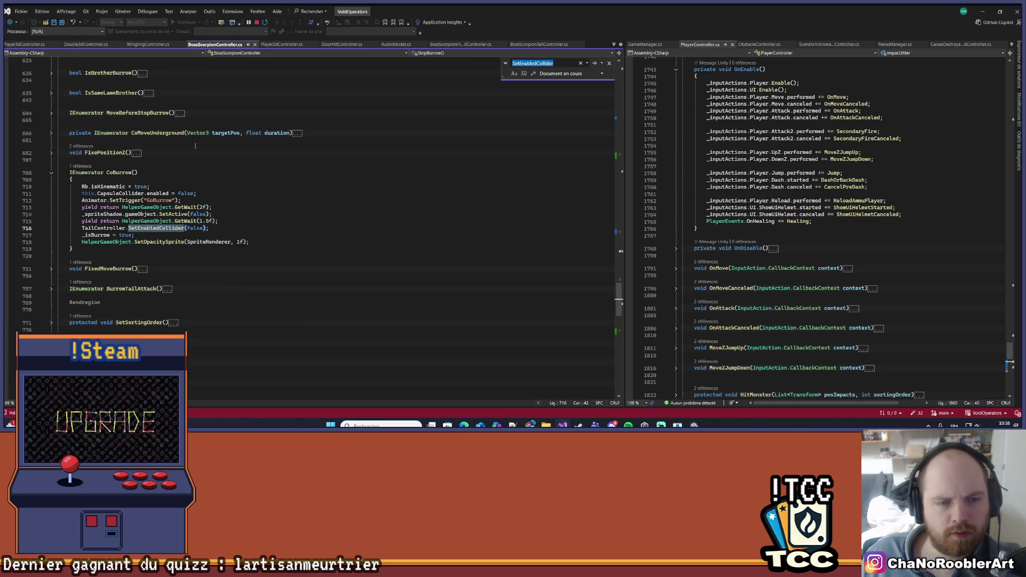
pyautogui.press('Return')
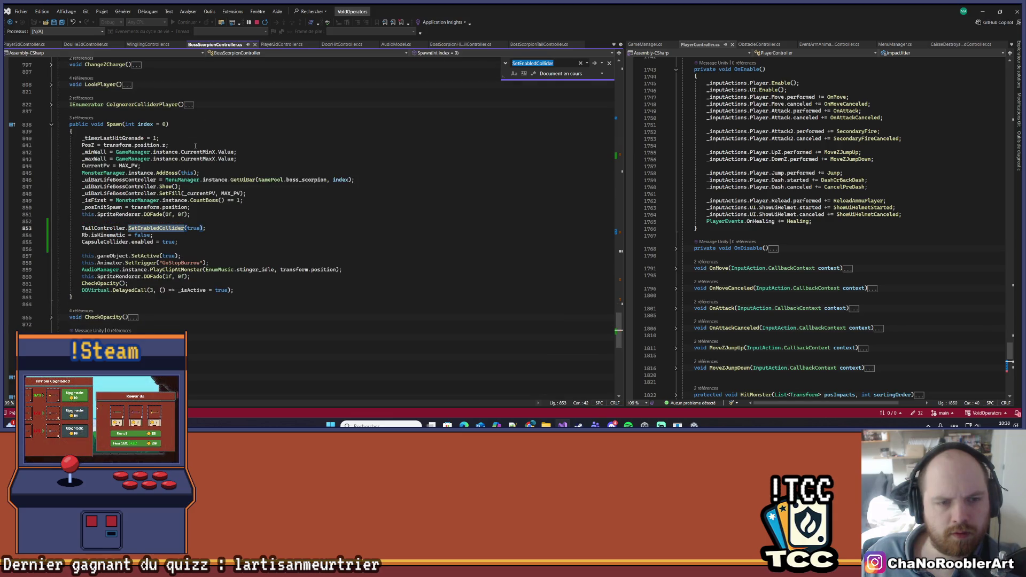
pyautogui.press('Return')
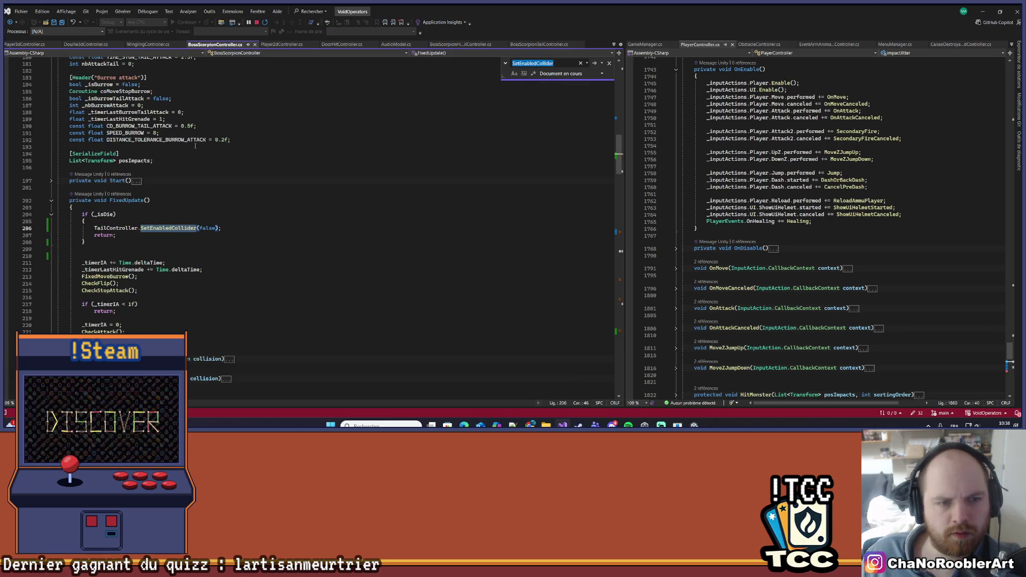
pyautogui.press('Return')
pyautogui.press('Return')
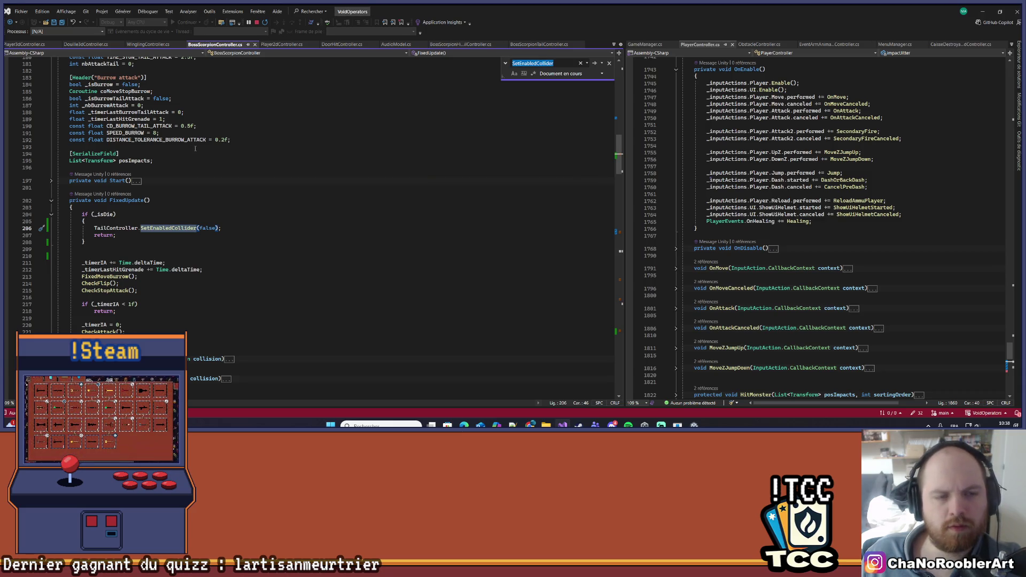
pyautogui.click(982, 11)
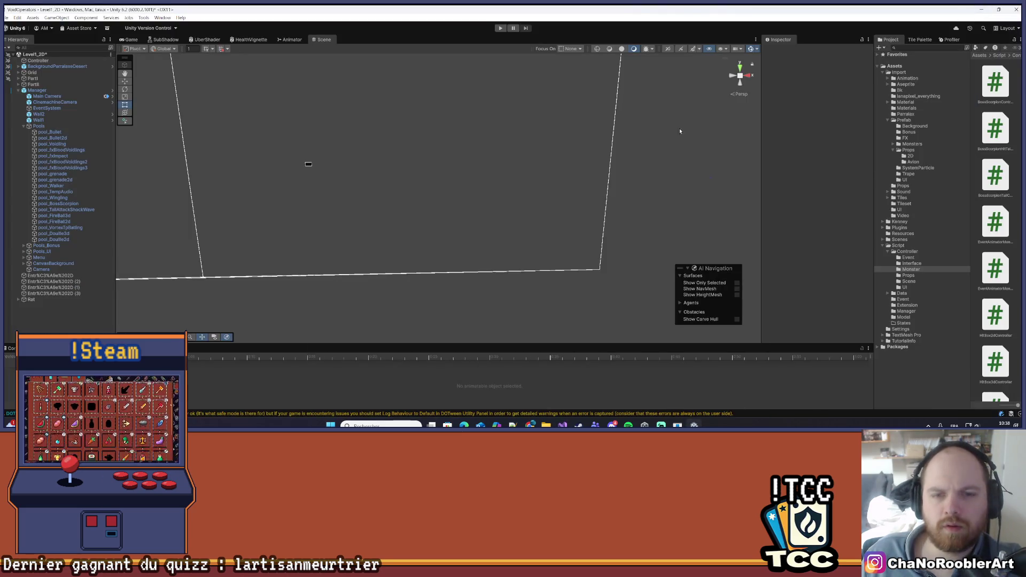
# Browse Assets > Import > Prefab > Monsters and open the Boss_Scorpion prefab in the Scene view.
pyautogui.click(281, 40)
pyautogui.moveTo(226, 195); pyautogui.dragTo(301, 189)
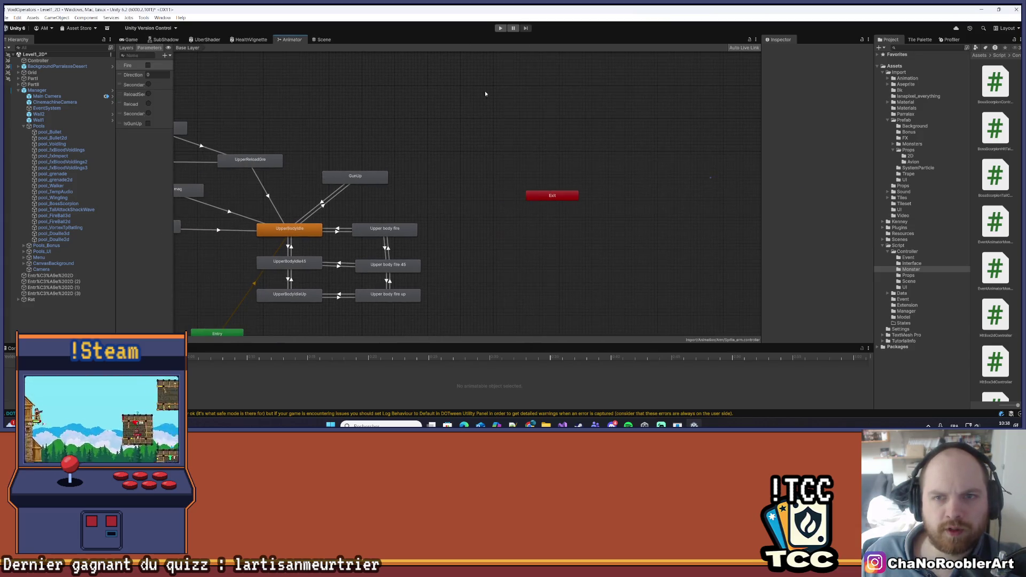
pyautogui.moveTo(872, 185); pyautogui.dragTo(748, 197)
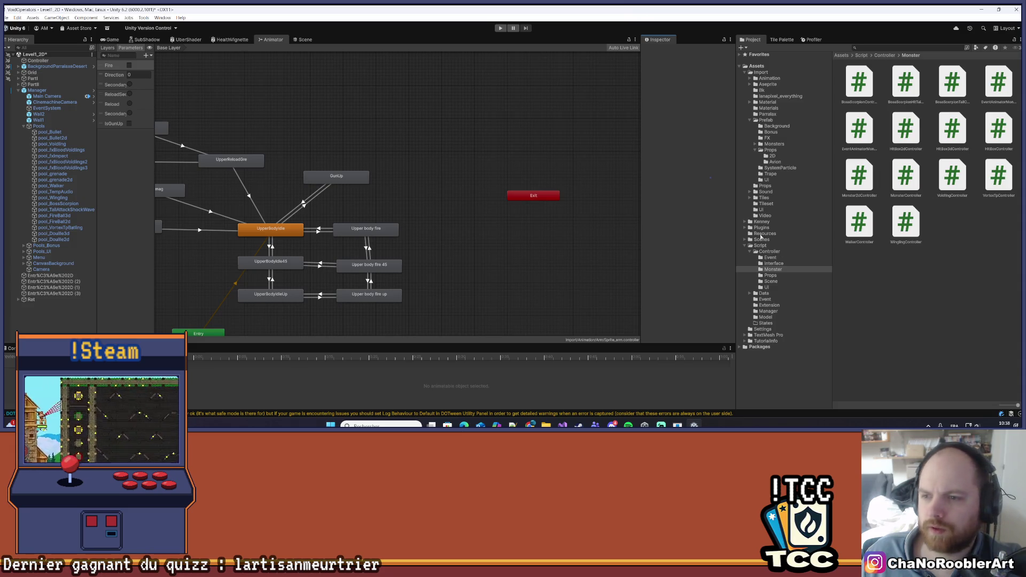
pyautogui.click(767, 119)
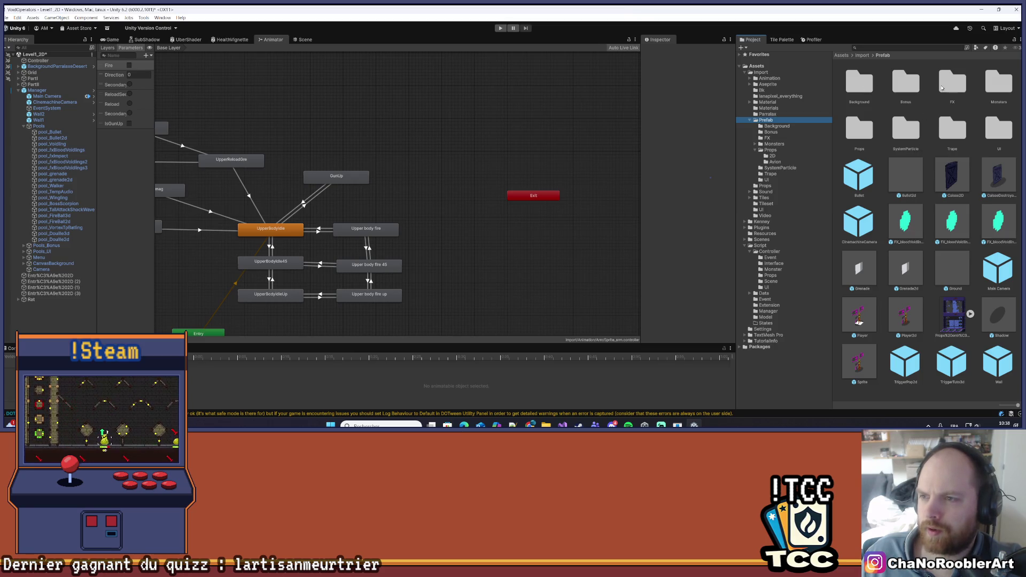
pyautogui.click(774, 144)
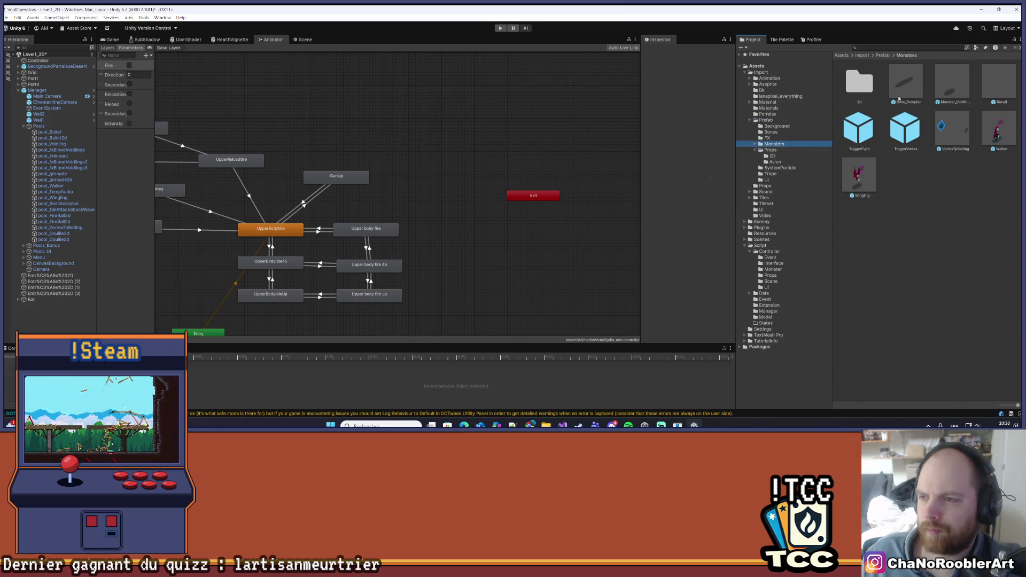
pyautogui.doubleClick(906, 84)
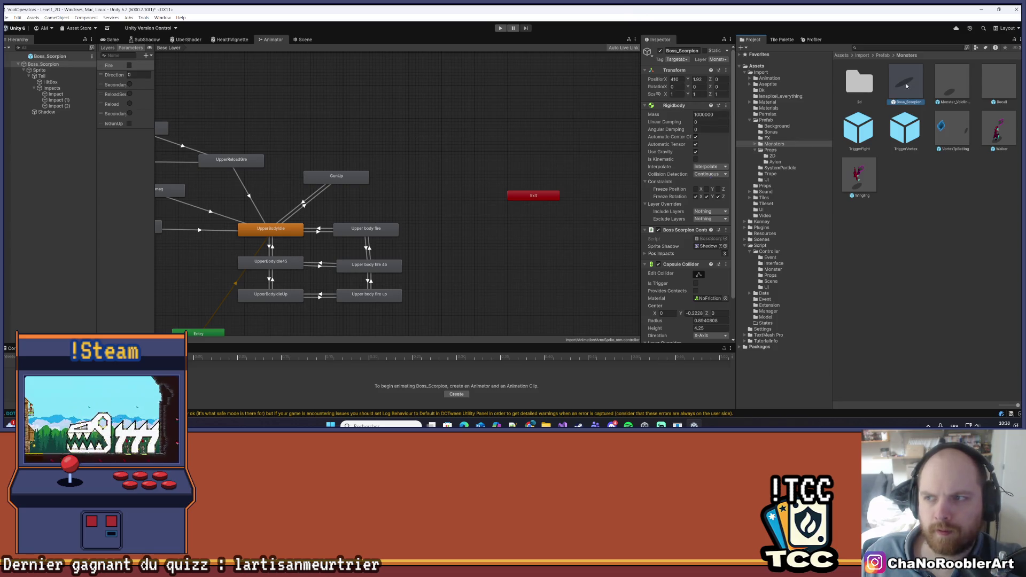
pyautogui.click(902, 90)
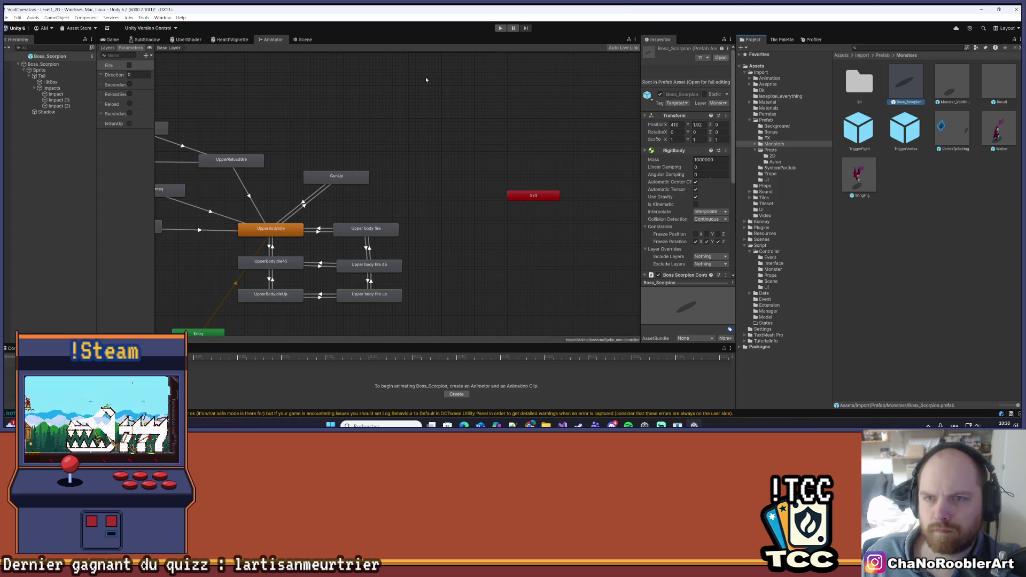
pyautogui.click(304, 39)
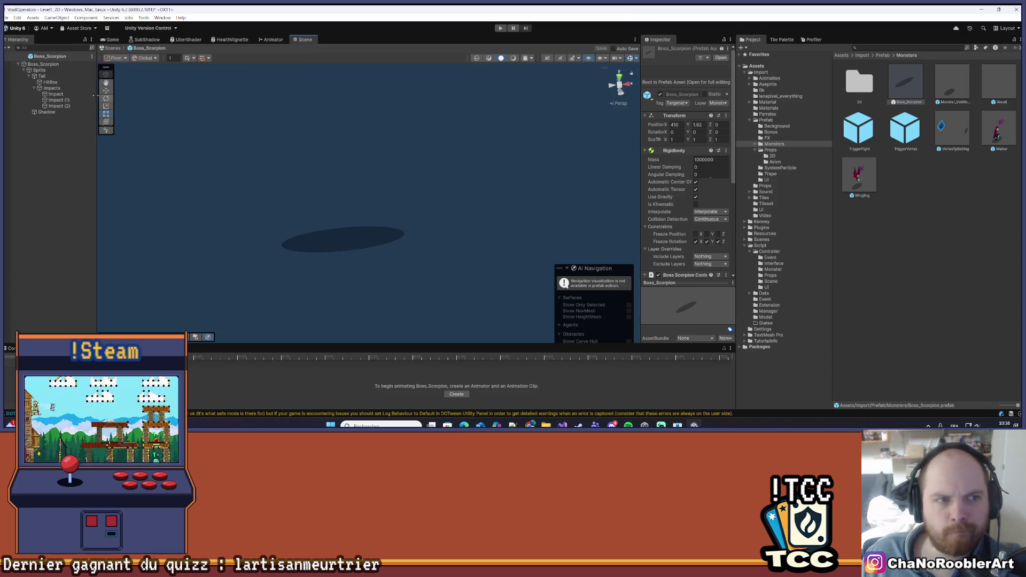
# Select the Sprite child and load the DeathV2 clip in an enlarged Animation window.
pyautogui.click(44, 65)
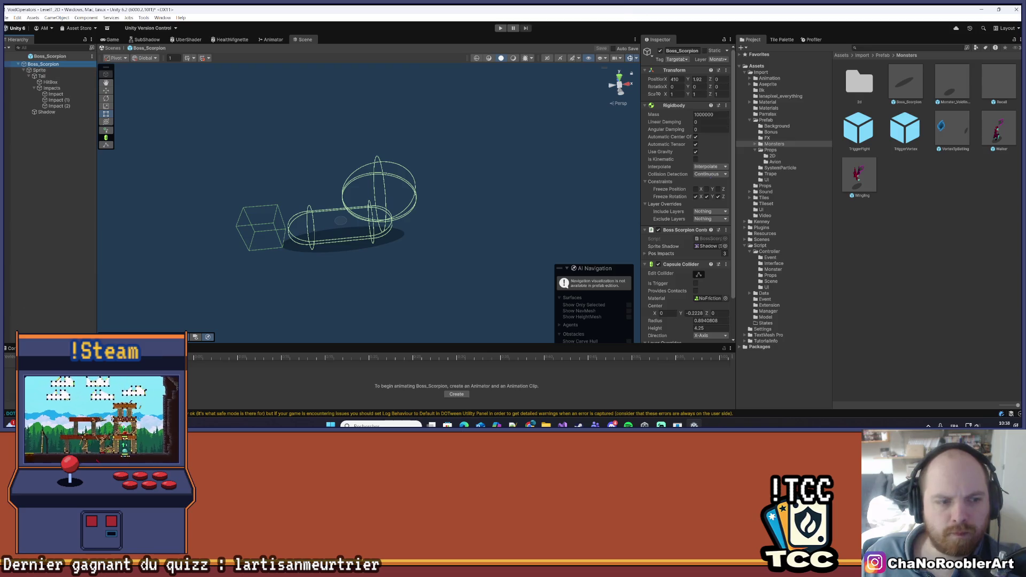
pyautogui.moveTo(321, 344); pyautogui.dragTo(320, 231)
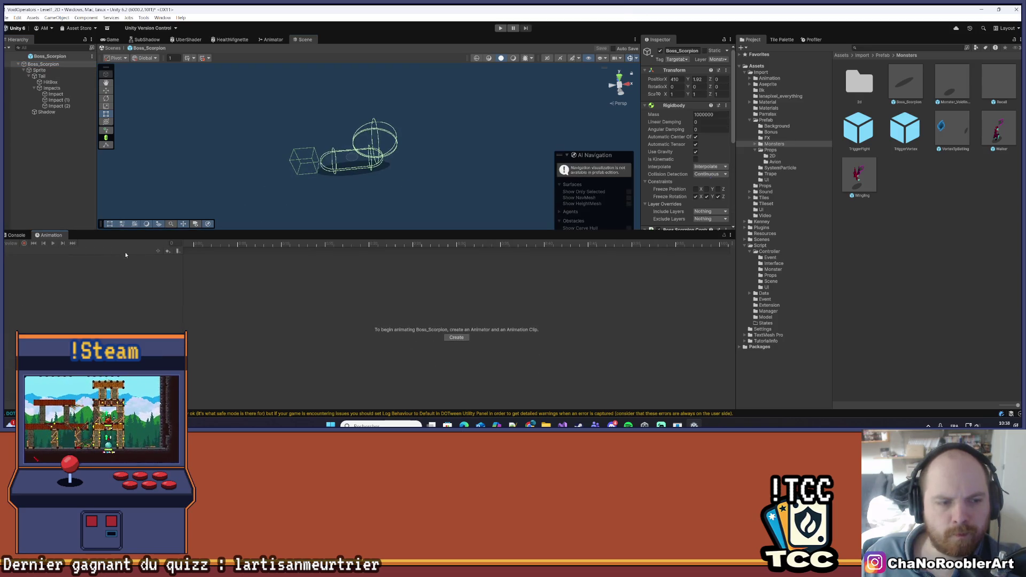
pyautogui.click(39, 70)
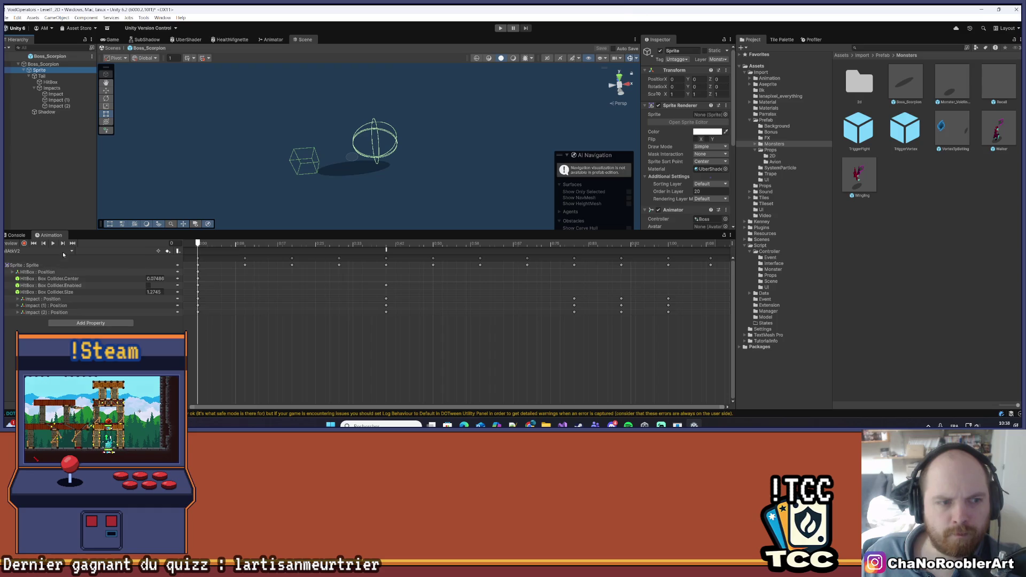
pyautogui.click(38, 250)
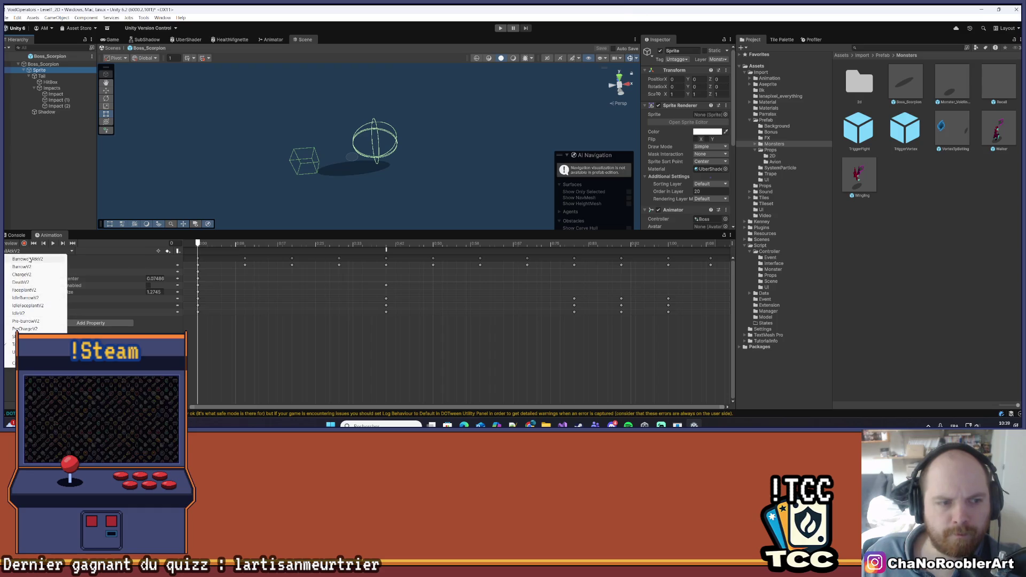
pyautogui.click(24, 290)
pyautogui.click(38, 251)
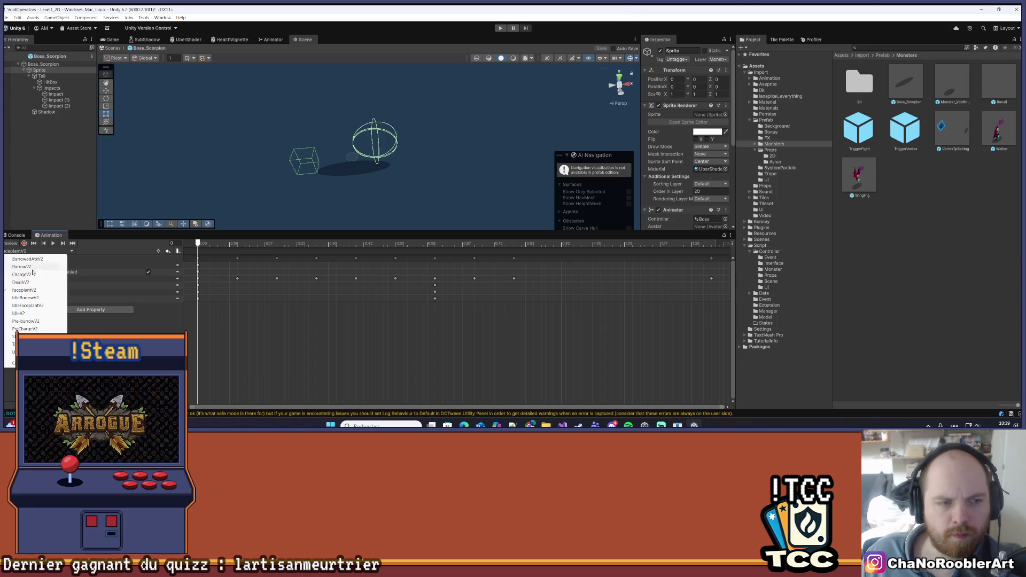
pyautogui.click(23, 283)
pyautogui.click(53, 243)
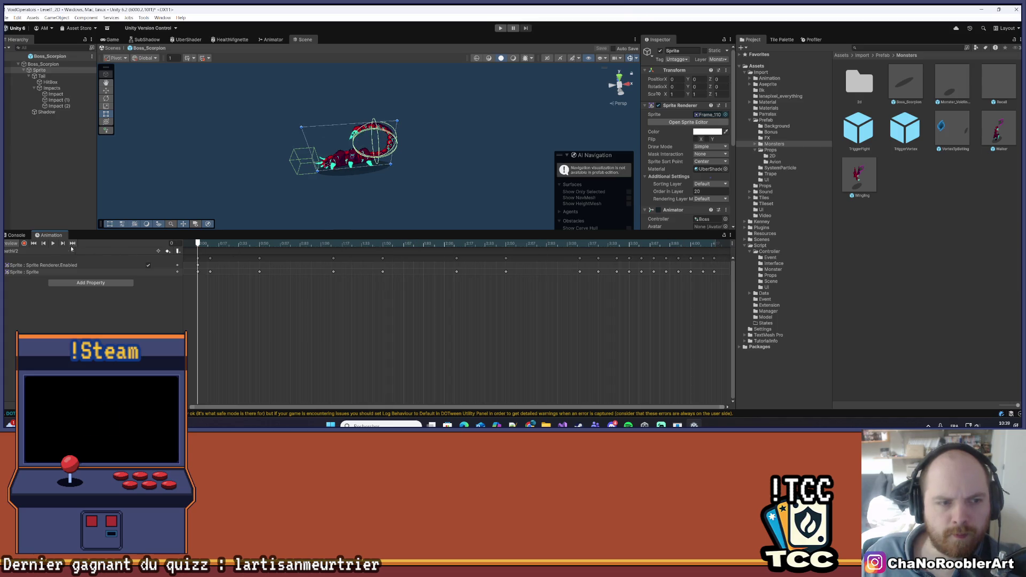
# Record a keyframe disabling the Tail's Capsule Collider in DeathV2, then play the clip back.
pyautogui.click(24, 244)
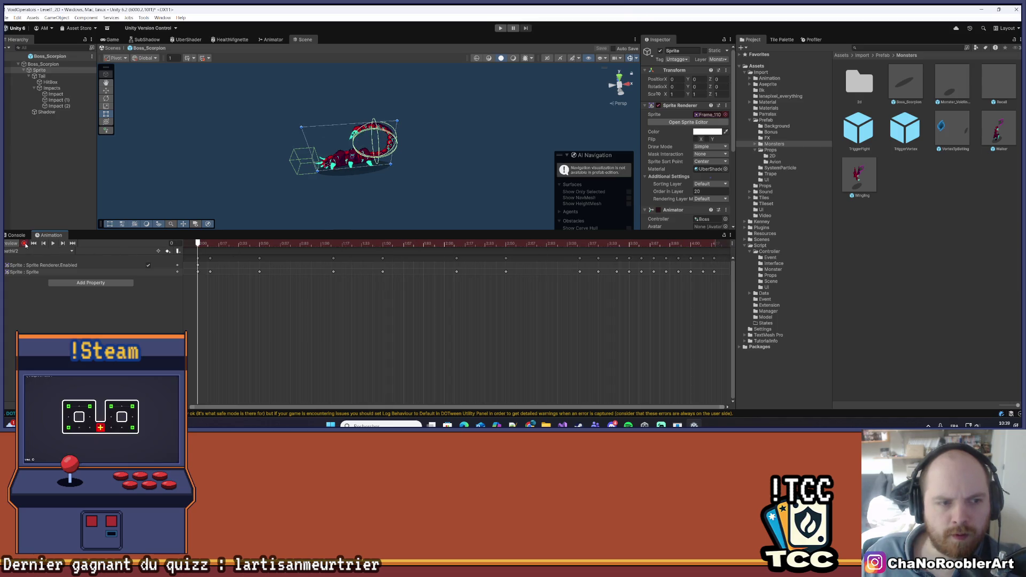
pyautogui.click(67, 76)
pyautogui.click(658, 105)
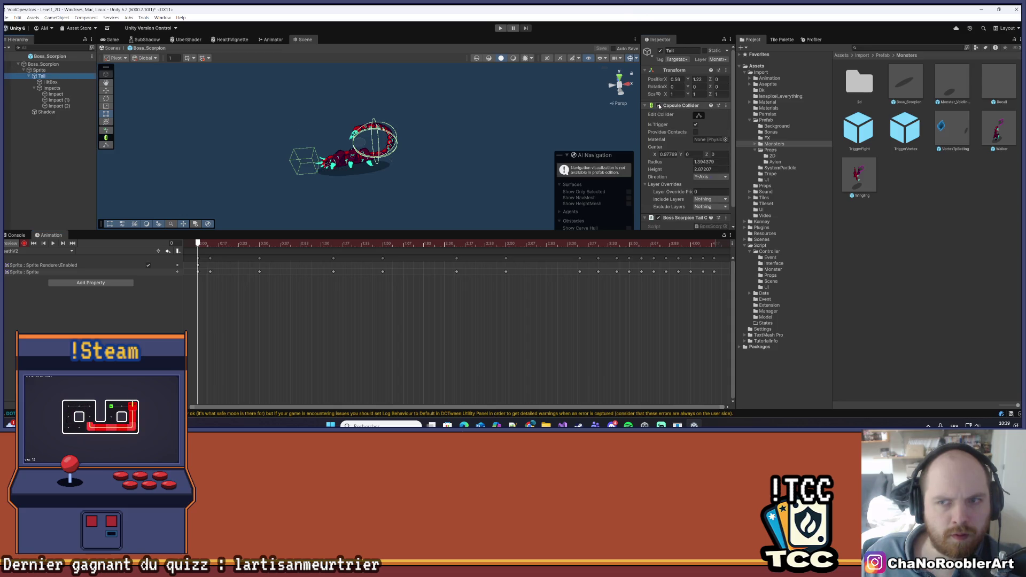
pyautogui.click(24, 243)
pyautogui.click(52, 243)
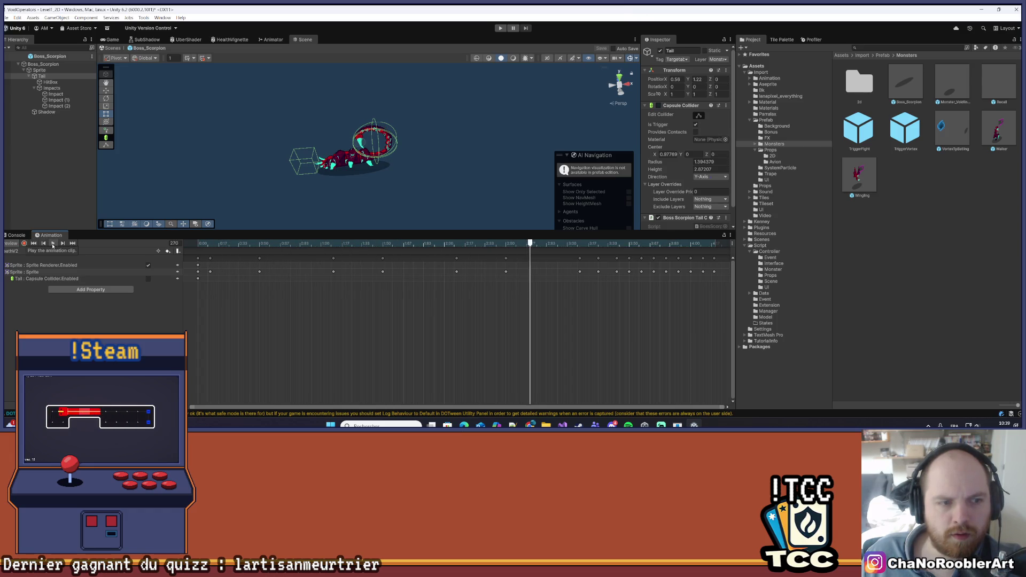
pyautogui.click(52, 243)
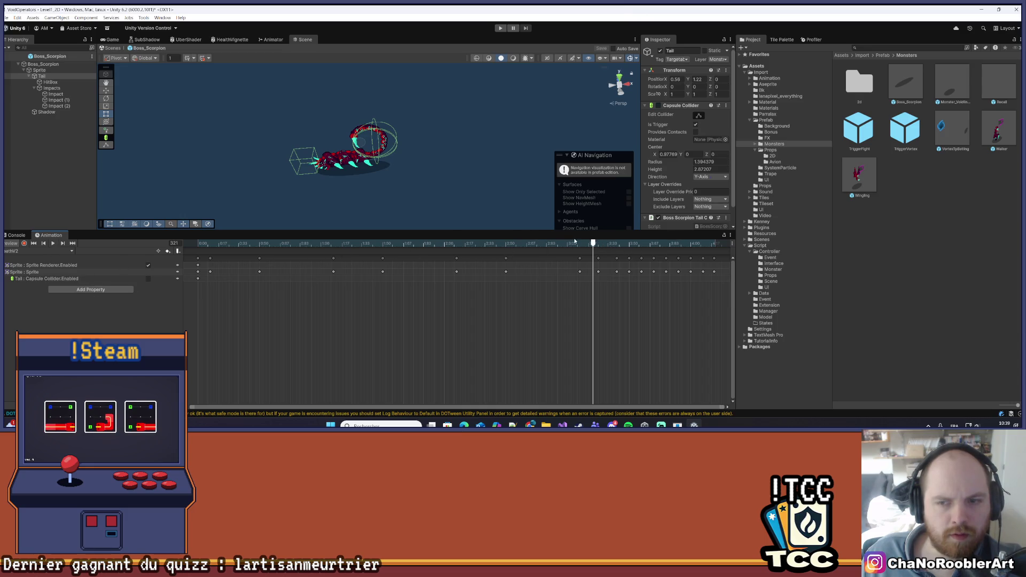
# Scrub to around frame 419 and key the Tail's collider toggle again while recording.
pyautogui.moveTo(592, 243)
pyautogui.mouseDown()
pyautogui.moveTo(195, 243)
pyautogui.moveTo(680, 243)
pyautogui.moveTo(752, 284)
pyautogui.mouseUp()
pyautogui.click(24, 243)
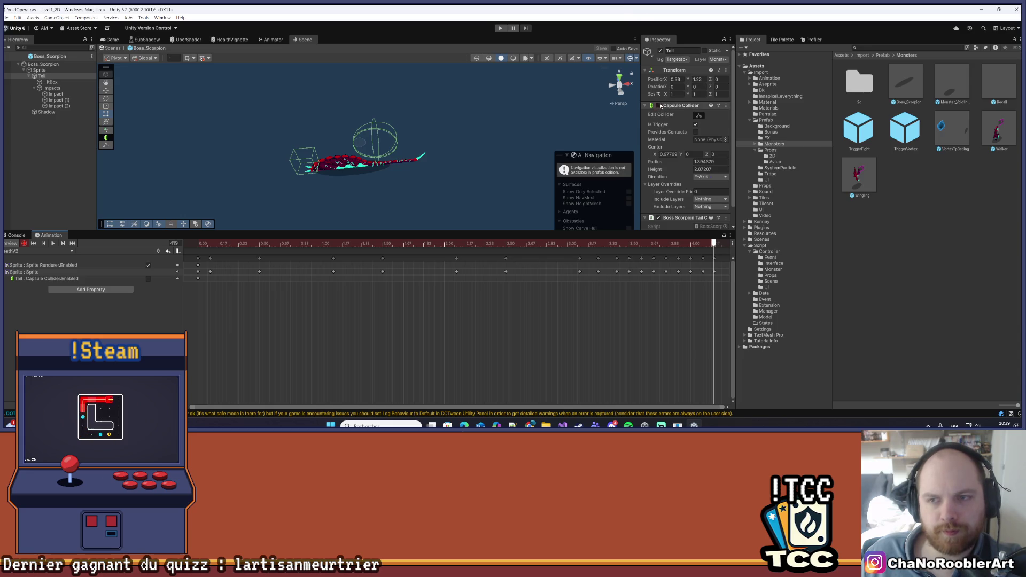
pyautogui.click(659, 106)
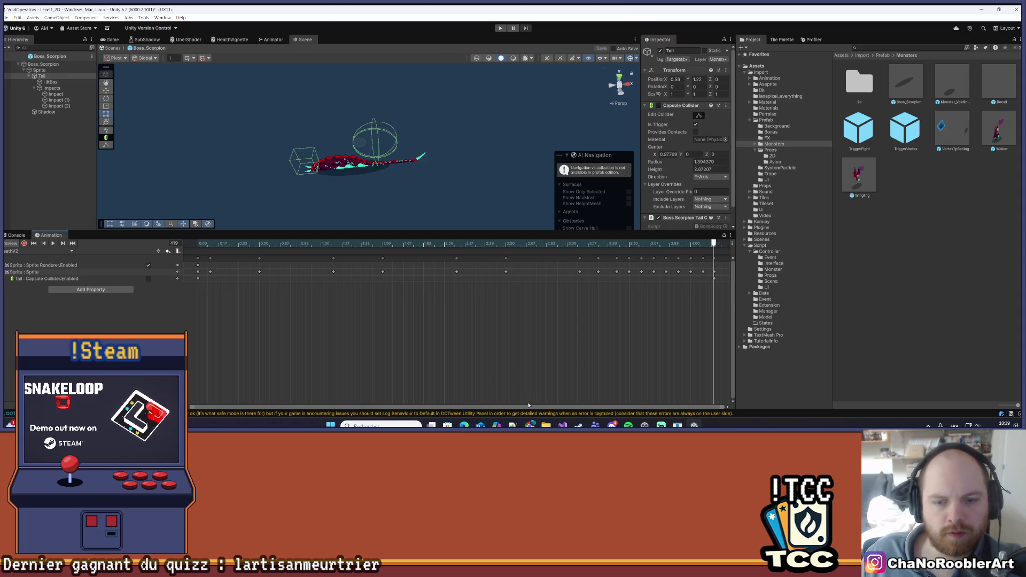
pyautogui.hotkey('alt', 'Tab')
# Comment out line 206's TailController.SetEnabledCollider(false) with Ctrl+K, Ctrl+C, then return to Unity.
pyautogui.click(101, 228)
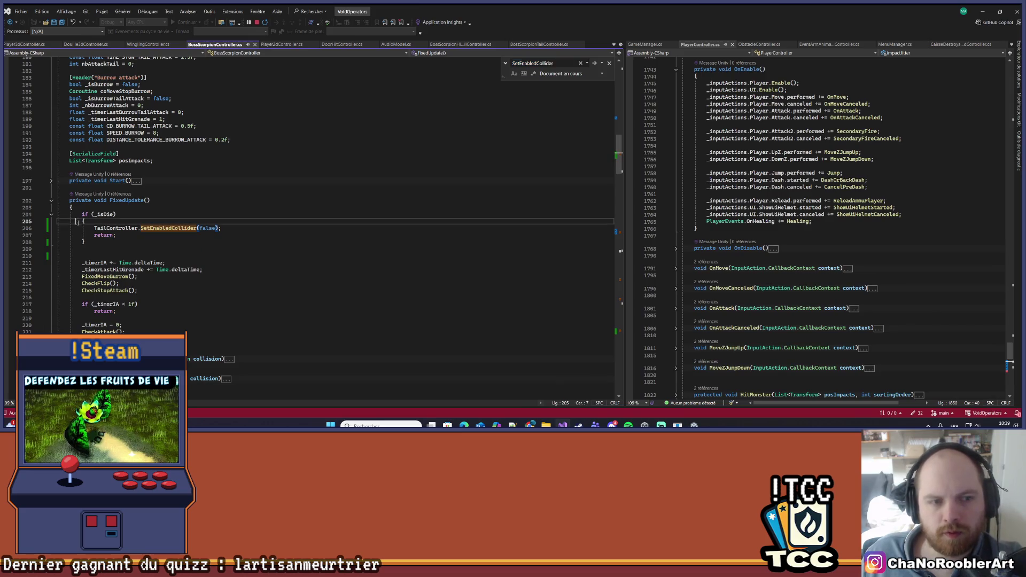
pyautogui.hotkey('ctrl', 'k')
pyautogui.hotkey('ctrl', 'c')
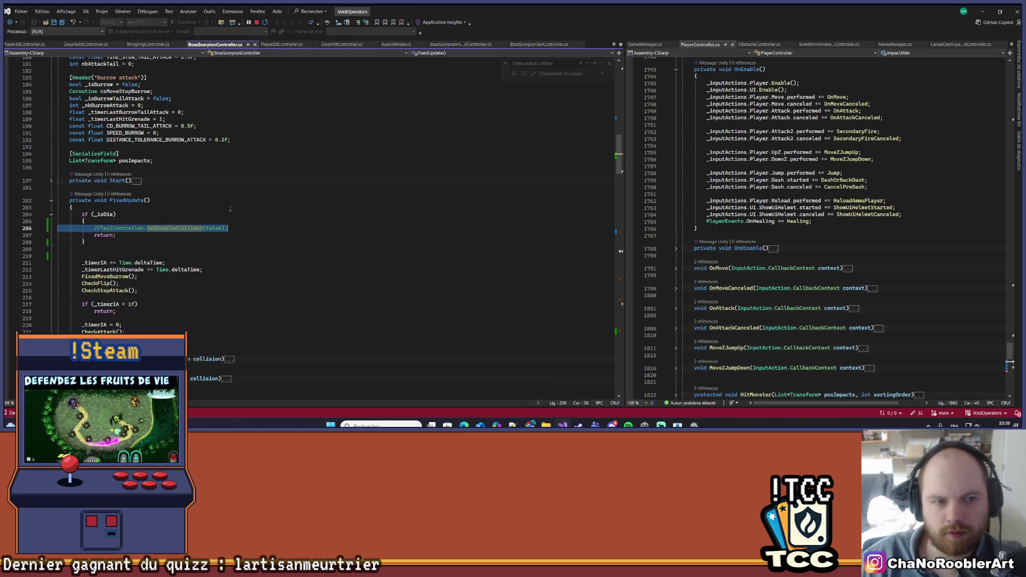
pyautogui.click(230, 209)
pyautogui.hotkey('alt', 'Tab')
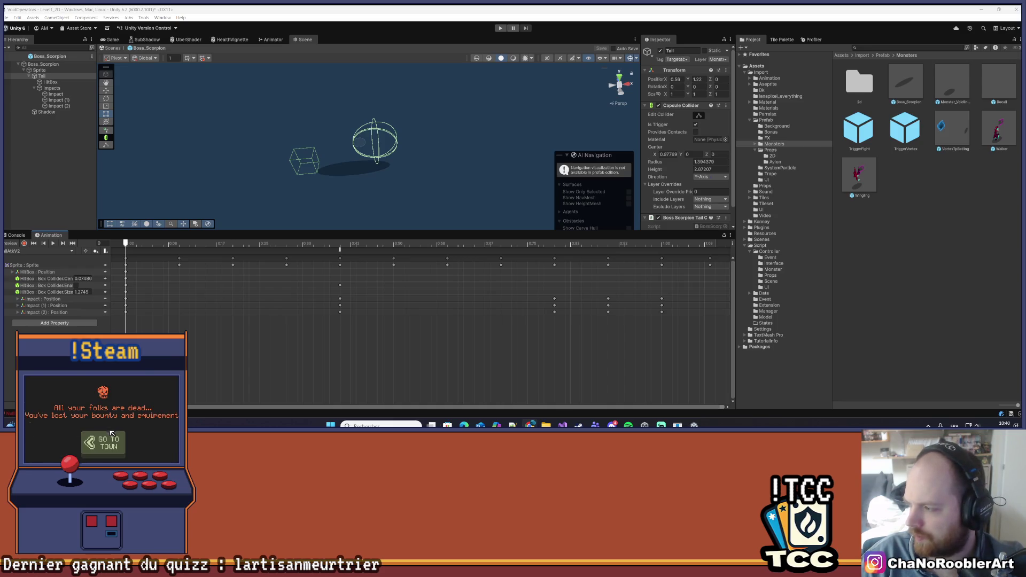
# Exit the Boss_Scorpion prefab, play Level1_2D from the Game tab, and enlarge the Game view.
pyautogui.click(109, 443)
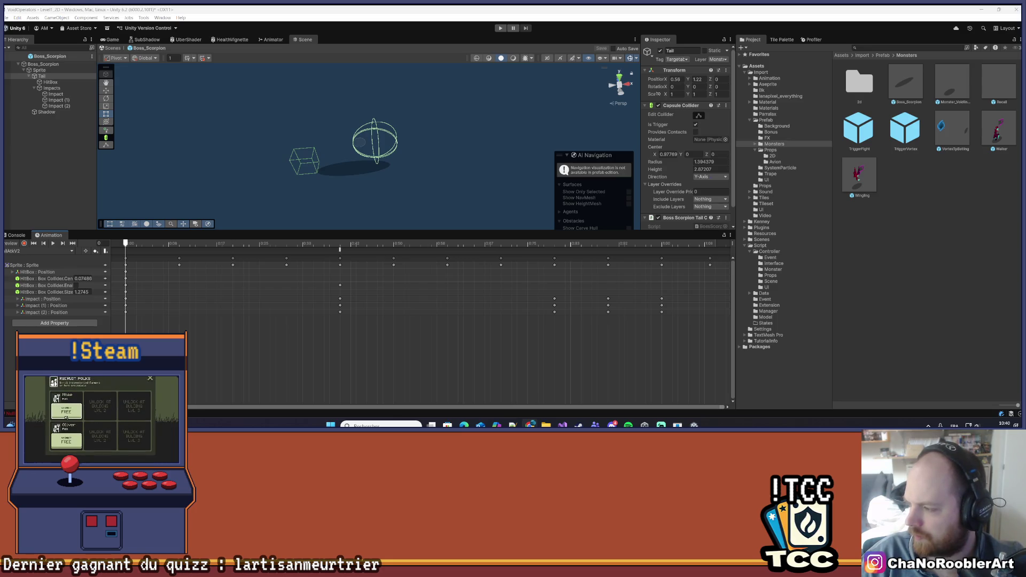
pyautogui.click(66, 417)
pyautogui.click(66, 440)
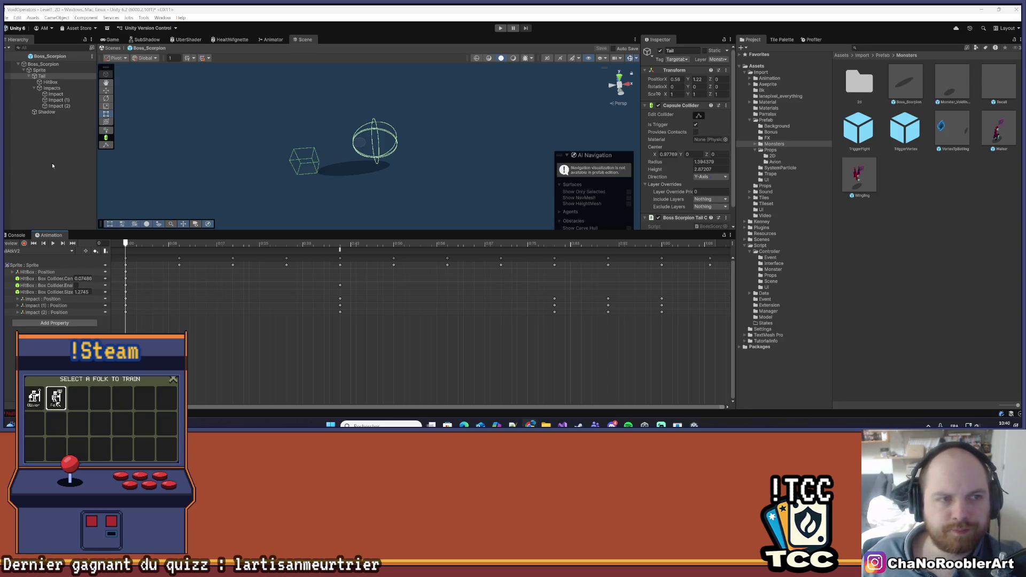
pyautogui.click(11, 56)
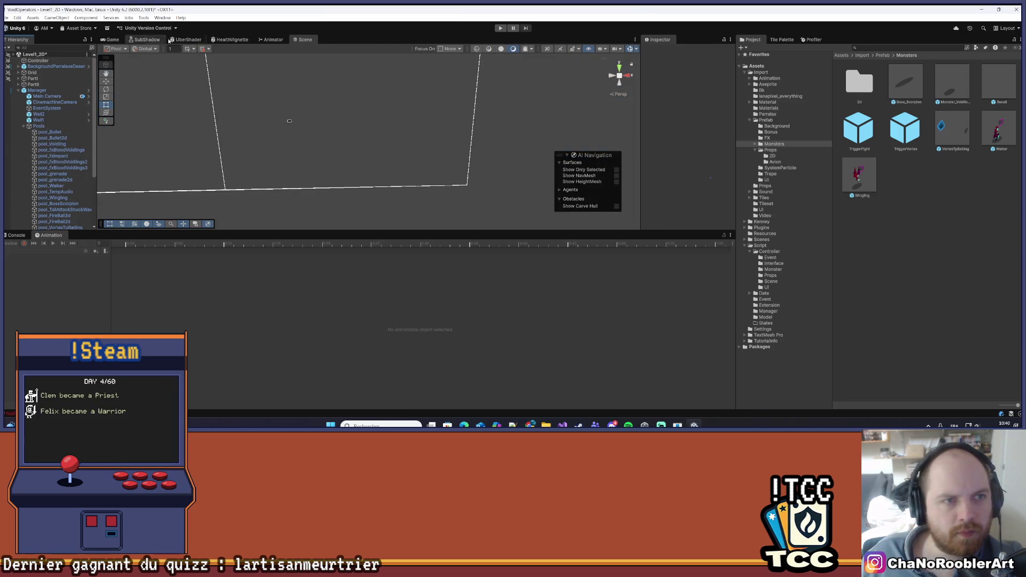
pyautogui.hotkey('ctrl', '2')
pyautogui.click(504, 28)
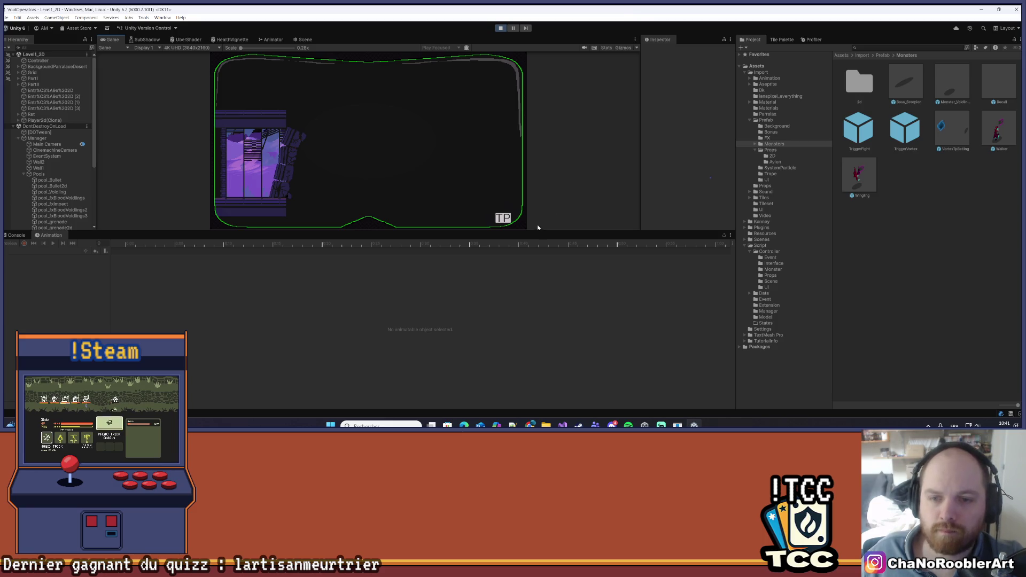
pyautogui.moveTo(536, 230); pyautogui.dragTo(536, 303)
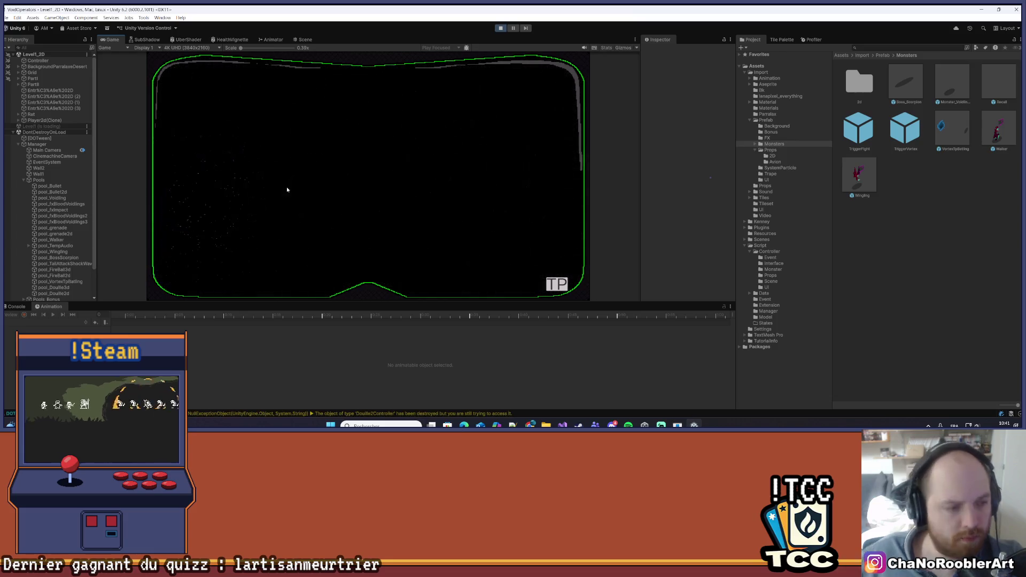
pyautogui.hotkey('alt', 'Tab')
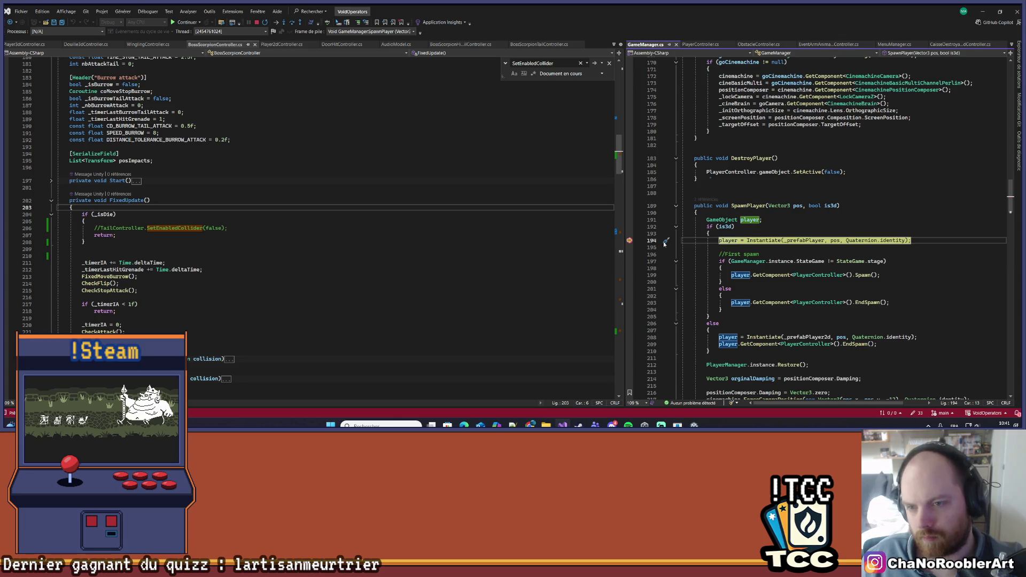
# Remove the line 194 breakpoint and resume the game with F5.
pyautogui.click(629, 240)
pyautogui.press('F5')
pyautogui.click(794, 222)
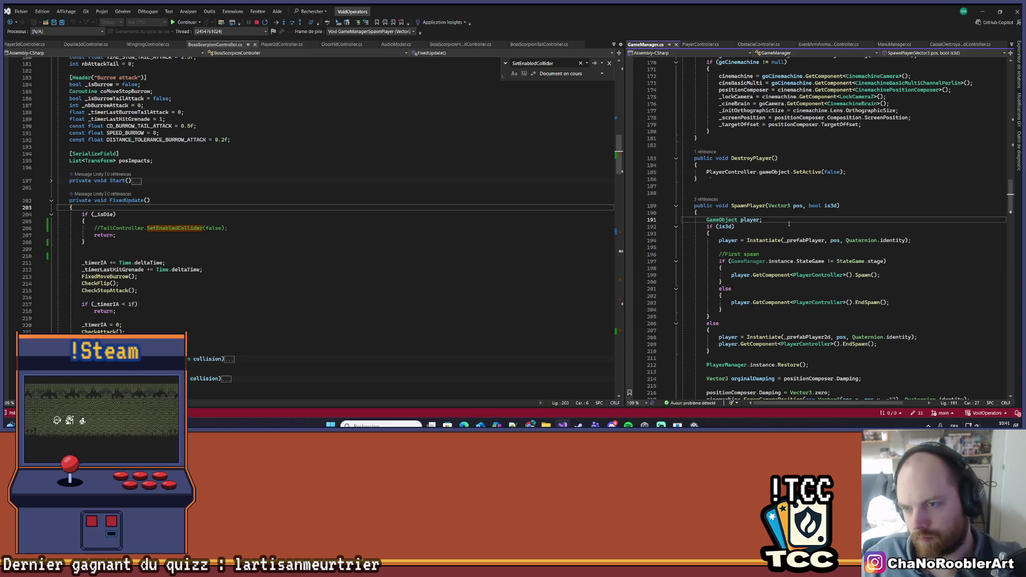
pyautogui.hotkey('alt', 'Tab')
# Move the player with A and D to reach and attack the scorpion boss until it dies.
pyautogui.press('d')
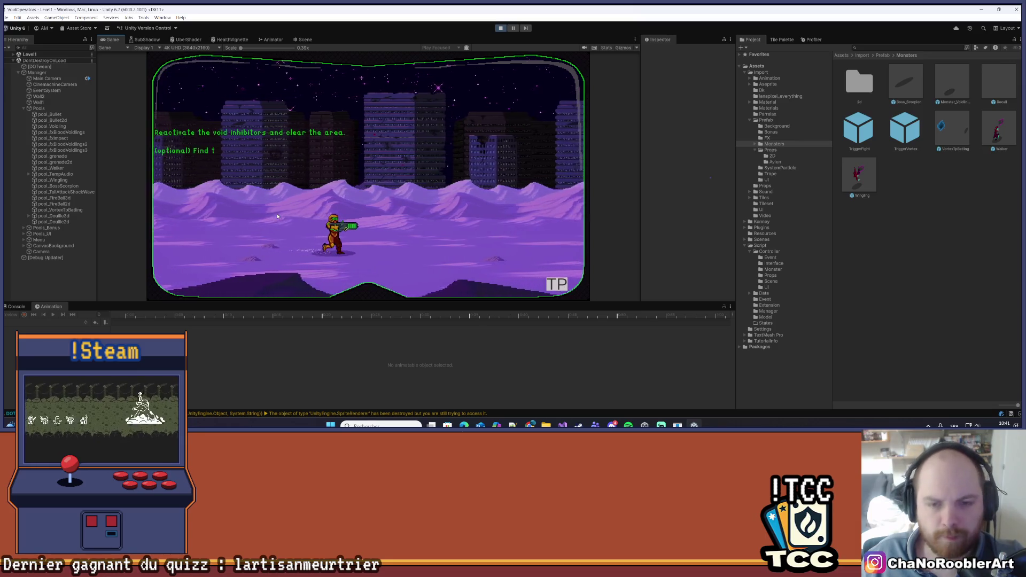
pyautogui.press('a')
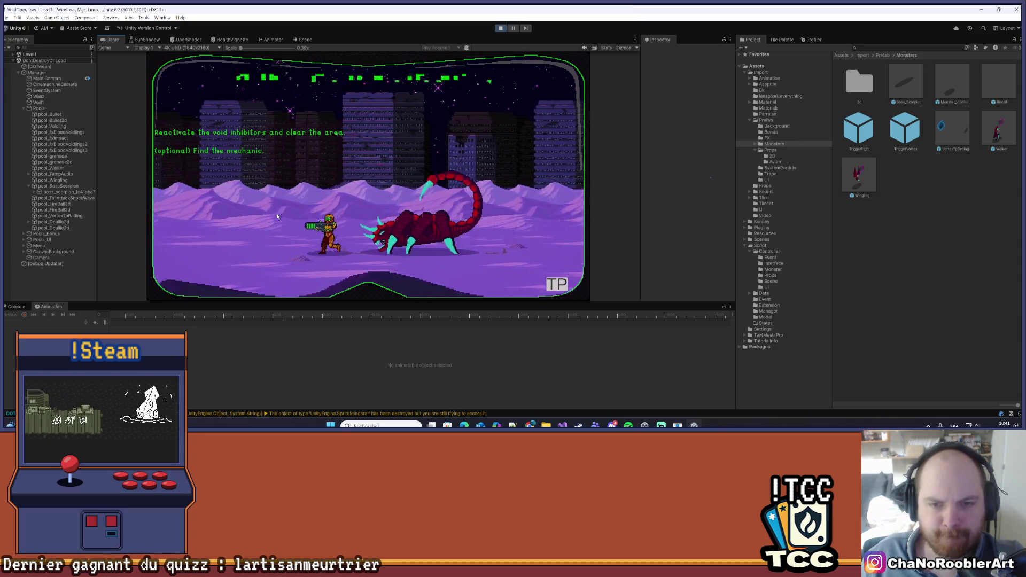
pyautogui.press('a')
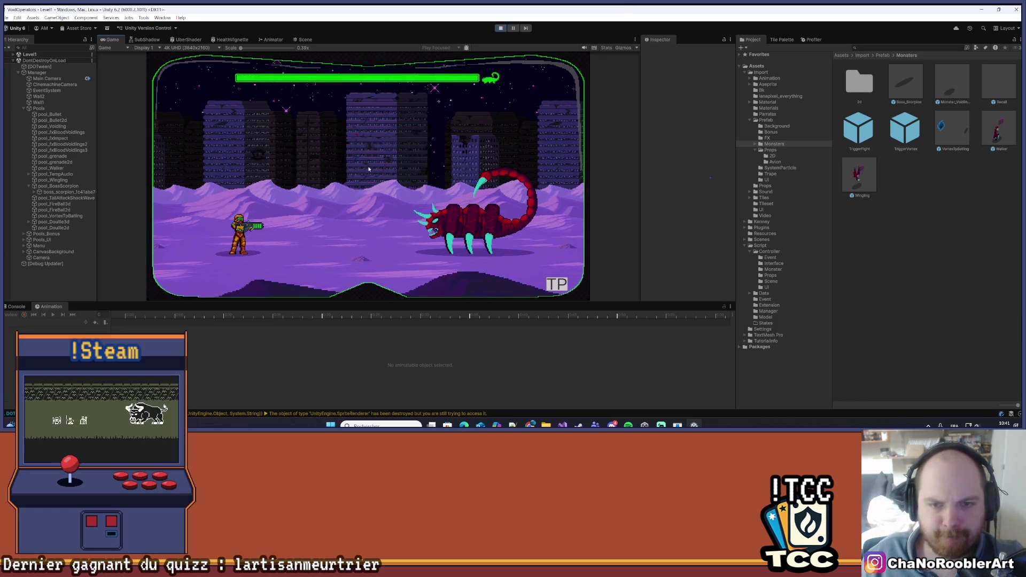
pyautogui.press('d')
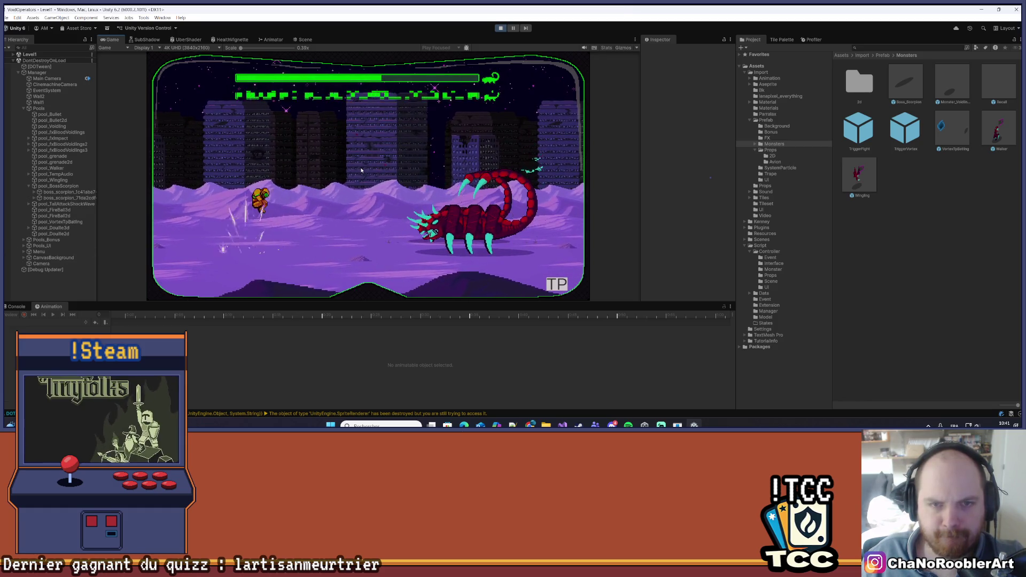
pyautogui.press('d')
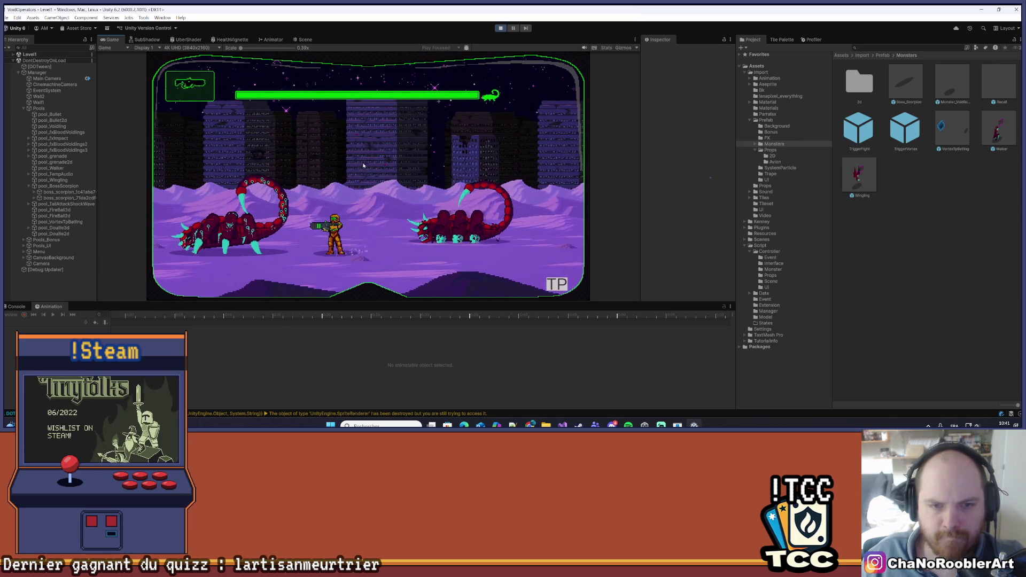
pyautogui.press('d')
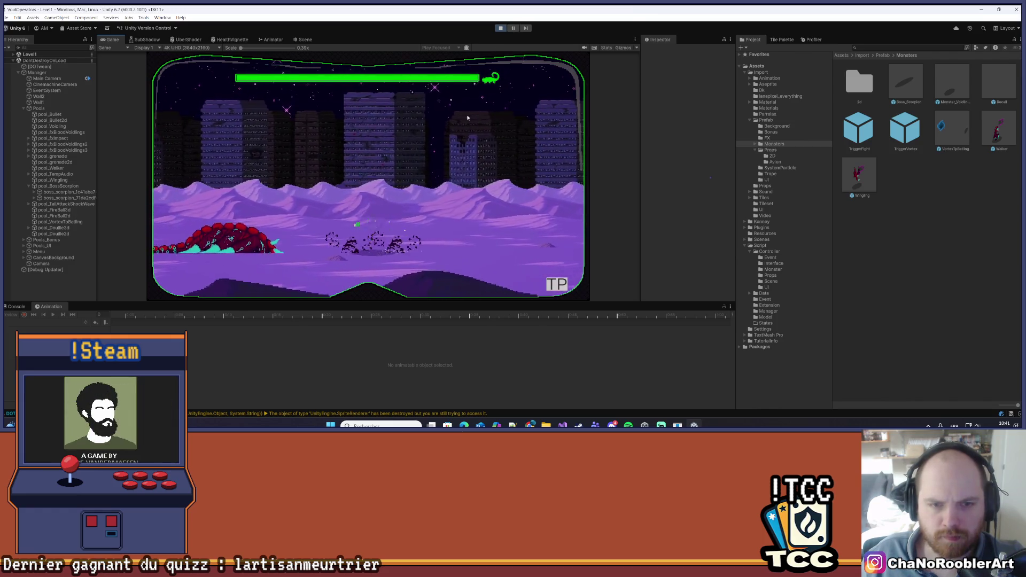
# Expand pool_BossScorpion's spawned bosses down to Sprite and select the Tail object in the Scene view.
pyautogui.click(68, 187)
pyautogui.click(303, 39)
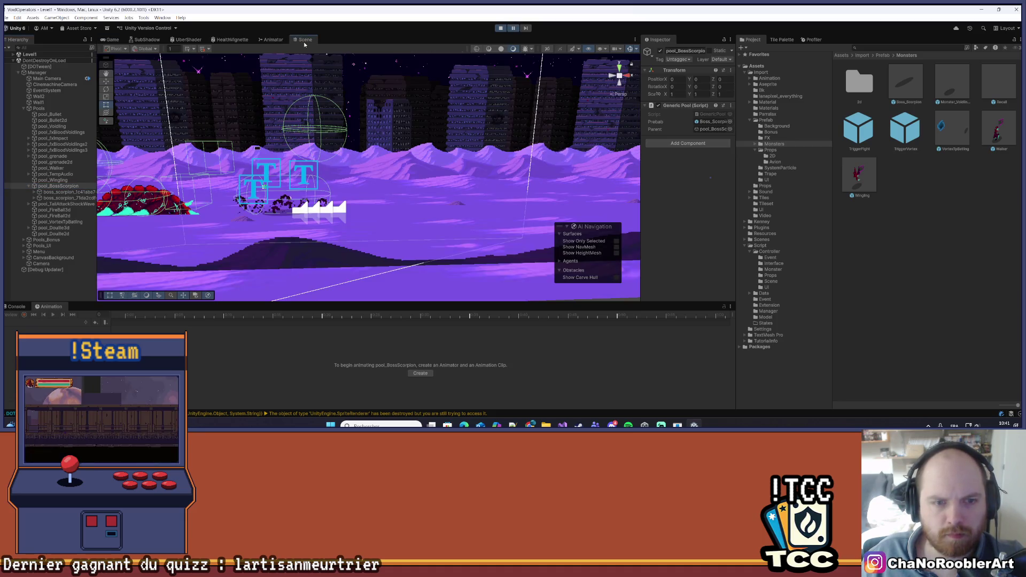
pyautogui.click(65, 192)
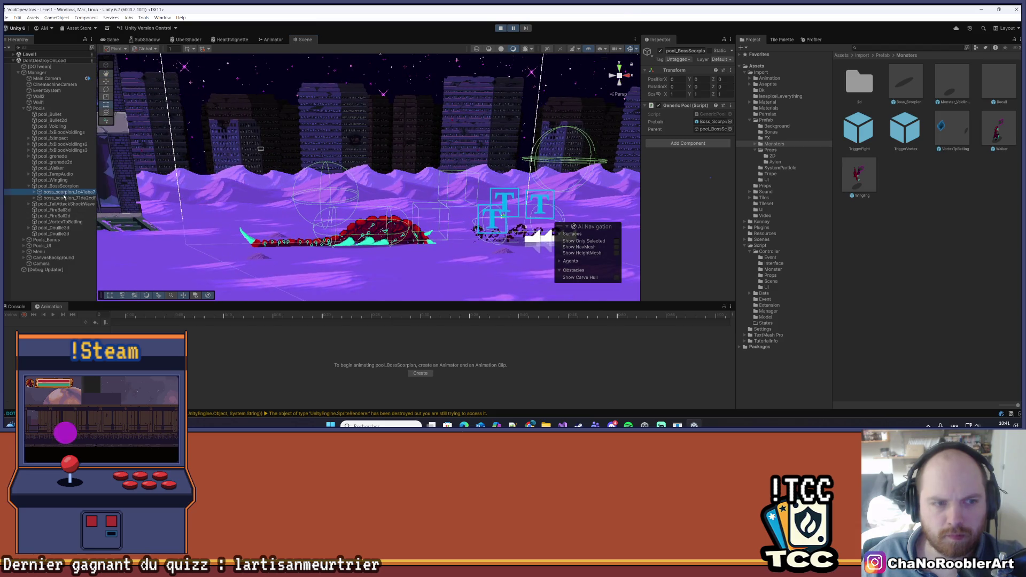
pyautogui.click(34, 192)
pyautogui.click(52, 198)
pyautogui.press('Down')
pyautogui.press('Right')
pyautogui.click(57, 193)
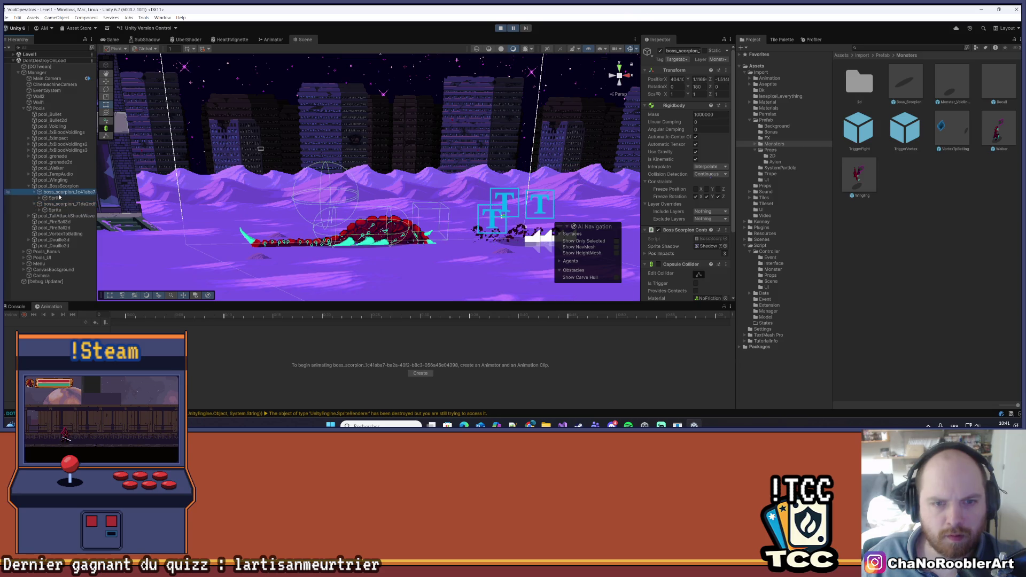
pyautogui.click(53, 198)
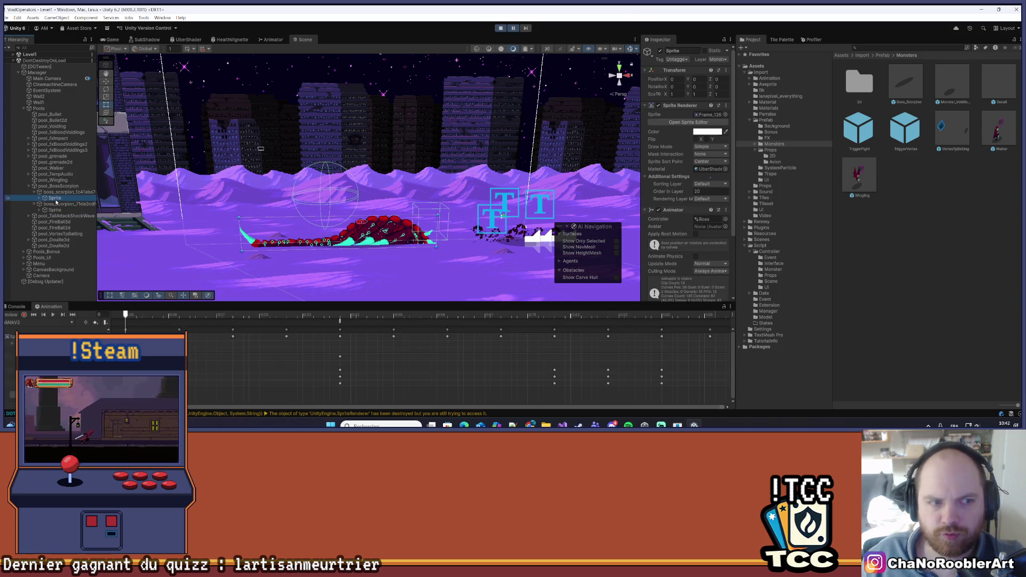
pyautogui.press('Right')
pyautogui.click(58, 204)
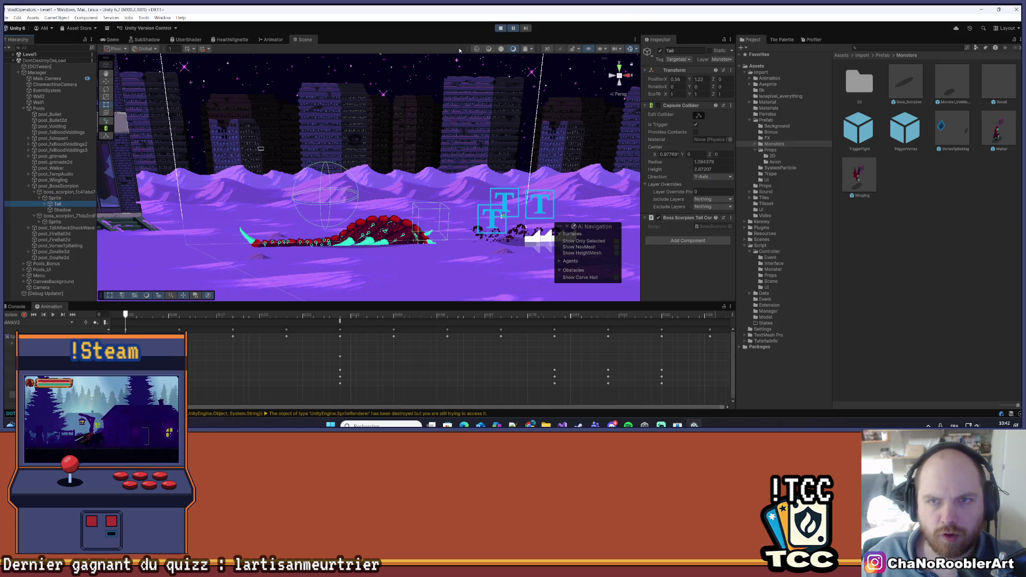
# Back in the Game view, choose Retry from the Escape pause menu to restart the level.
pyautogui.click(110, 39)
pyautogui.press('Escape')
pyautogui.click(369, 206)
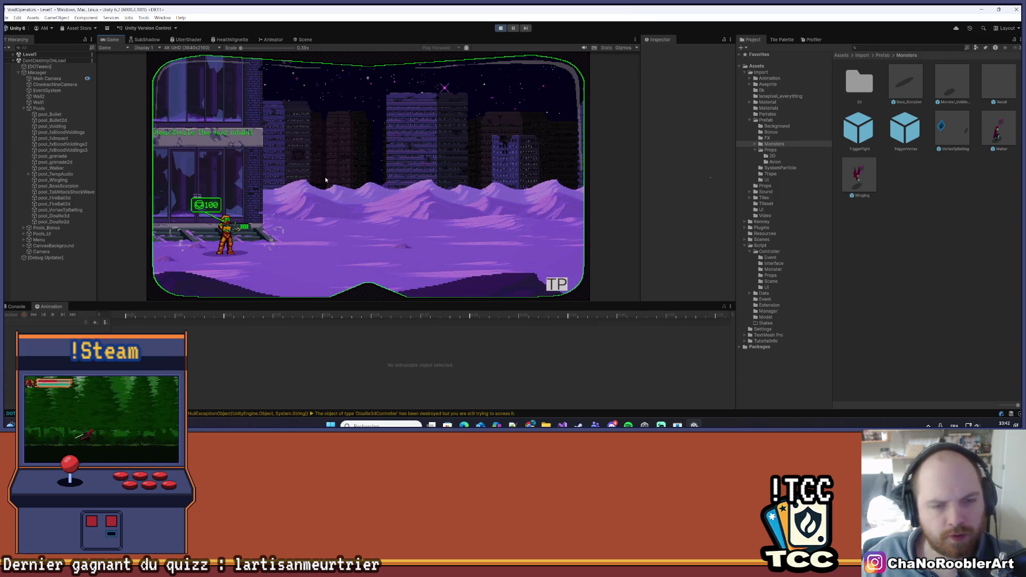
# Run the player right through the level to the scorpion boss, then stop Play mode.
pyautogui.press('d')
pyautogui.press('d')
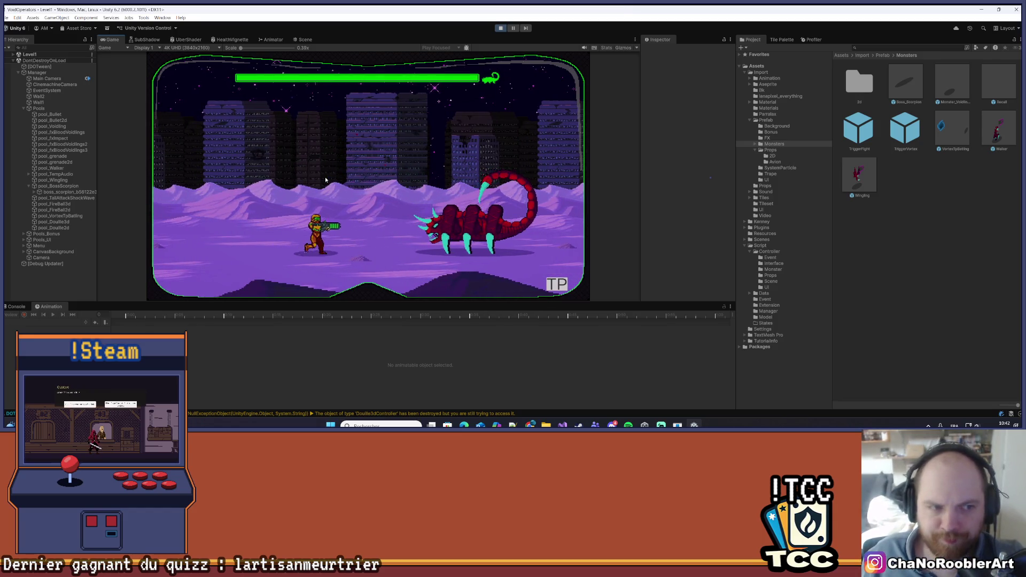
pyautogui.click(500, 27)
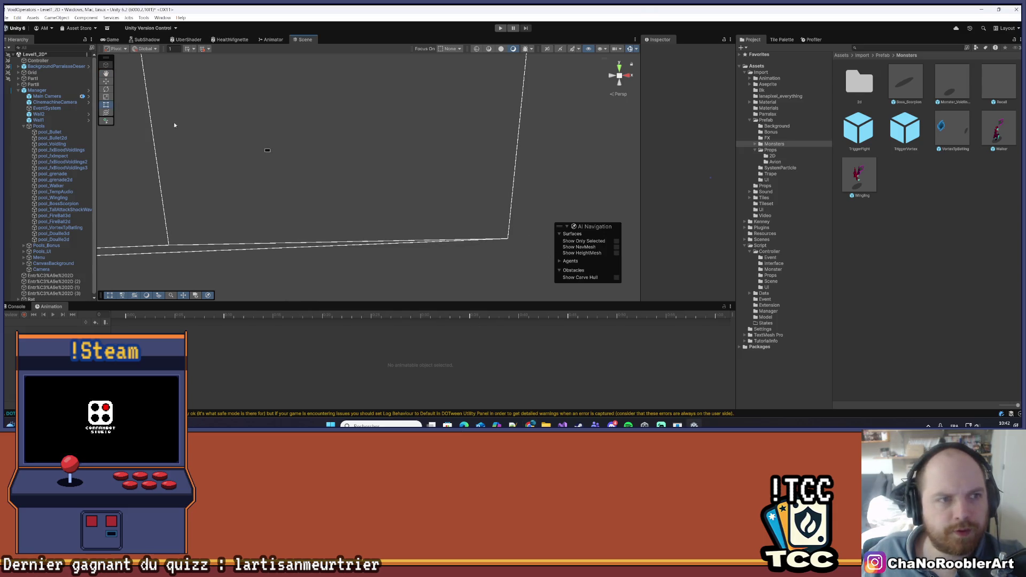
# Collapse the Pools and Manager groups and open the Level1 scene from Assets/Scenes.
pyautogui.click(24, 126)
pyautogui.click(19, 91)
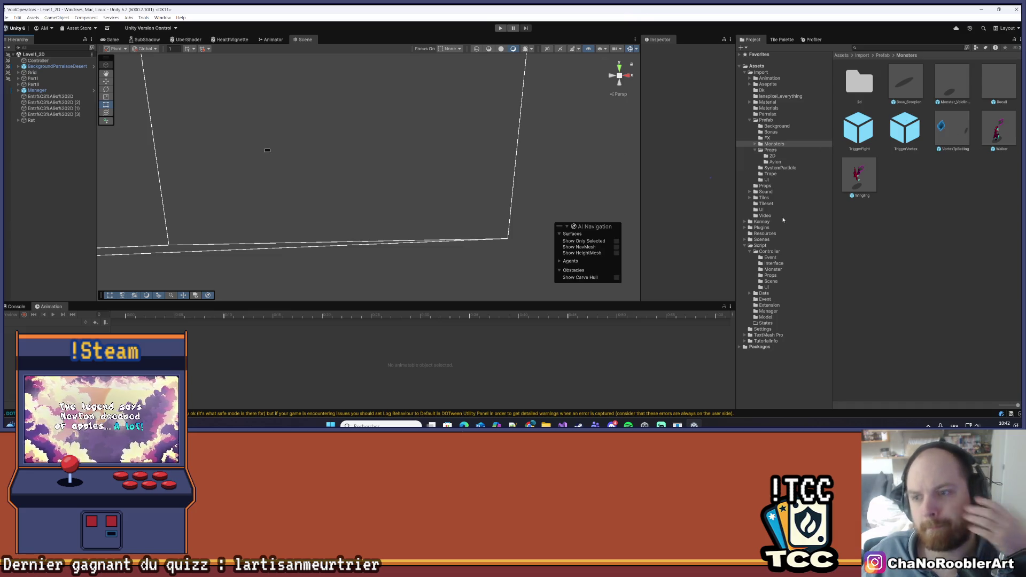
pyautogui.click(781, 239)
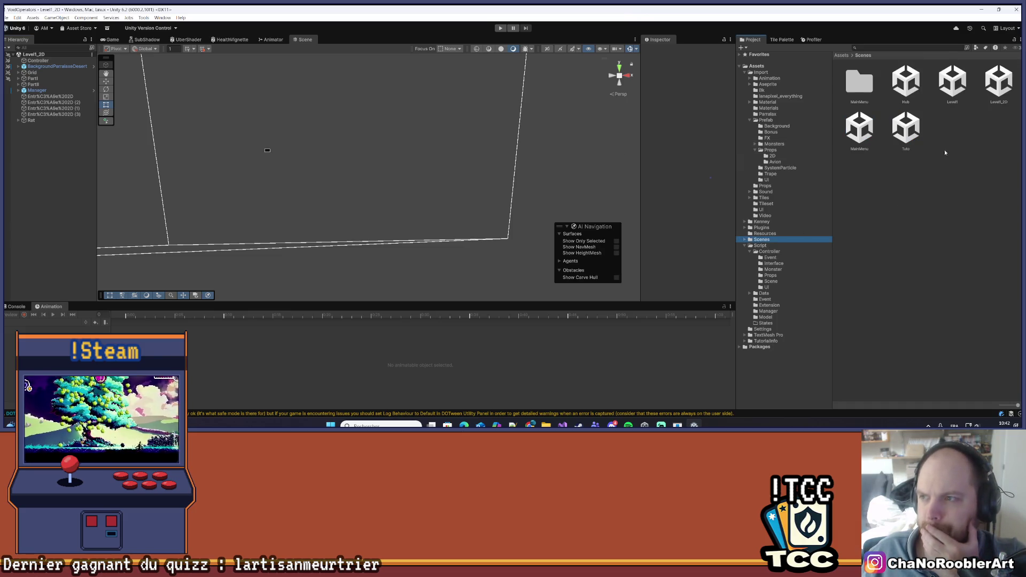
pyautogui.doubleClick(946, 83)
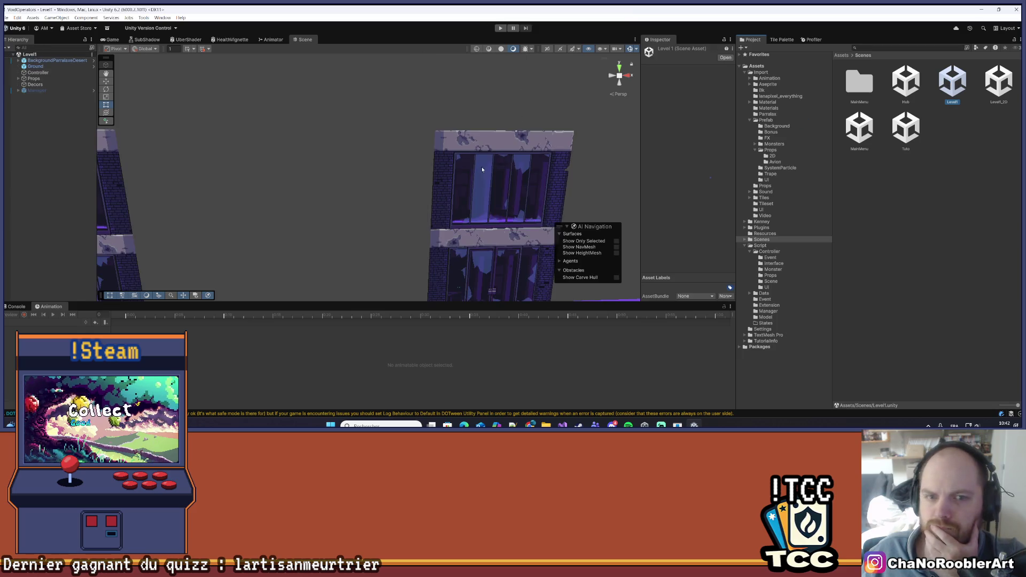
# Orbit the Scene view around Level1 to a frontal view of its buildings.
pyautogui.moveTo(460, 199)
pyautogui.mouseDown()
pyautogui.moveTo(481, 193)
pyautogui.moveTo(293, 252)
pyautogui.mouseUp()
pyautogui.scroll(5, 293, 253)
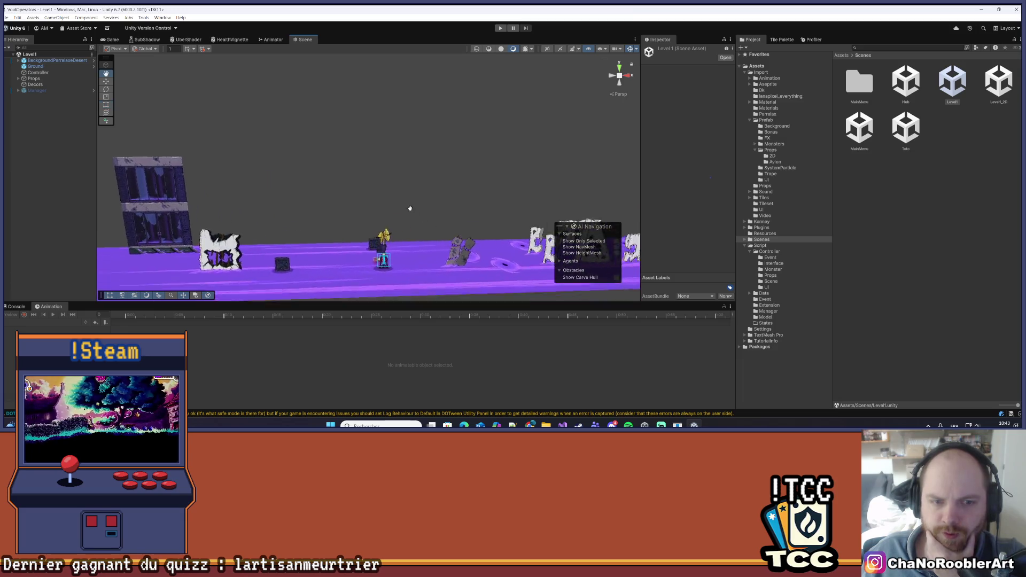
pyautogui.scroll(-6, 544, 195)
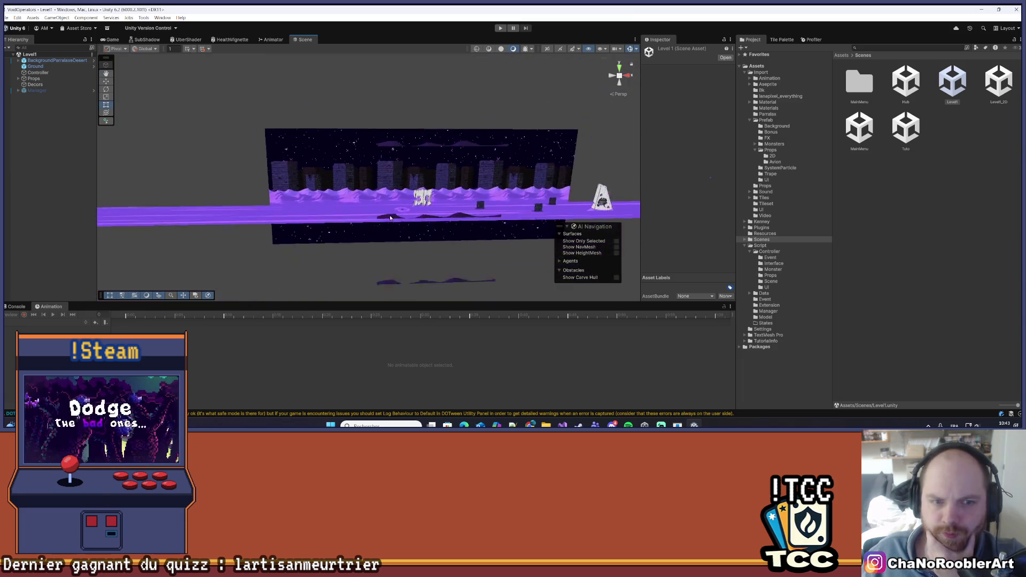
pyautogui.moveTo(544, 196); pyautogui.dragTo(320, 187)
pyautogui.scroll(4, 222, 185)
pyautogui.moveTo(221, 185)
pyautogui.mouseDown()
pyautogui.moveTo(314, 220)
pyautogui.moveTo(357, 108)
pyautogui.mouseUp()
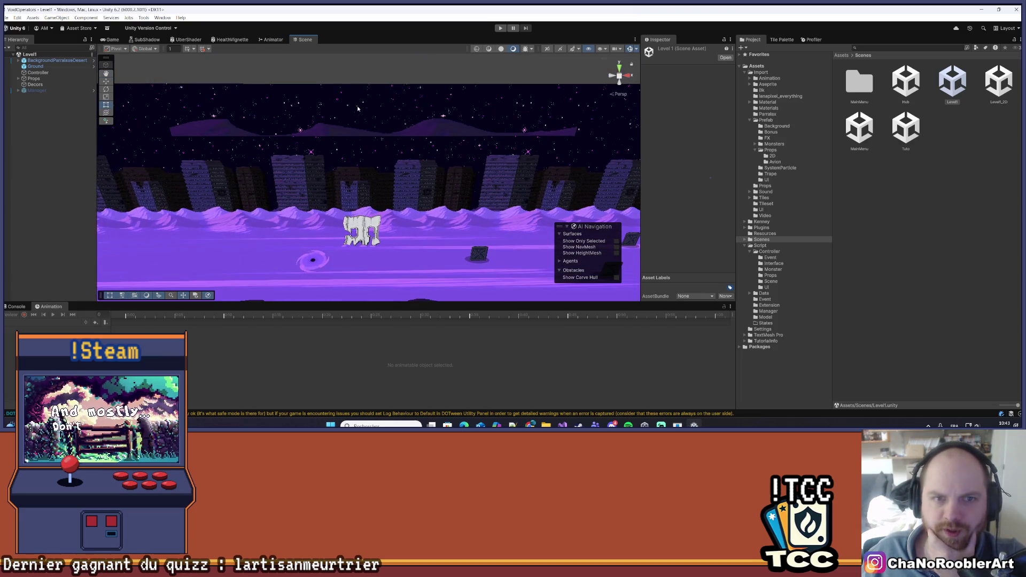
# Expand the desert parallax background and disable its BG3 (1) layer.
pyautogui.click(19, 79)
pyautogui.click(18, 79)
pyautogui.click(18, 60)
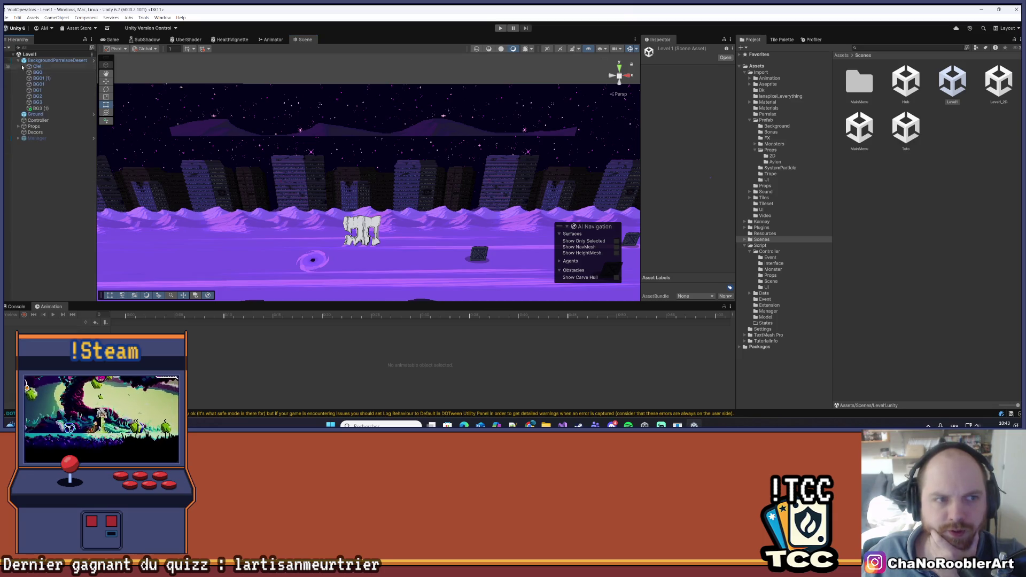
pyautogui.click(41, 108)
pyautogui.click(661, 50)
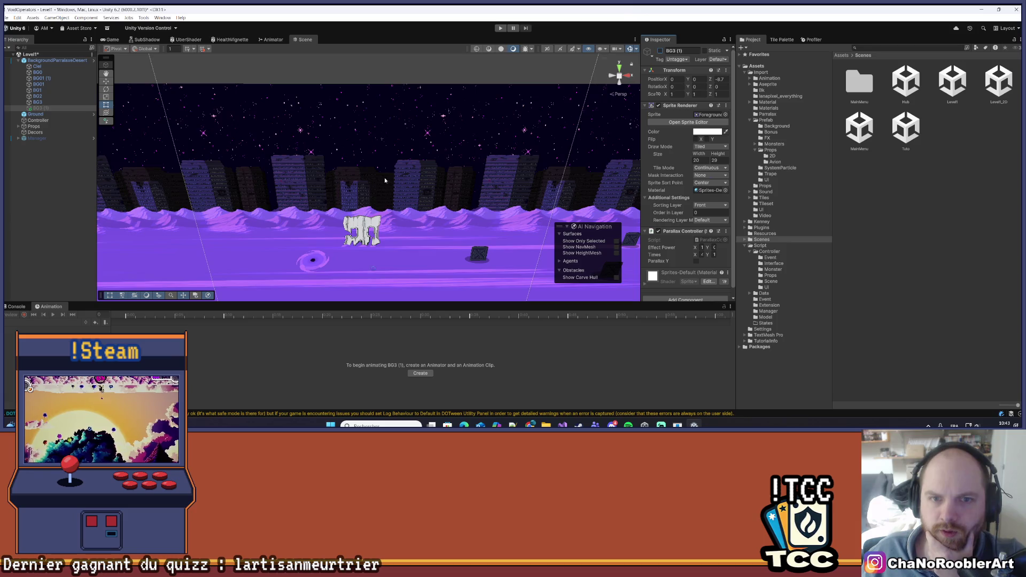
pyautogui.scroll(5, 340, 181)
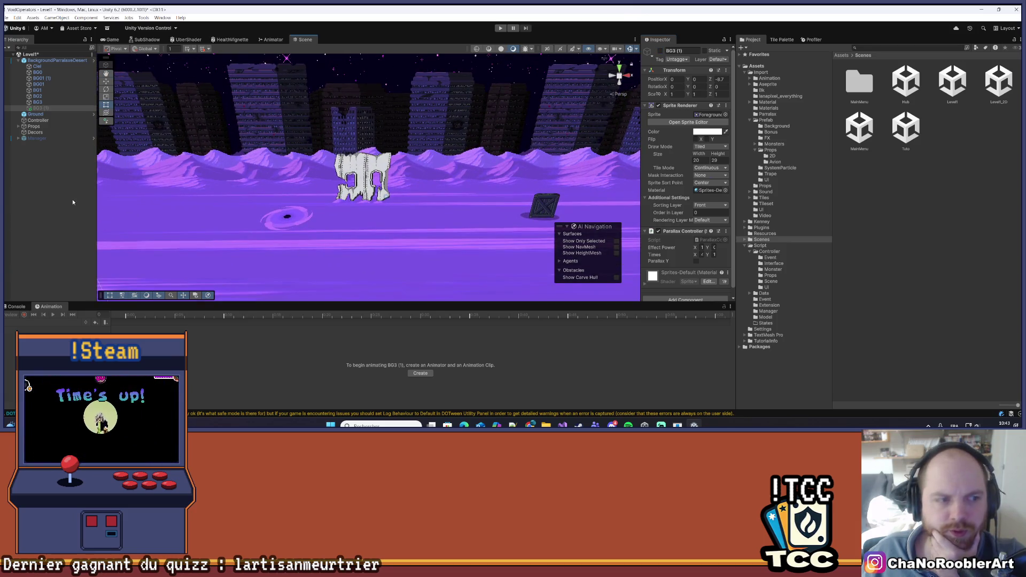
pyautogui.click(73, 202)
# Shift the level view slightly and fold the BackgroundParralaxeDesert group closed.
pyautogui.click(5, 17)
pyautogui.press('Escape')
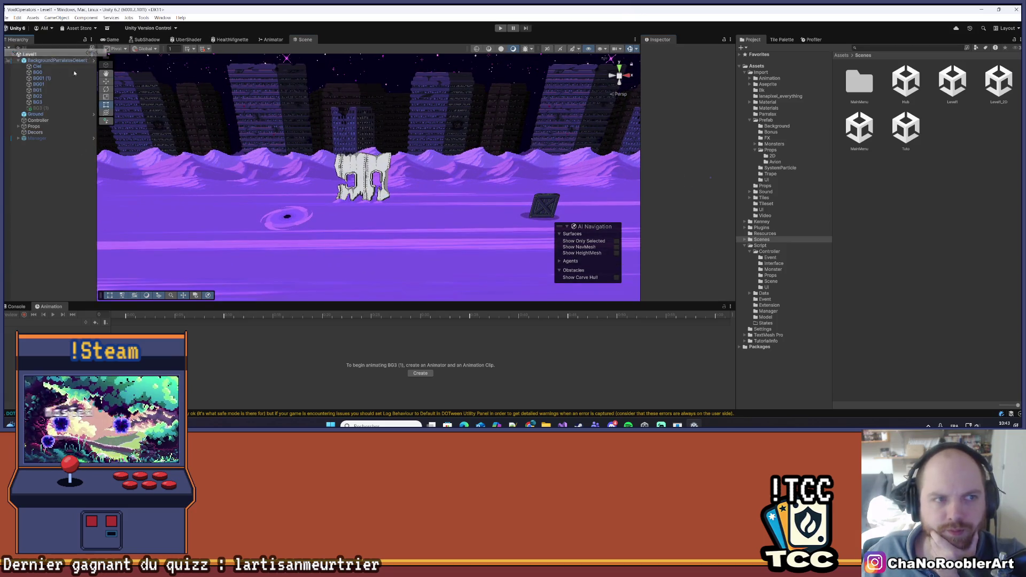
pyautogui.scroll(-5, 344, 202)
pyautogui.scroll(5, 344, 203)
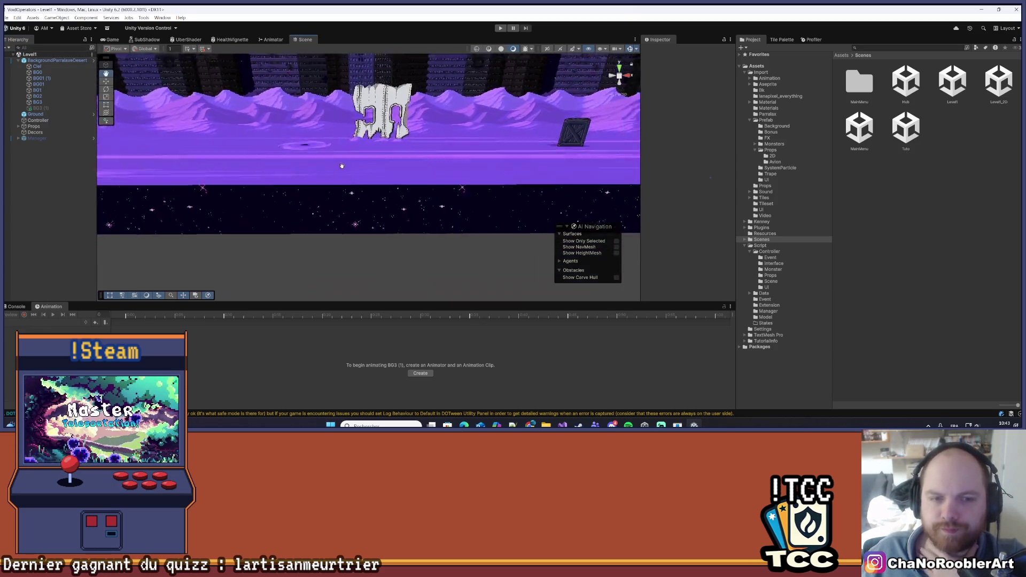
pyautogui.moveTo(345, 188); pyautogui.dragTo(341, 187)
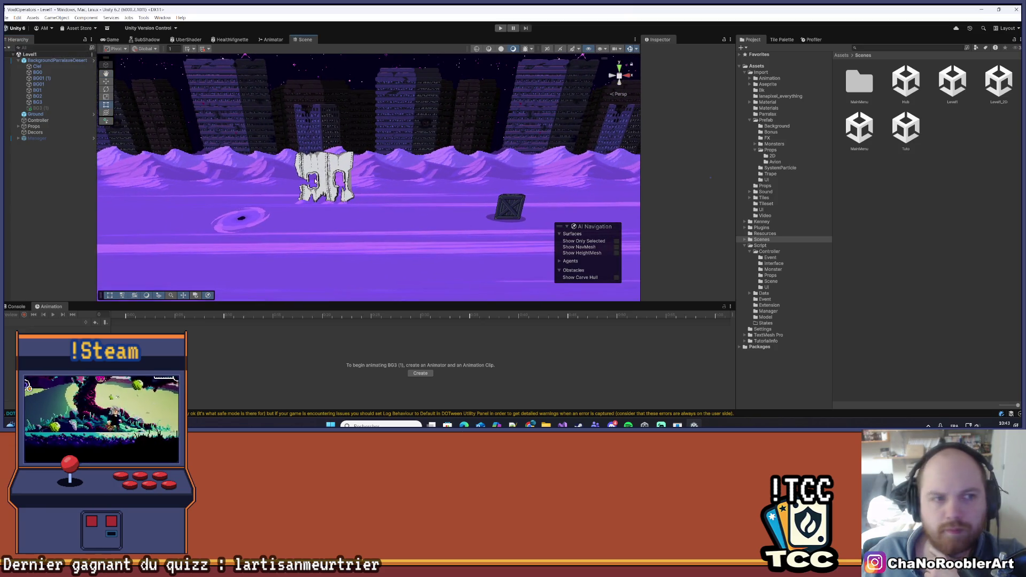
pyautogui.click(18, 60)
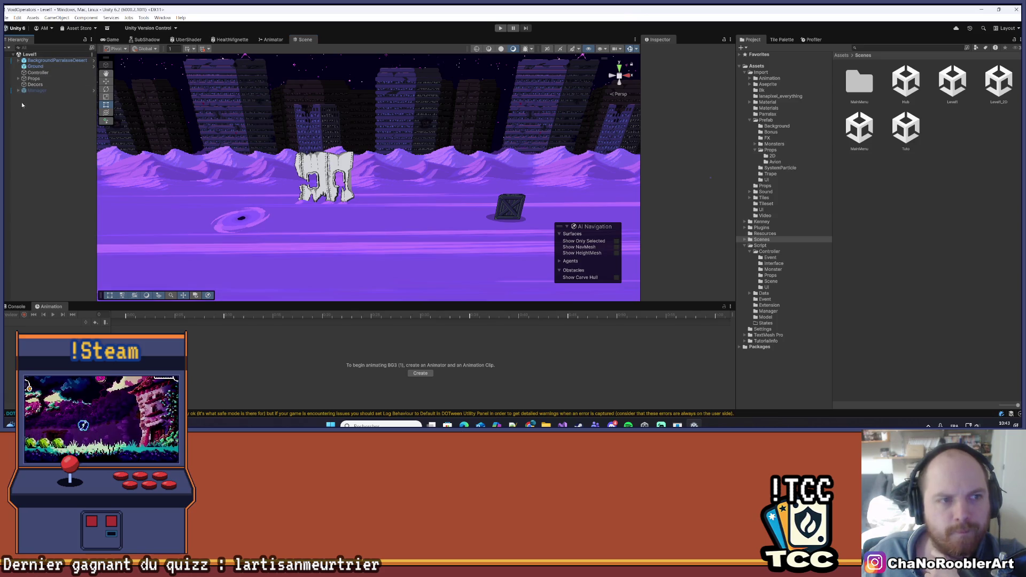
pyautogui.rightClick(35, 123)
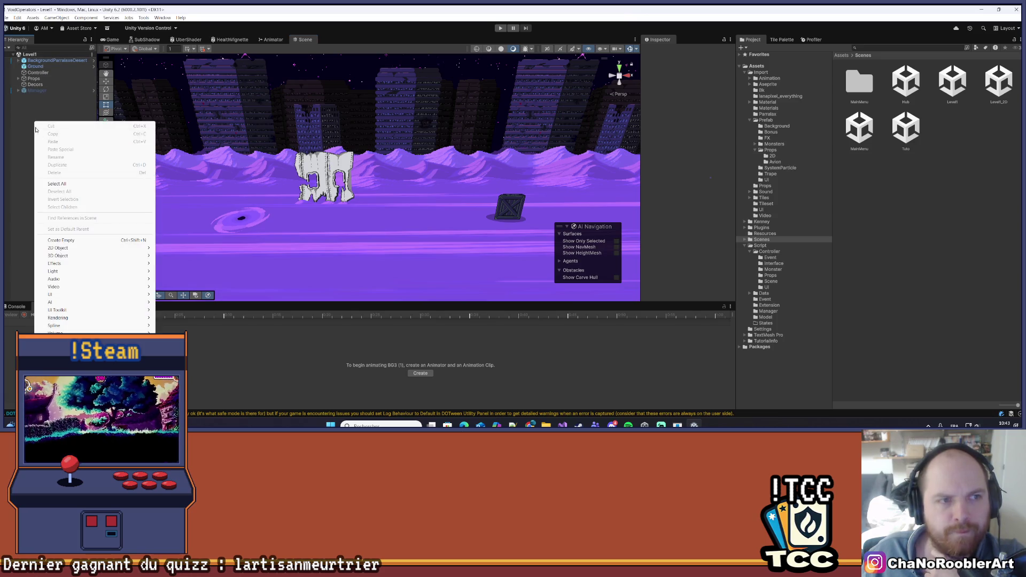
# Discard a stray empty object and add a 3D Quad, keeping the default name Quad.
pyautogui.click(68, 240)
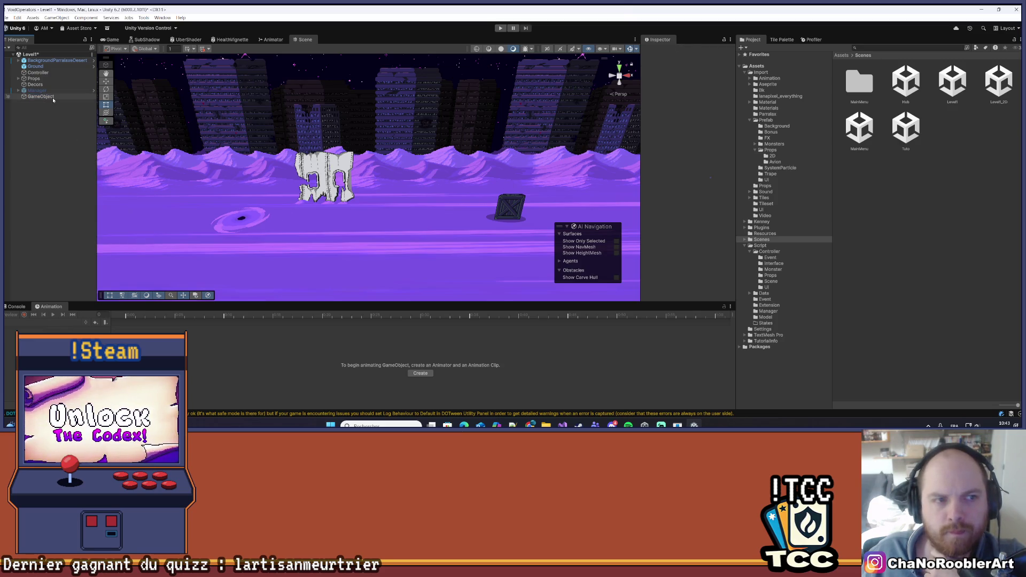
pyautogui.press('Delete')
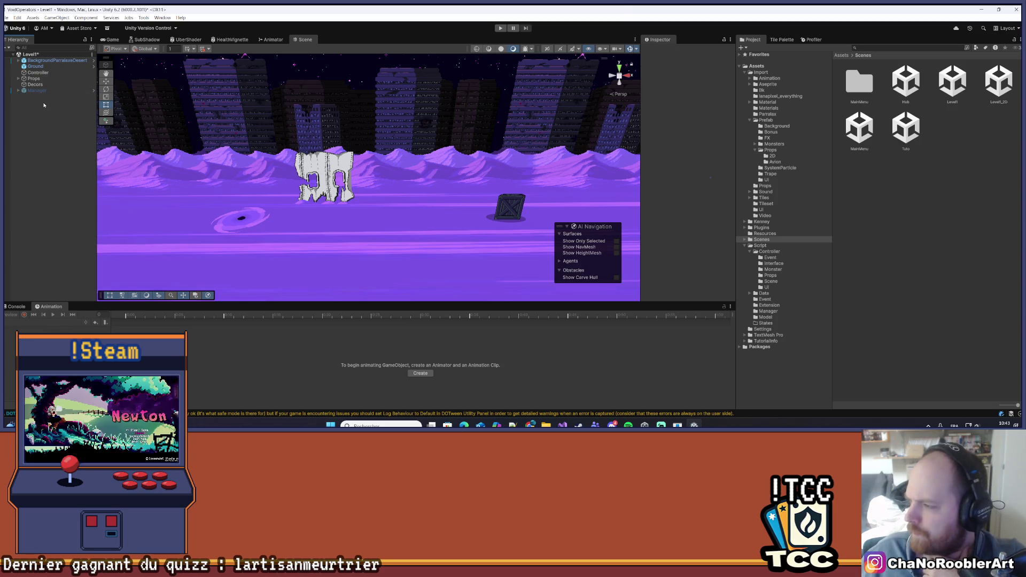
pyautogui.rightClick(84, 174)
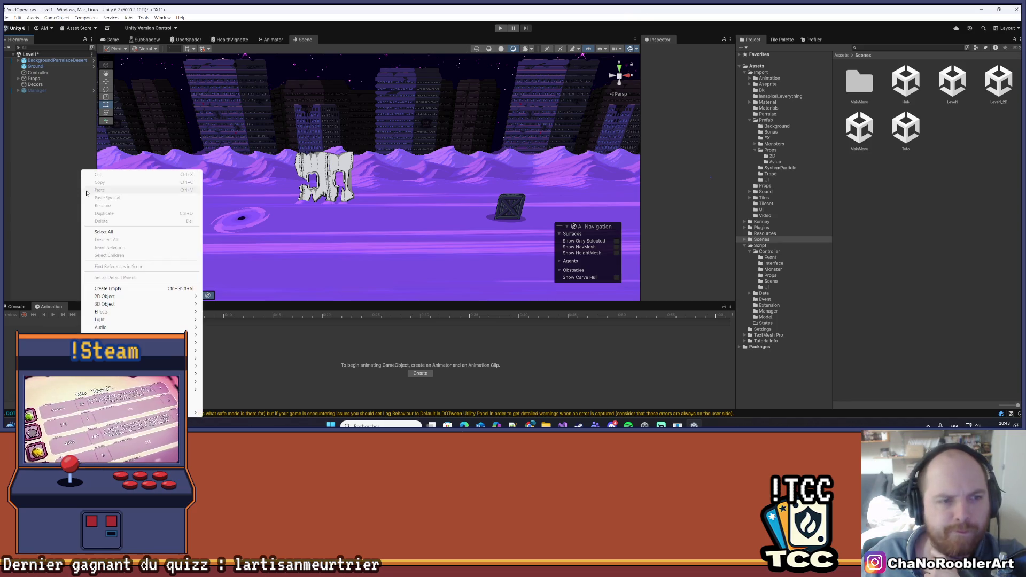
pyautogui.moveTo(138, 306)
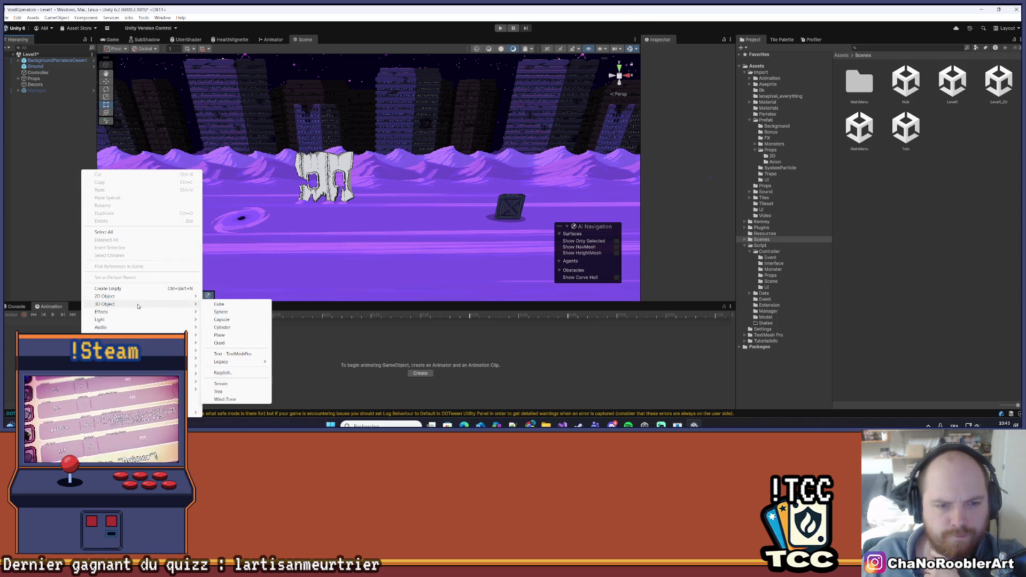
pyautogui.click(220, 342)
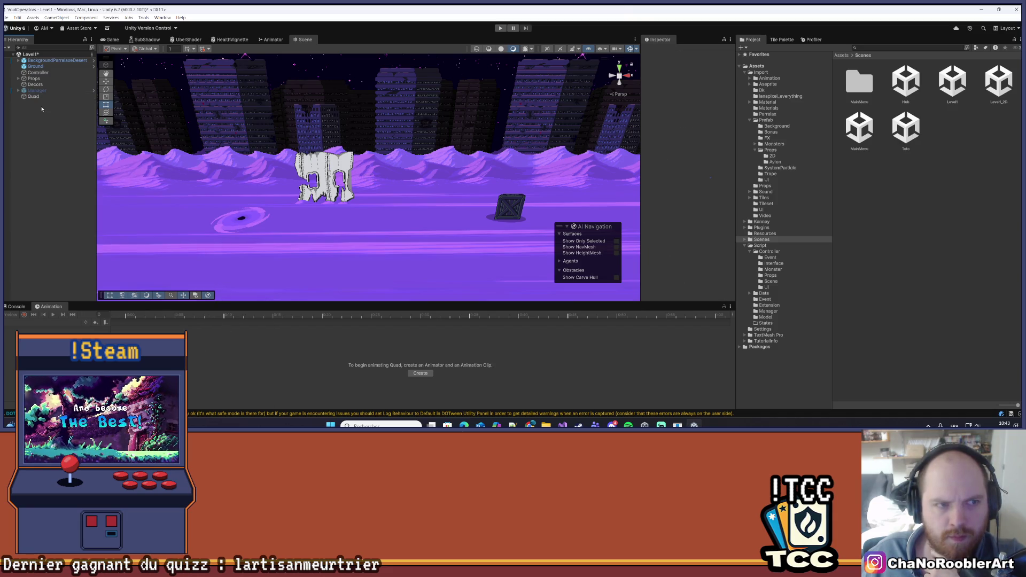
pyautogui.press('Return')
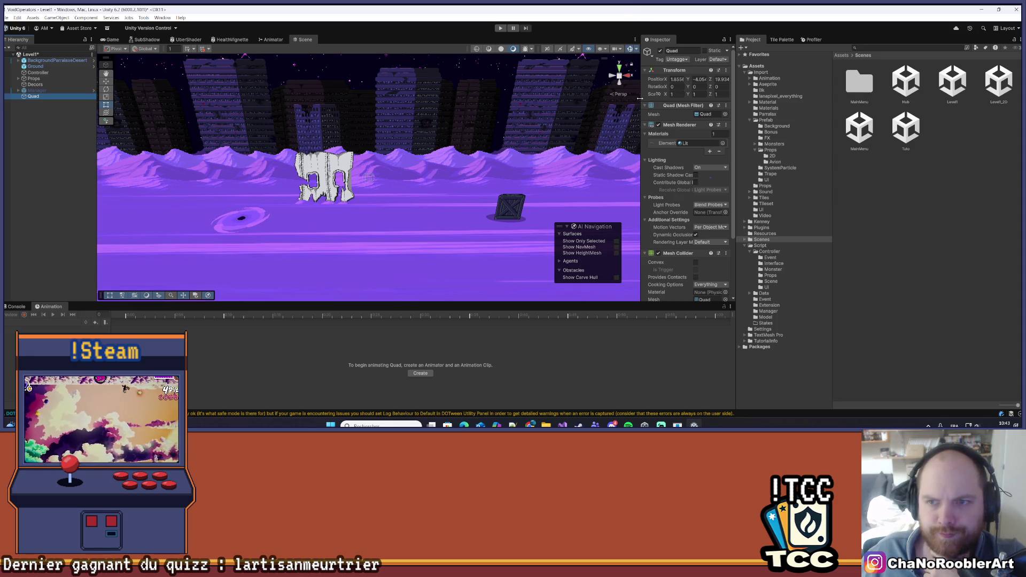
# Widen the Inspector and set the Quad's Position Z and Rotation Z to 0.
pyautogui.moveTo(639, 97); pyautogui.dragTo(542, 107)
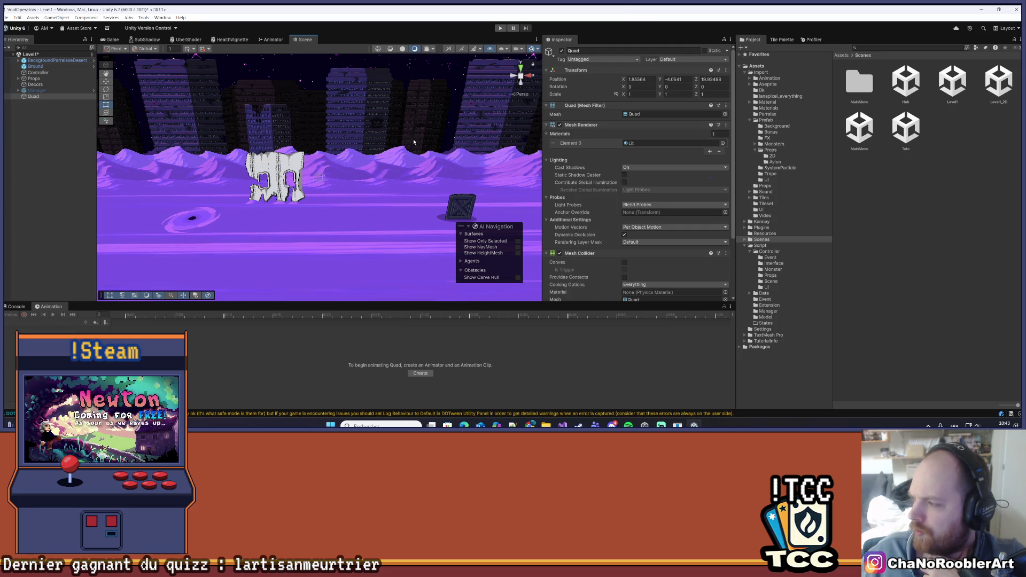
pyautogui.moveTo(352, 189); pyautogui.dragTo(146, 134)
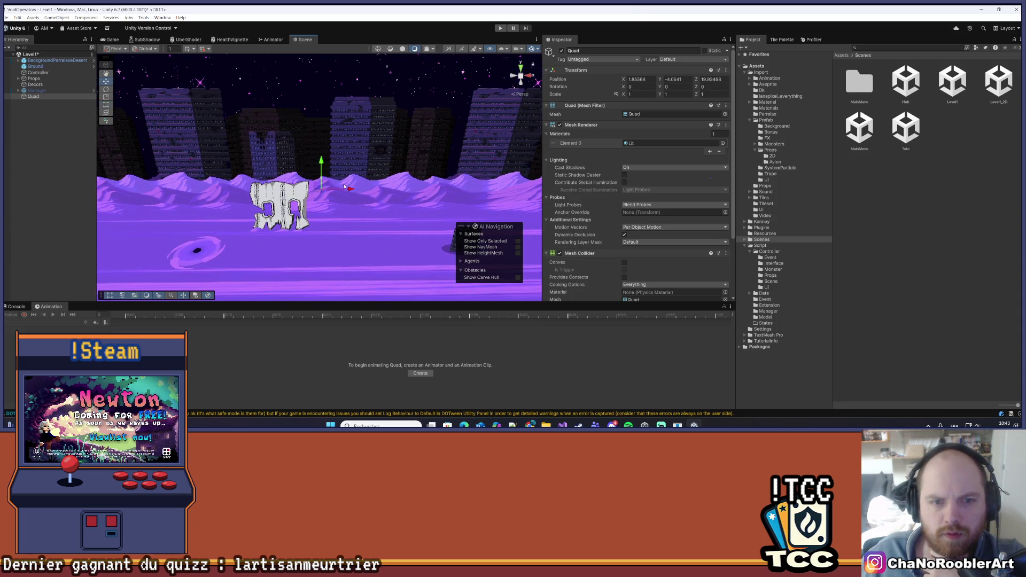
pyautogui.moveTo(345, 187); pyautogui.dragTo(352, 165)
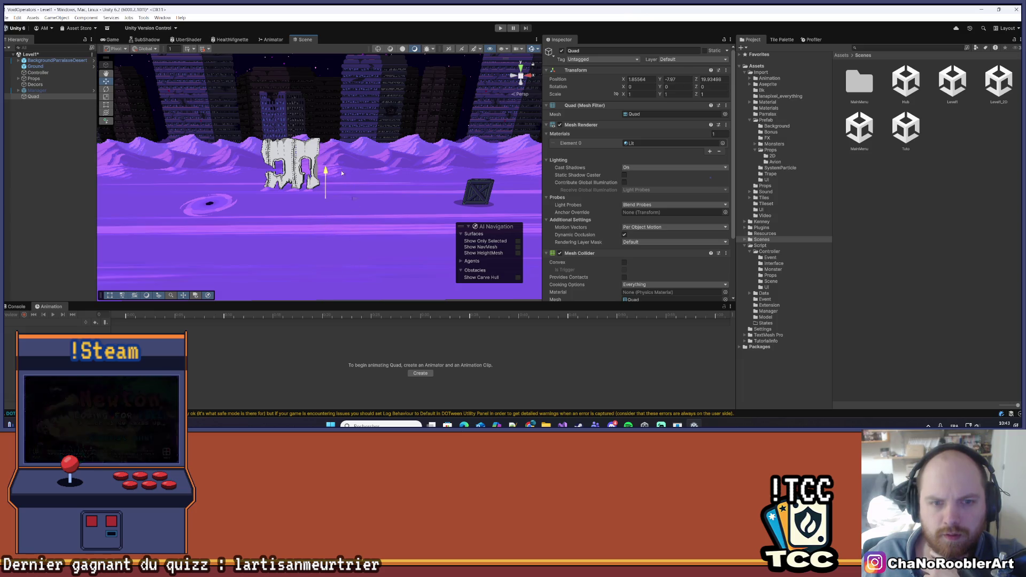
pyautogui.scroll(5, 331, 214)
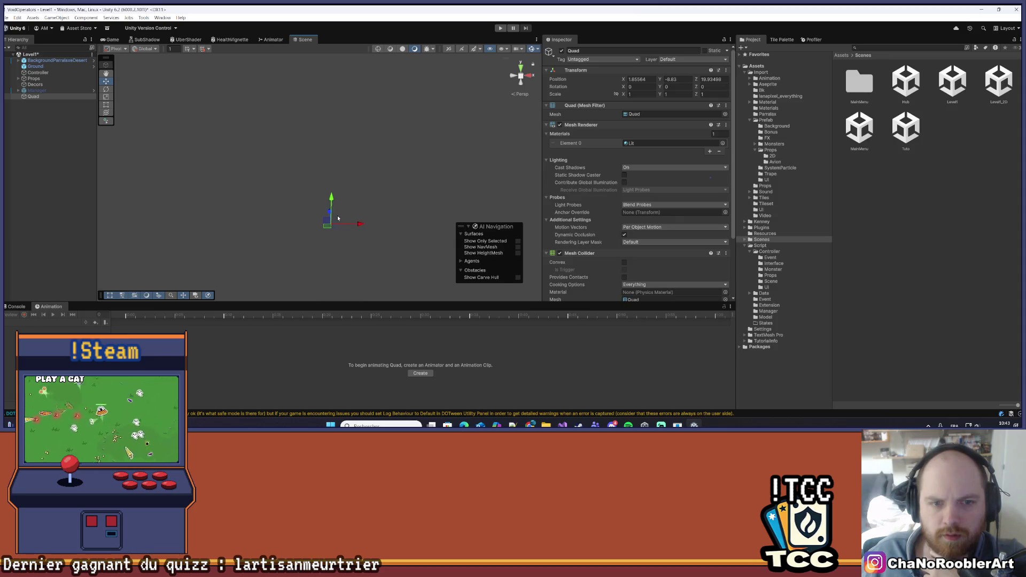
pyautogui.doubleClick(704, 79)
pyautogui.write('0')
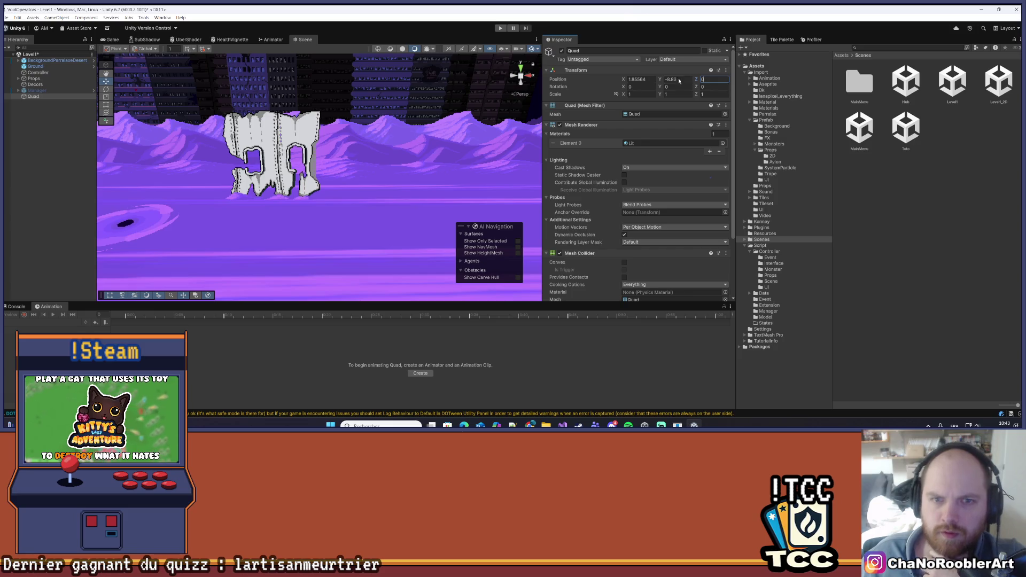
pyautogui.scroll(-5, 353, 220)
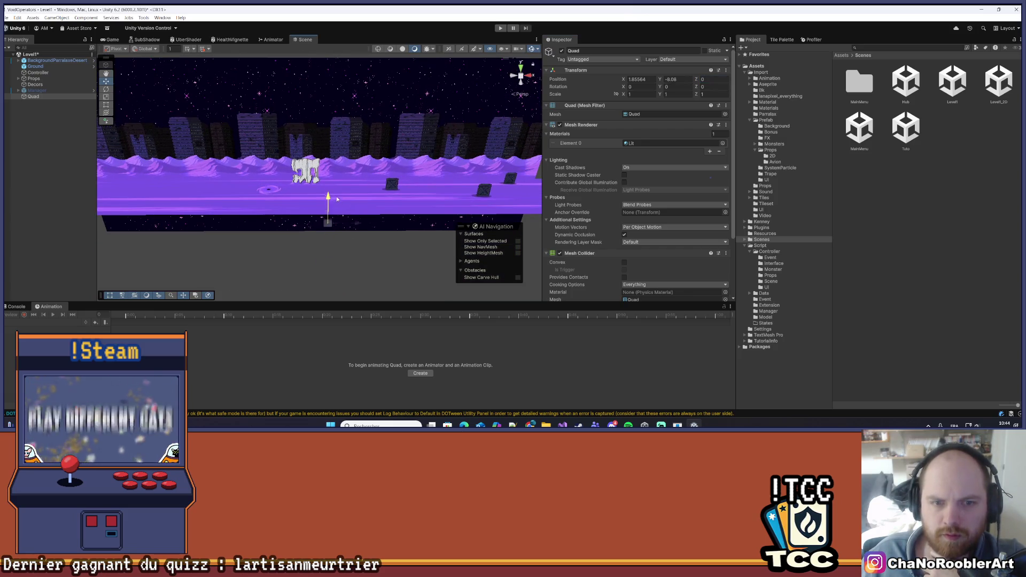
pyautogui.scroll(3, 337, 205)
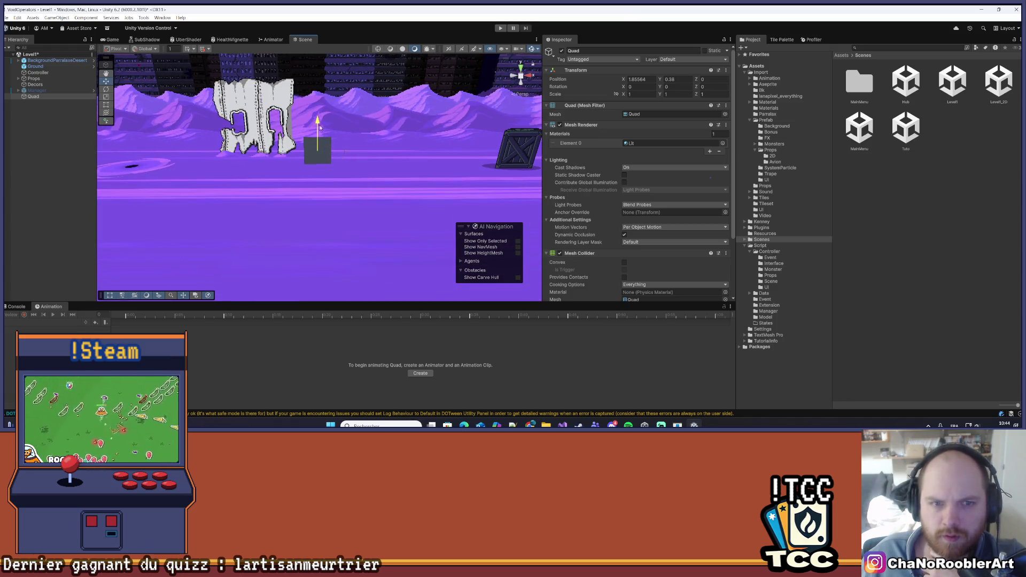
pyautogui.moveTo(335, 130)
pyautogui.mouseDown()
pyautogui.moveTo(332, 191)
pyautogui.moveTo(345, 167)
pyautogui.moveTo(353, 184)
pyautogui.mouseUp()
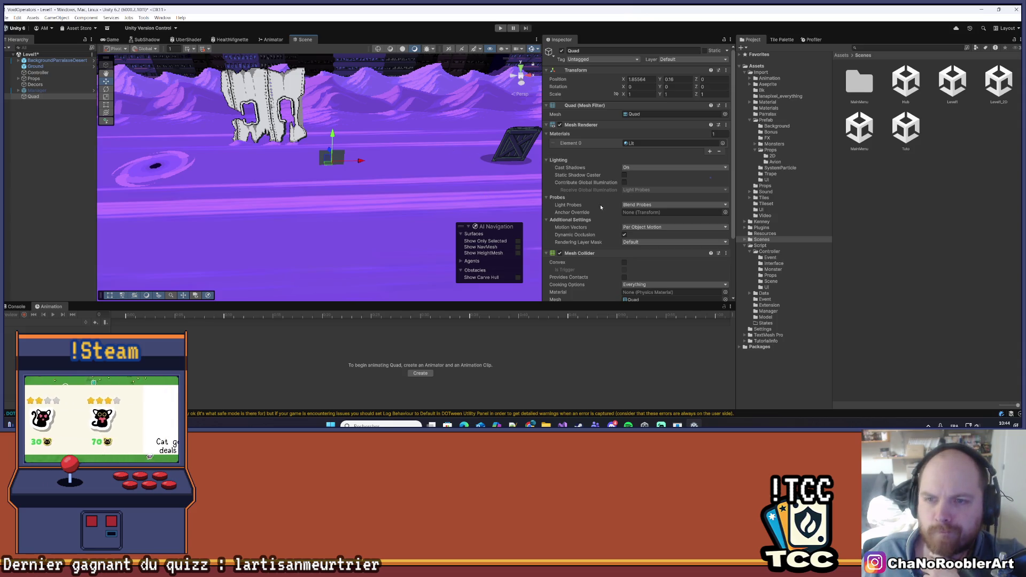
pyautogui.moveTo(363, 107)
pyautogui.mouseDown()
pyautogui.moveTo(369, 165)
pyautogui.moveTo(364, 148)
pyautogui.mouseUp()
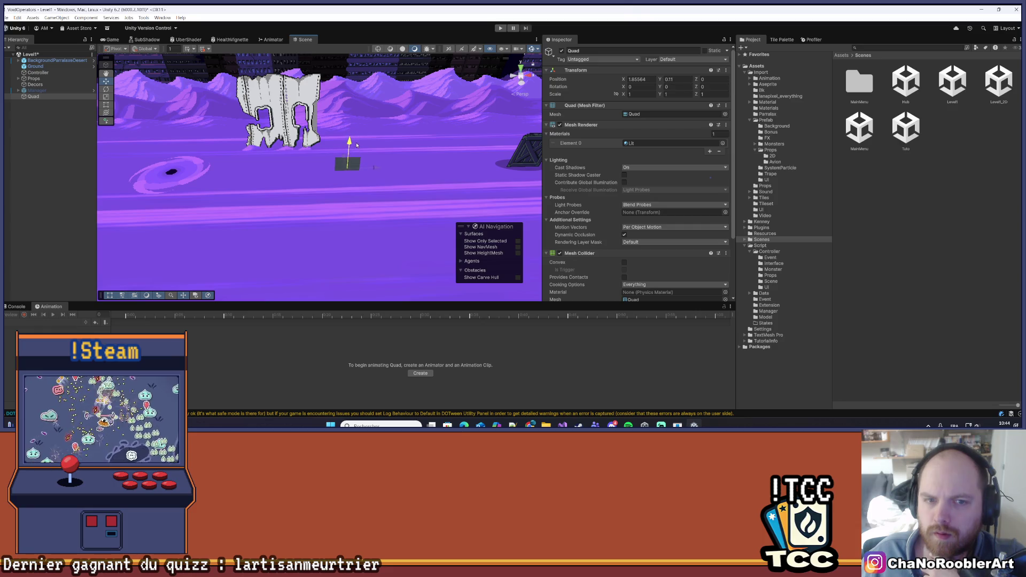
pyautogui.moveTo(356, 148); pyautogui.dragTo(335, 190)
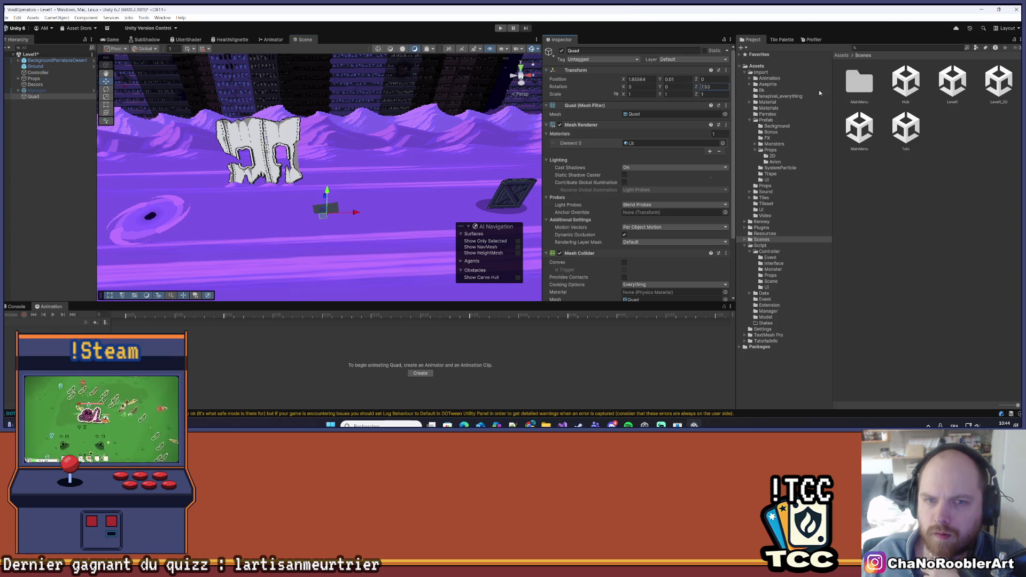
pyautogui.write('0')
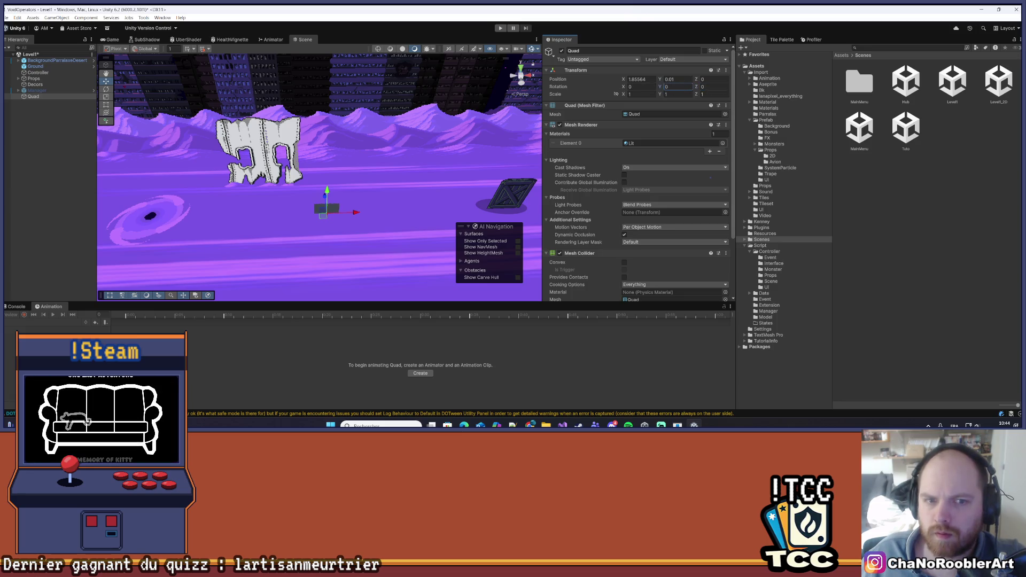
# Rotate the Quad 90 on X, raise it slightly, and scale it to 3.71 by 2.61.
pyautogui.moveTo(623, 86); pyautogui.dragTo(790, 90)
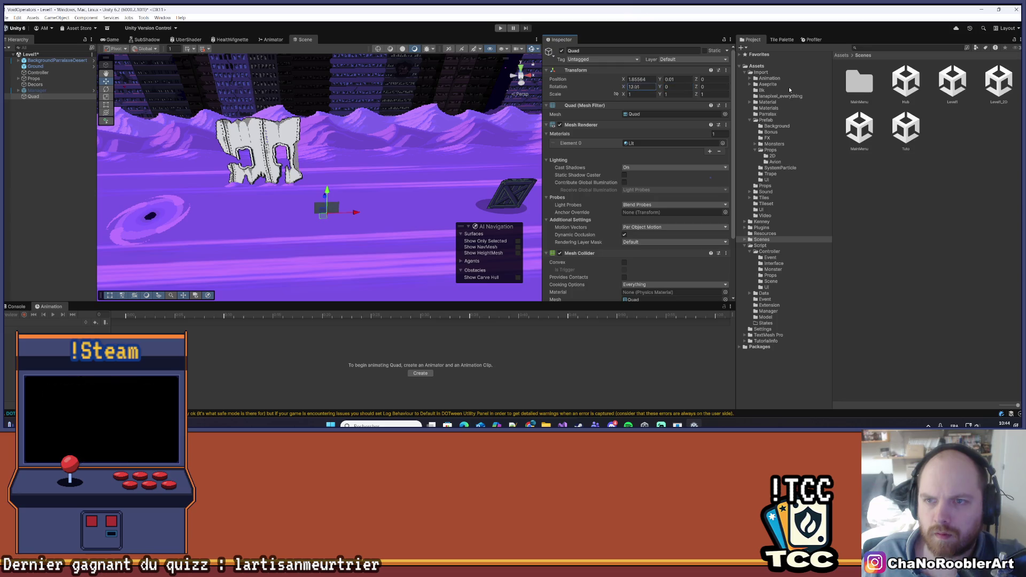
pyautogui.moveTo(748, 150); pyautogui.dragTo(745, 150)
pyautogui.write('90')
pyautogui.press('Return')
pyautogui.moveTo(342, 134)
pyautogui.mouseDown()
pyautogui.moveTo(348, 169)
pyautogui.moveTo(366, 128)
pyautogui.mouseUp()
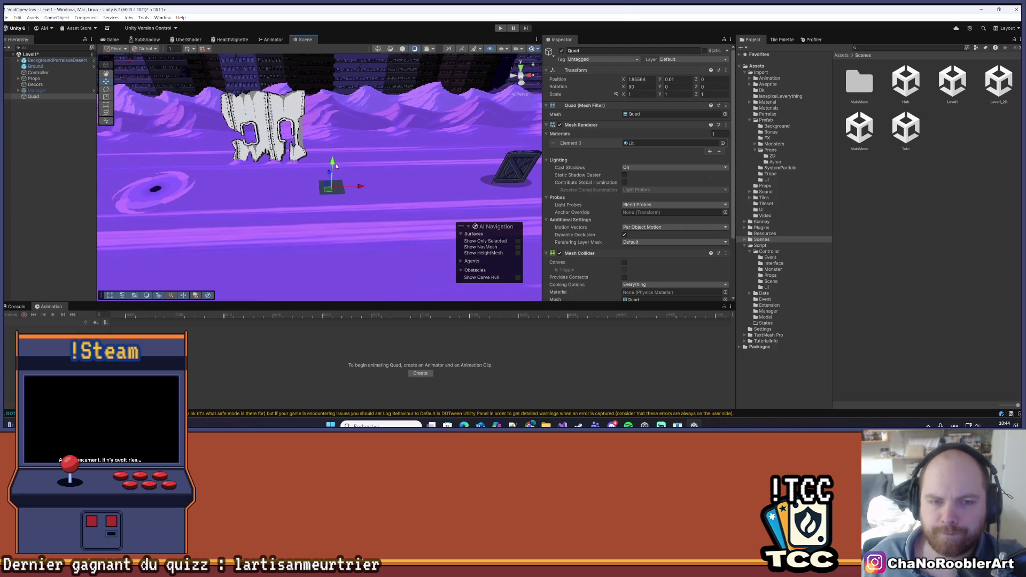
pyautogui.moveTo(335, 167); pyautogui.dragTo(335, 163)
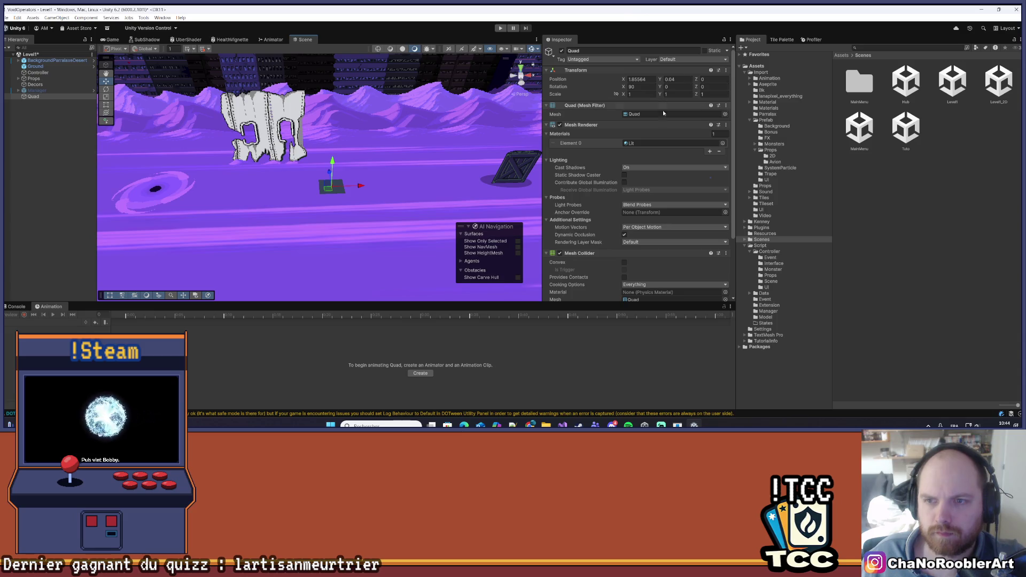
pyautogui.scroll(-3, 601, 201)
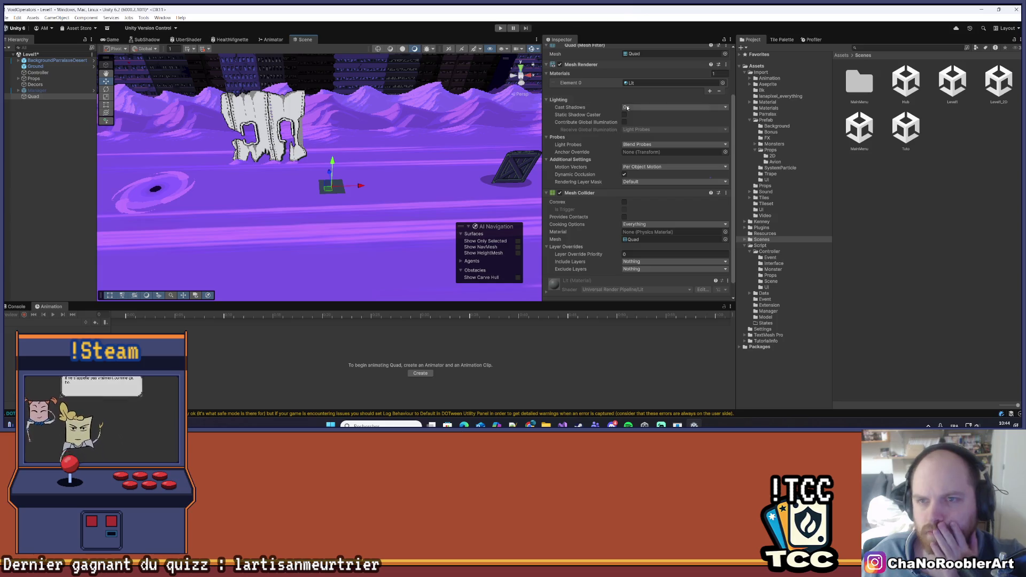
pyautogui.scroll(3, 627, 107)
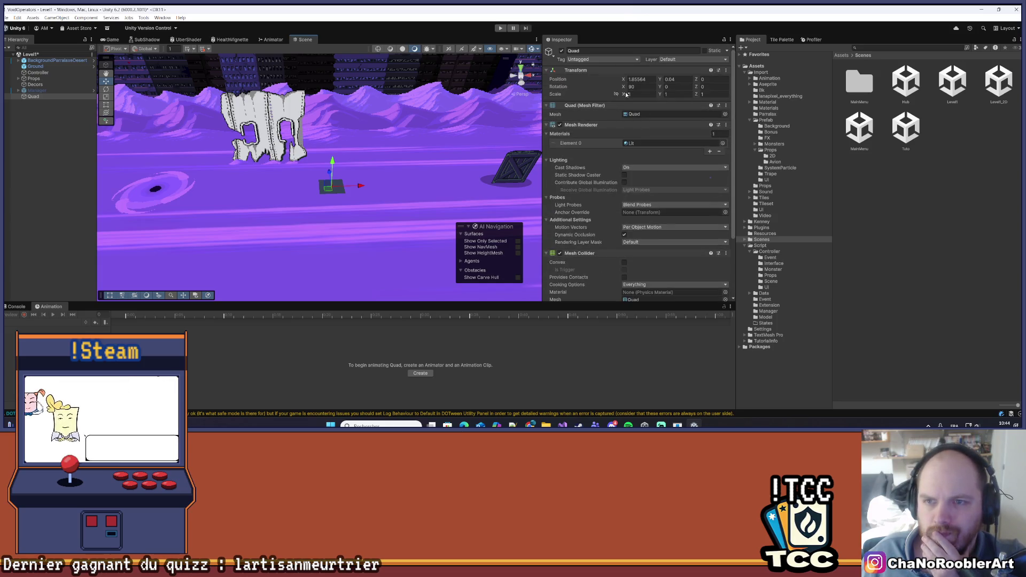
pyautogui.moveTo(626, 95)
pyautogui.mouseDown()
pyautogui.moveTo(691, 94)
pyautogui.moveTo(679, 94)
pyautogui.mouseUp()
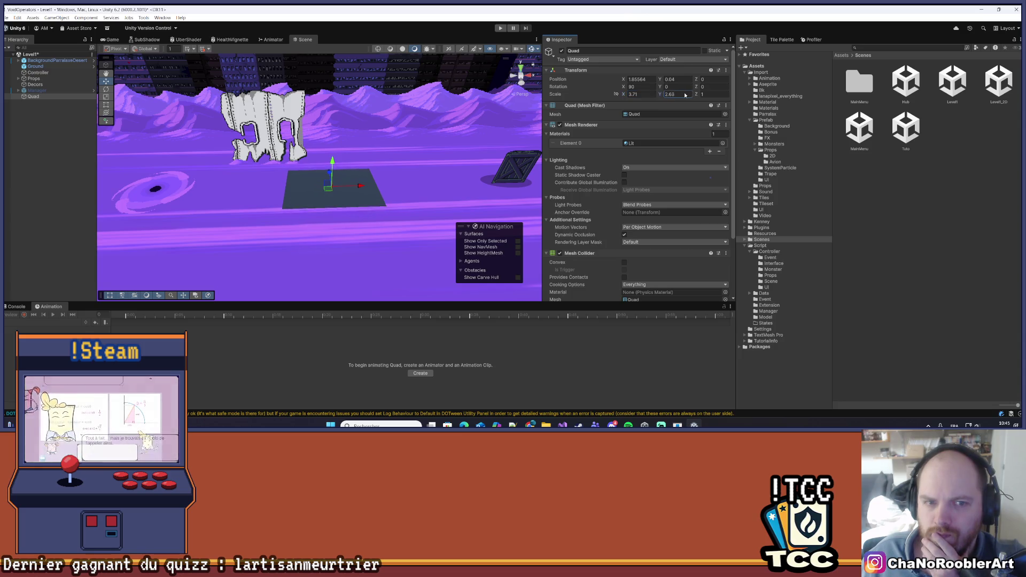
pyautogui.click(54, 200)
pyautogui.click(40, 97)
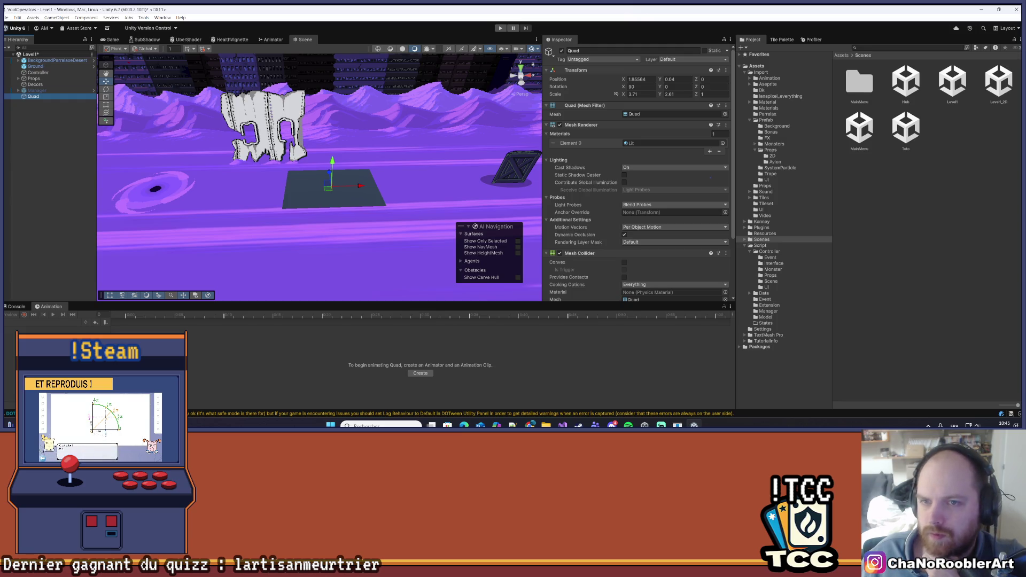
pyautogui.click(39, 98)
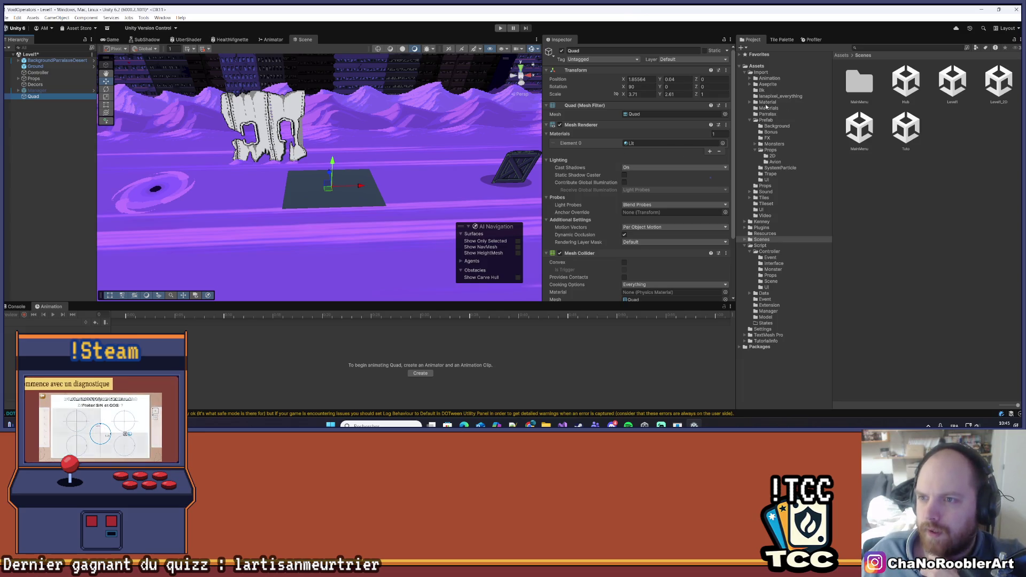
# In Import/Material, create an Unlit URP Shader Graph asset named Sable.
pyautogui.click(767, 102)
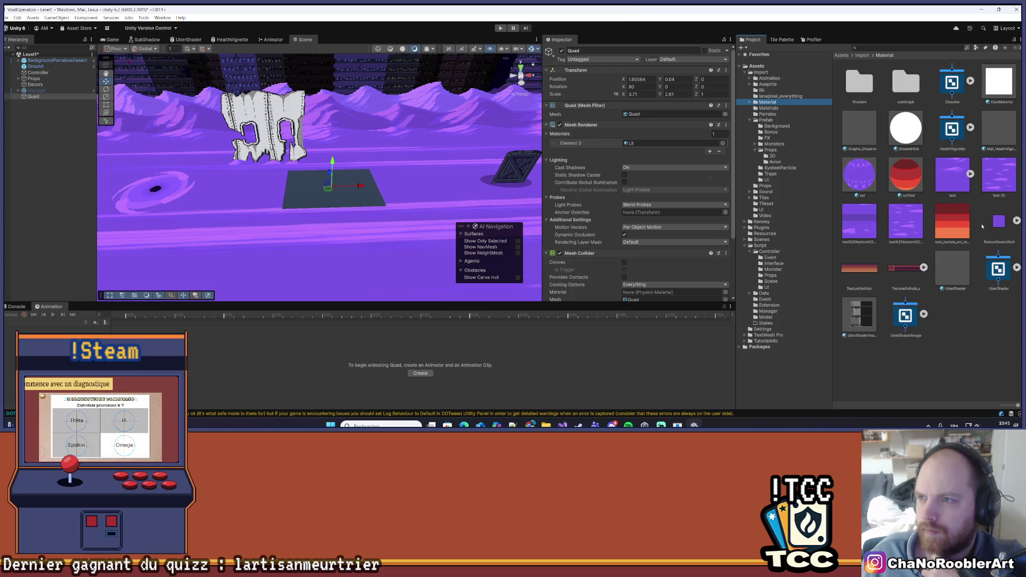
pyautogui.rightClick(976, 332)
pyautogui.moveTo(927, 146)
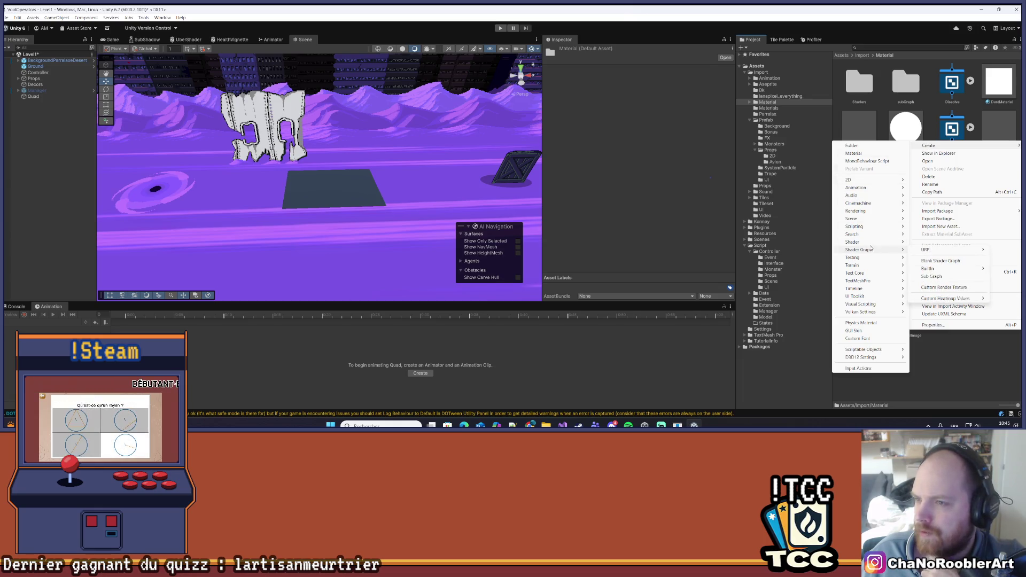
pyautogui.moveTo(869, 251)
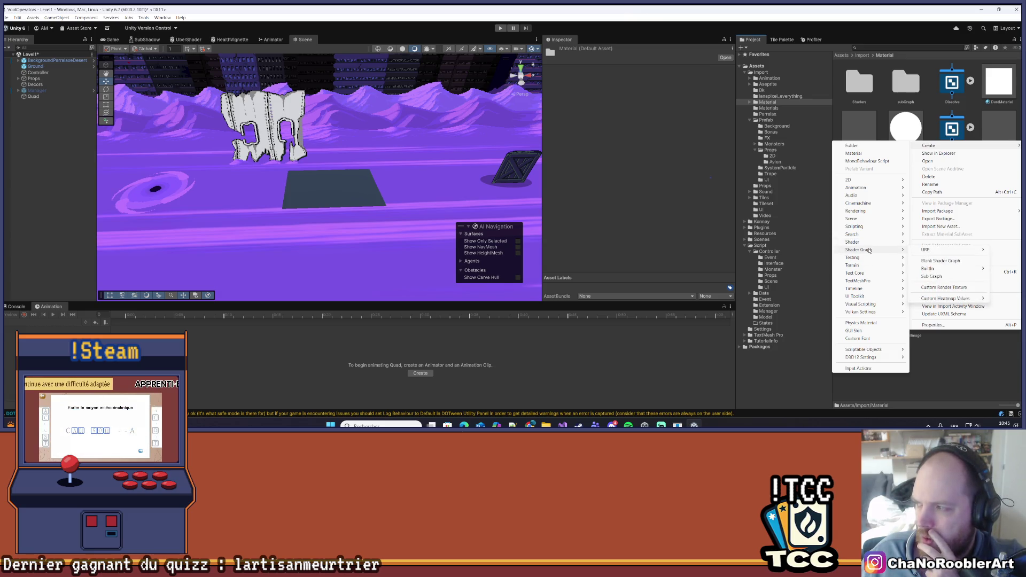
pyautogui.moveTo(925, 252)
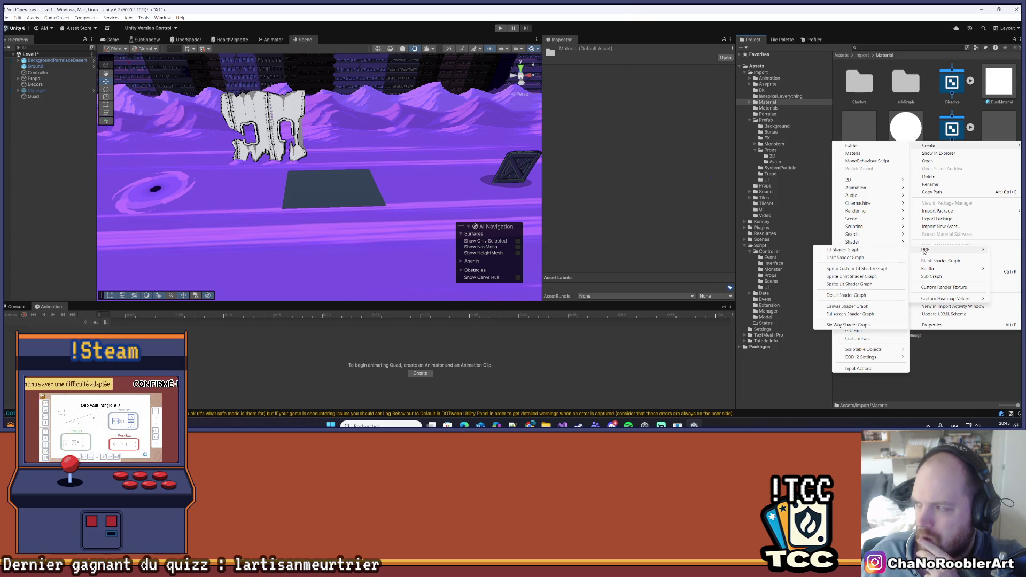
pyautogui.click(865, 259)
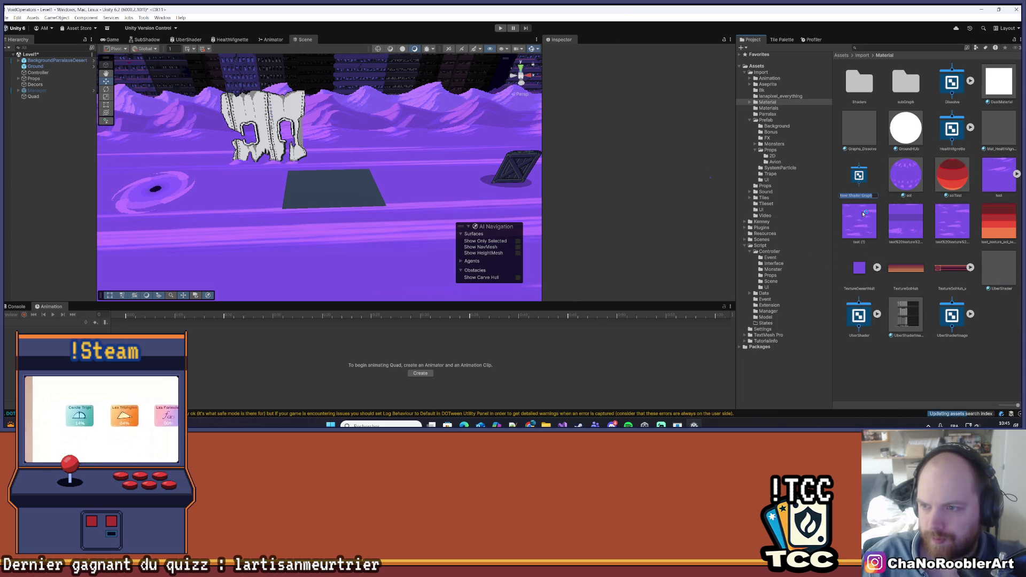
pyautogui.write('Sabl')
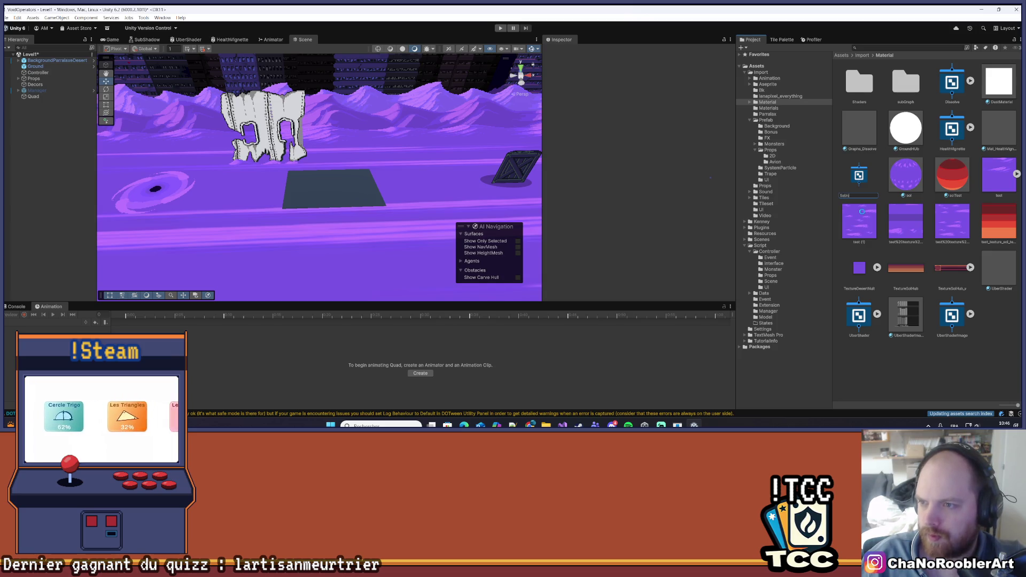
pyautogui.write('e')
pyautogui.press('Return')
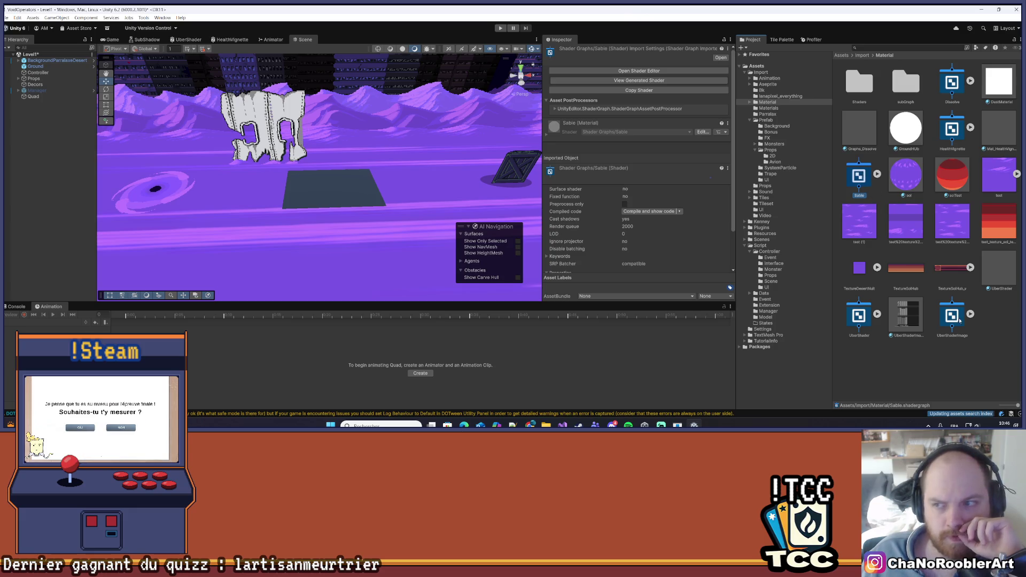
# Create a plain material named Sable, then delete it.
pyautogui.rightClick(994, 321)
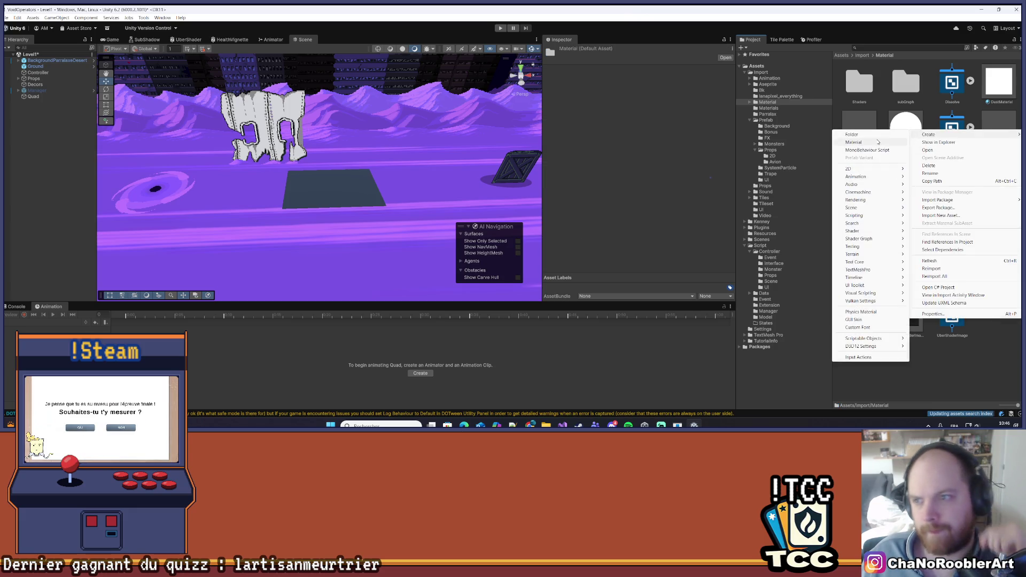
pyautogui.click(857, 143)
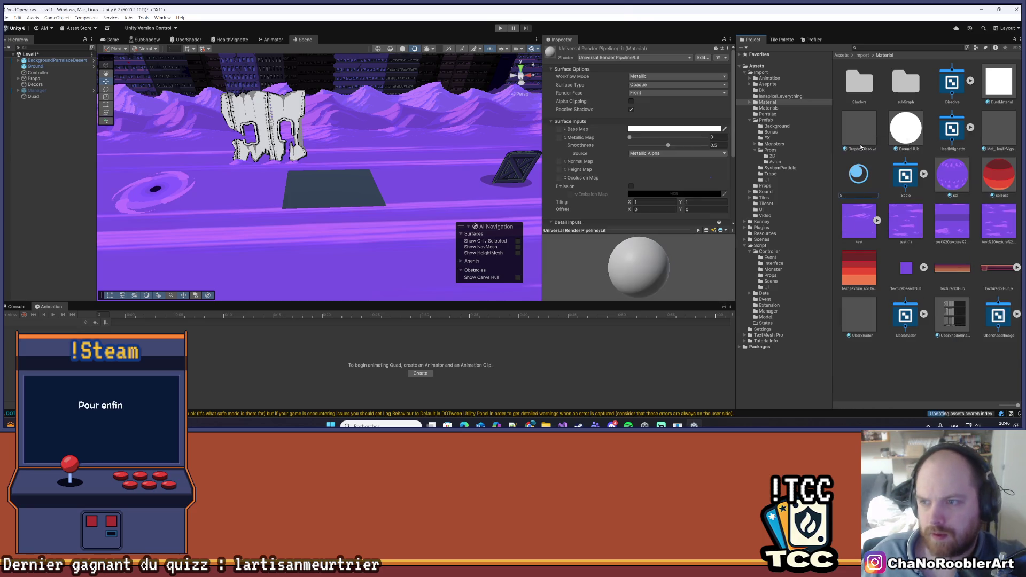
pyautogui.press('Return')
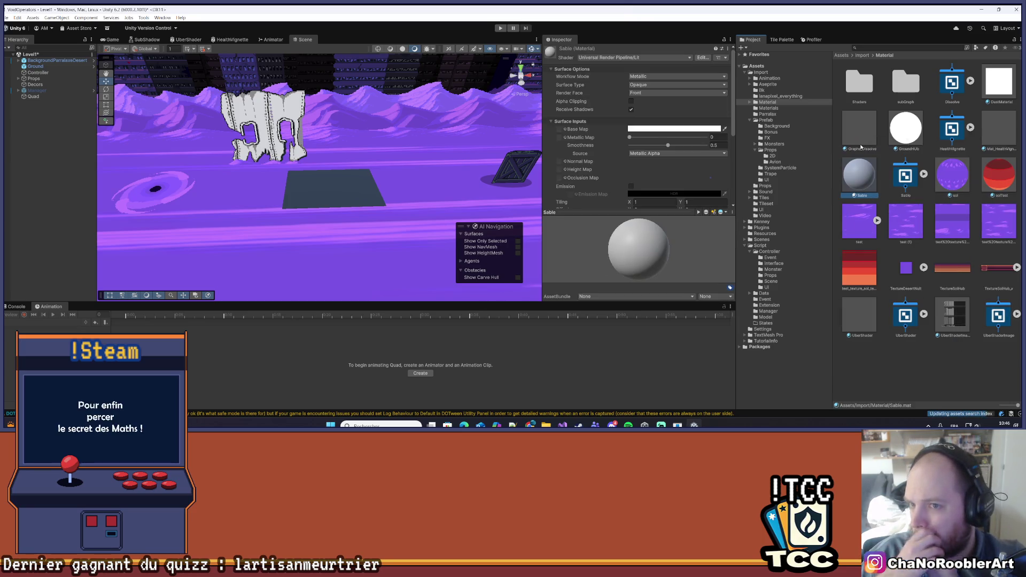
pyautogui.scroll(-3, 690, 161)
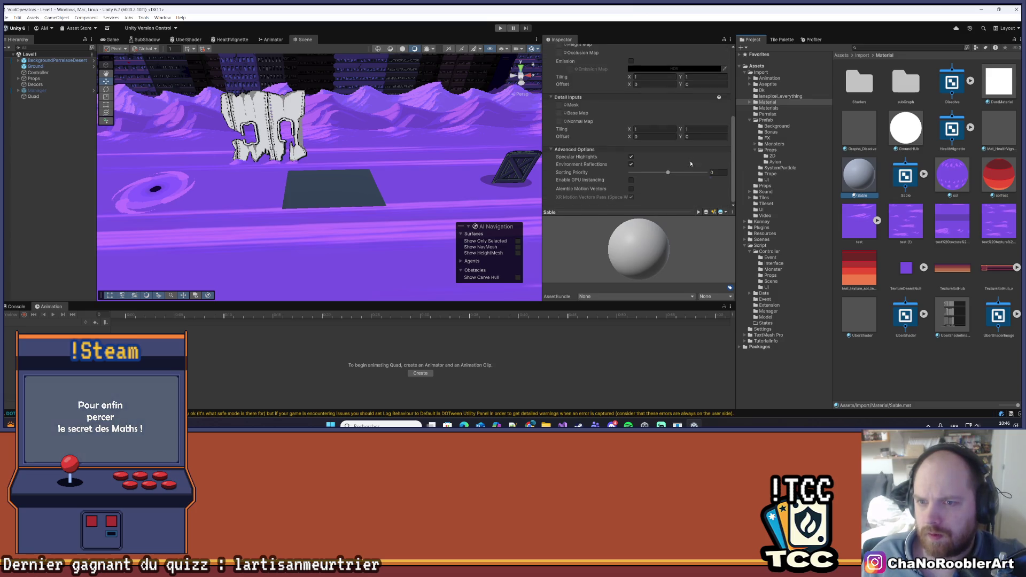
pyautogui.scroll(3, 687, 164)
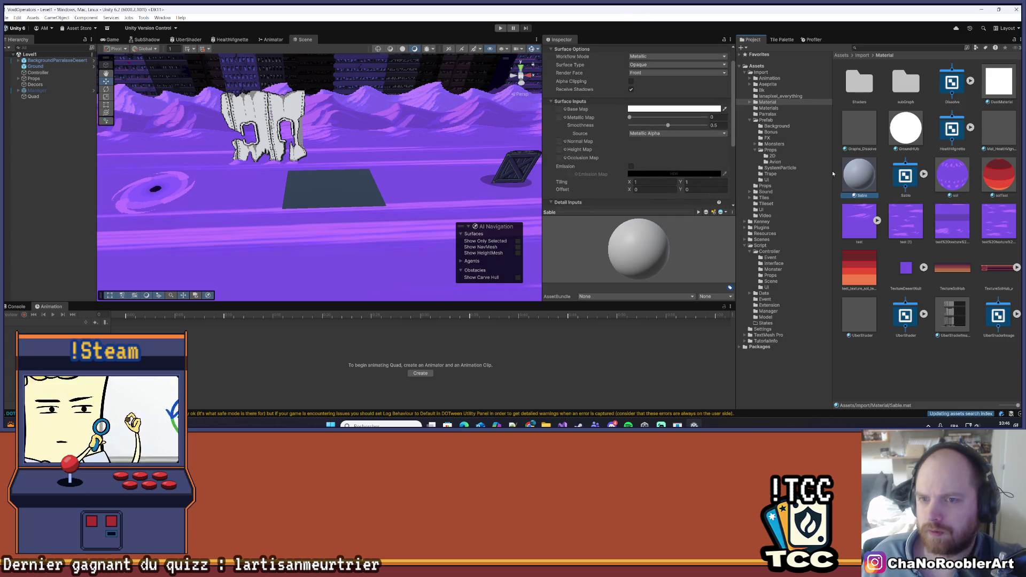
pyautogui.press('Delete')
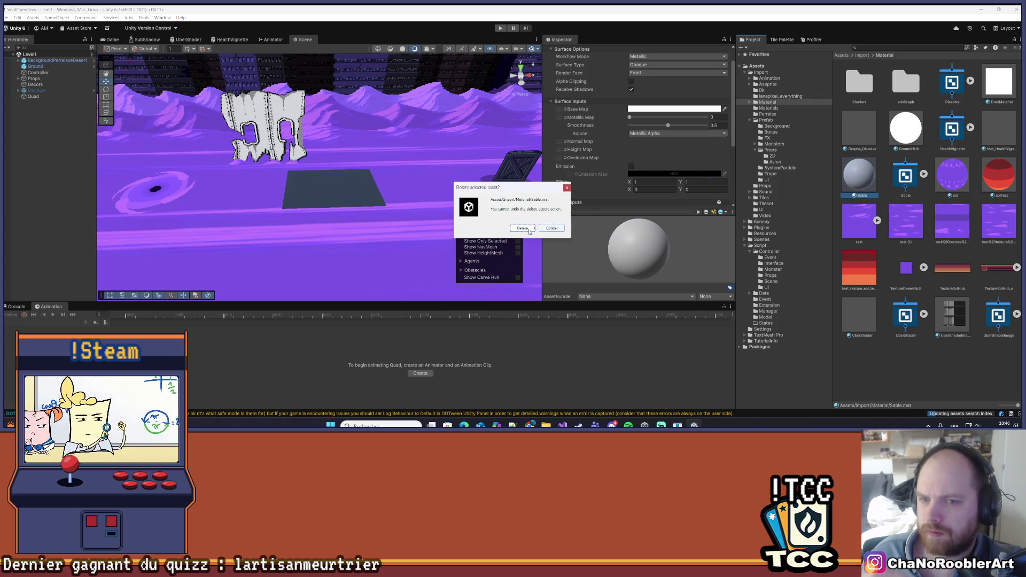
pyautogui.click(522, 228)
# Create a material named Sable from the Sable shader graph.
pyautogui.rightClick(853, 182)
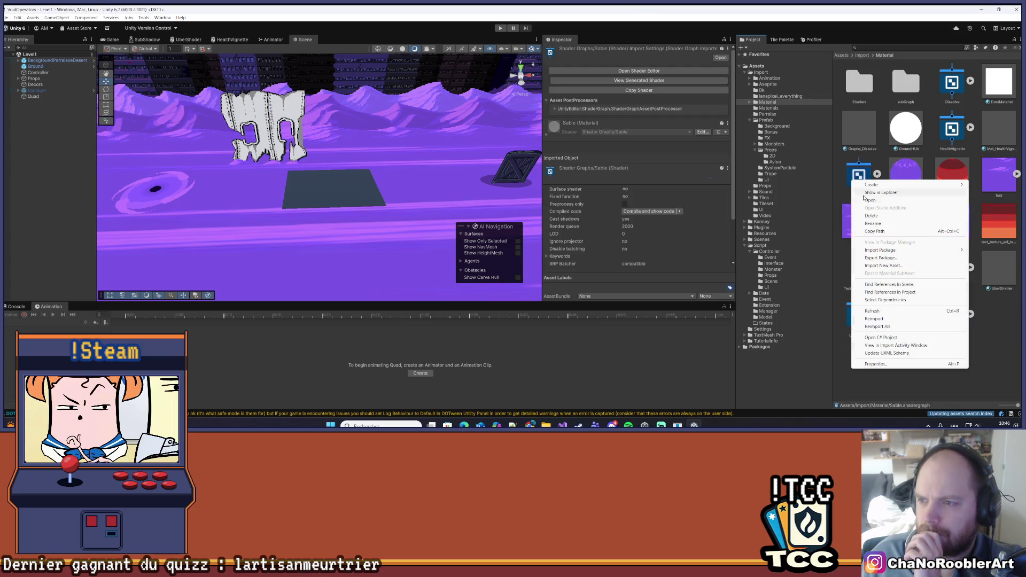
pyautogui.moveTo(872, 184)
pyautogui.click(808, 192)
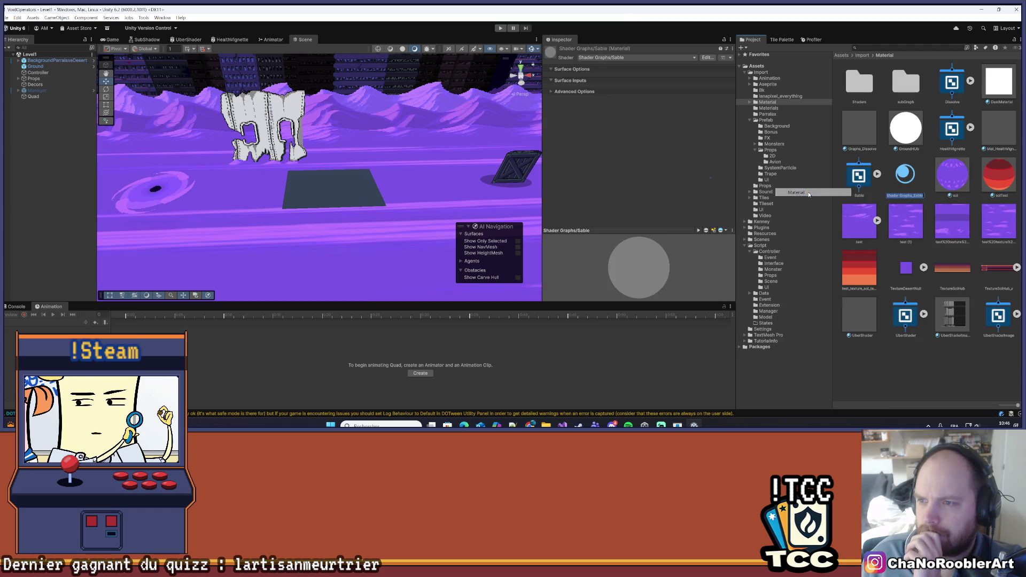
pyautogui.write('Sable')
pyautogui.press('Return')
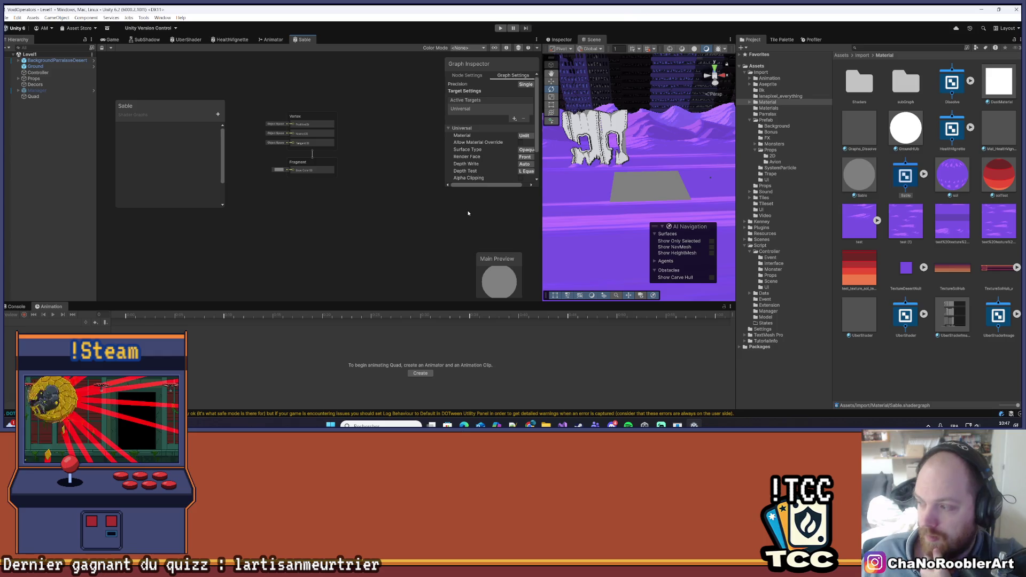
# Add a Rotate node to the Sable graph via the node search 'rota'.
pyautogui.moveTo(413, 127); pyautogui.dragTo(308, 195)
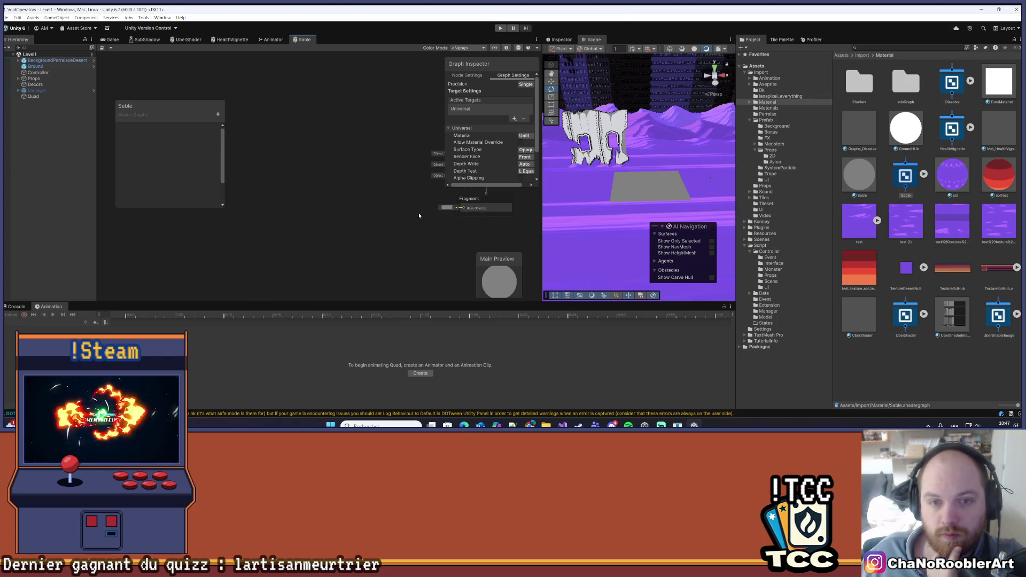
pyautogui.rightClick(287, 173)
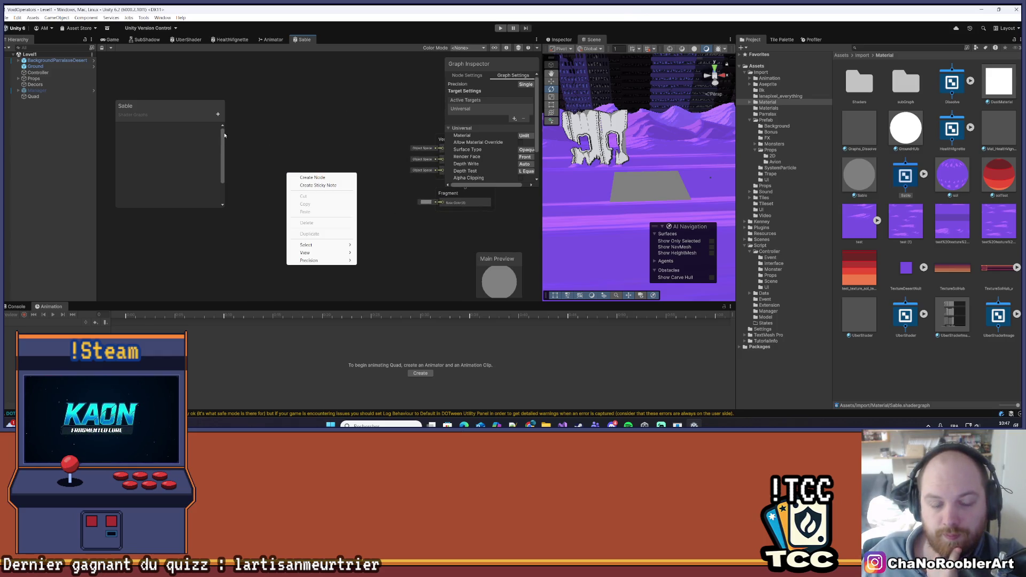
pyautogui.click(298, 177)
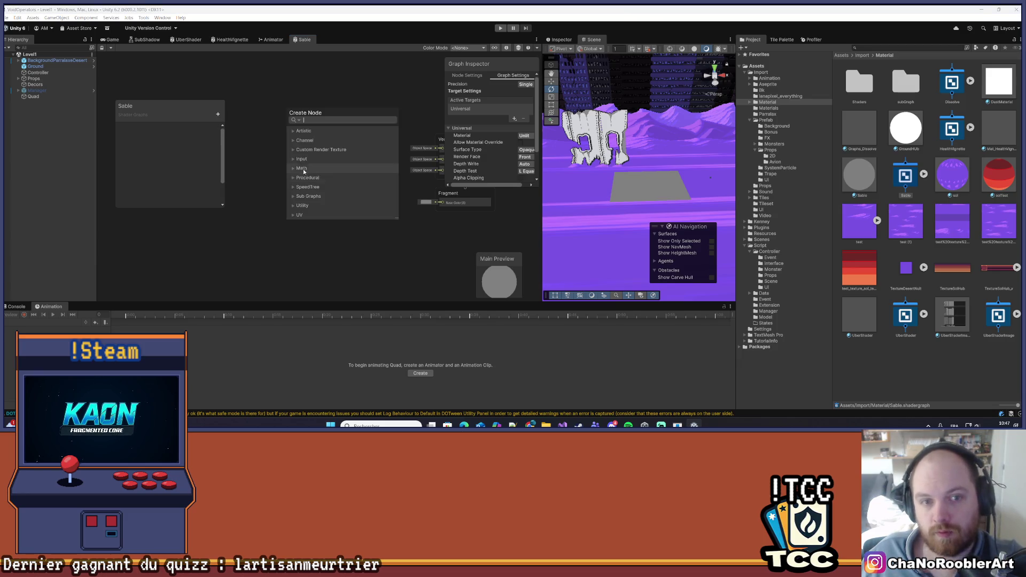
pyautogui.write('rota')
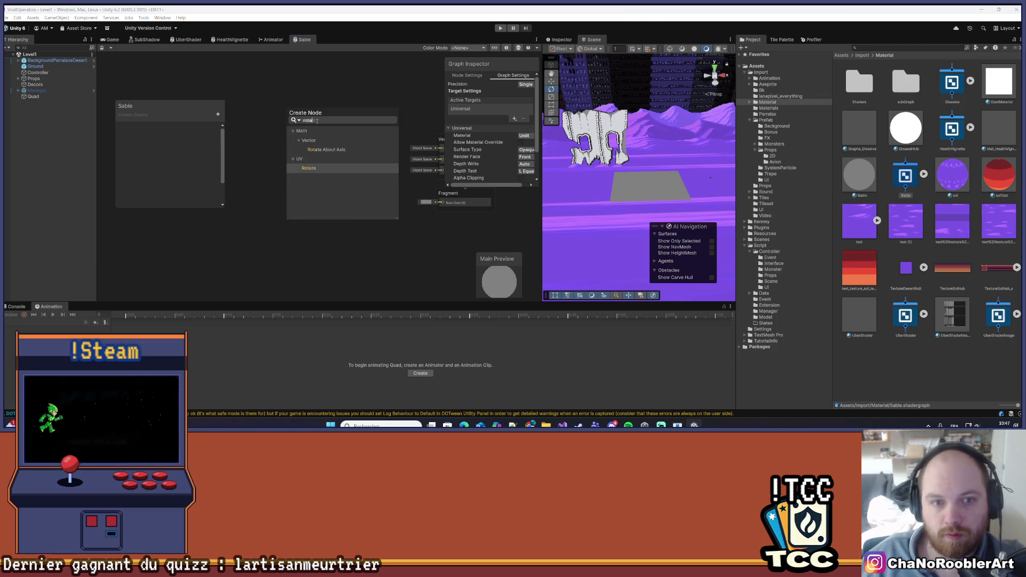
pyautogui.click(314, 169)
# Enlarge the Shader Graph editor vertically and horizontally and bring the nodes into view.
pyautogui.scroll(-3, 329, 289)
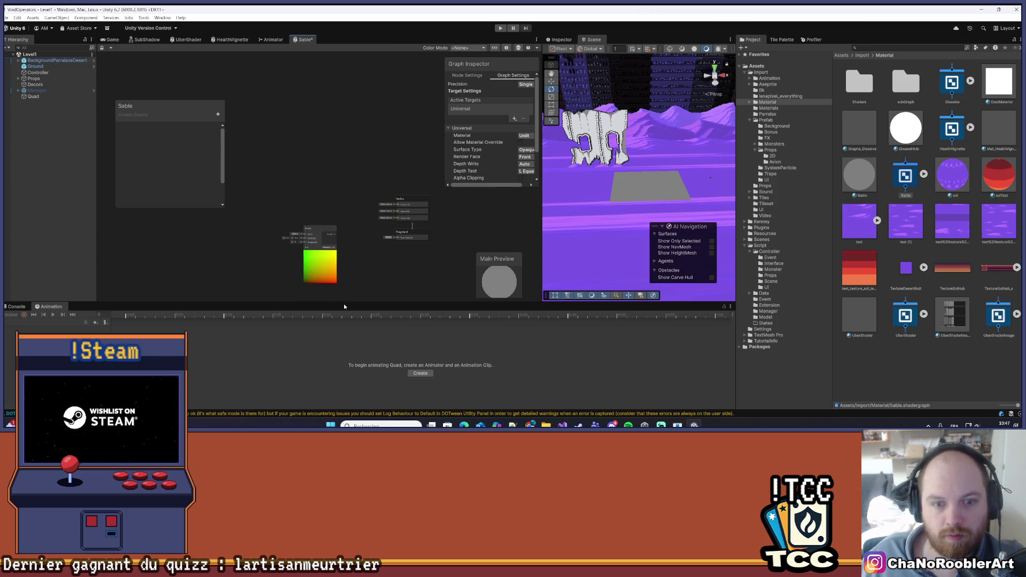
pyautogui.moveTo(344, 315); pyautogui.dragTo(346, 377)
pyautogui.scroll(5, 320, 264)
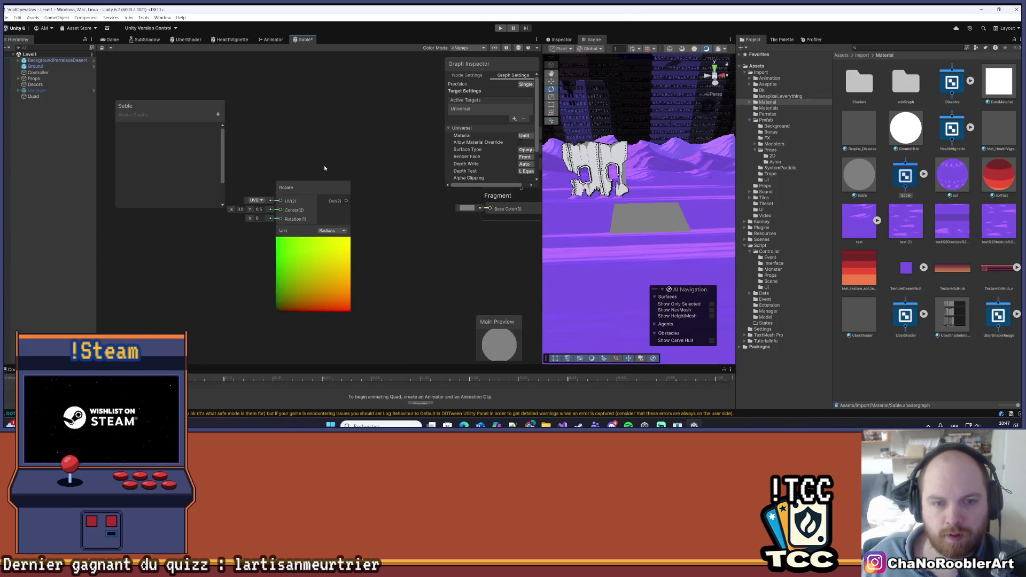
pyautogui.scroll(-5, 323, 162)
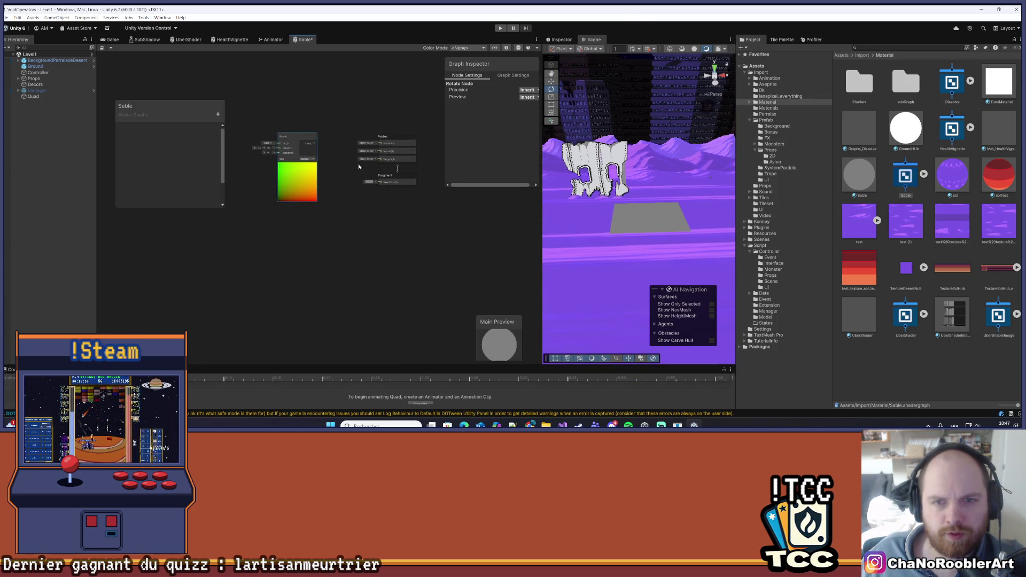
pyautogui.moveTo(542, 181); pyautogui.dragTo(574, 181)
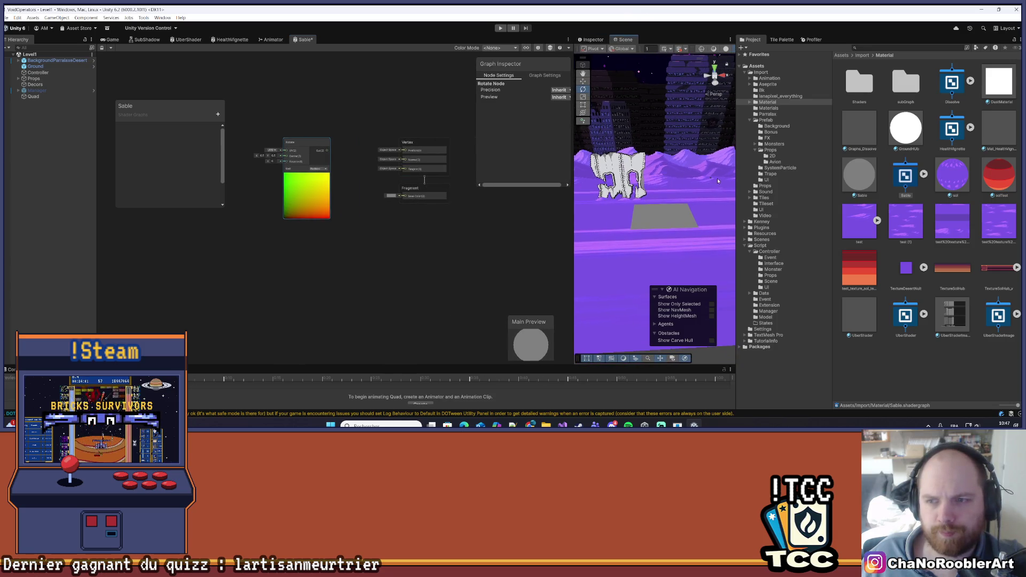
pyautogui.moveTo(736, 168); pyautogui.dragTo(853, 169)
pyautogui.moveTo(370, 228); pyautogui.dragTo(438, 251)
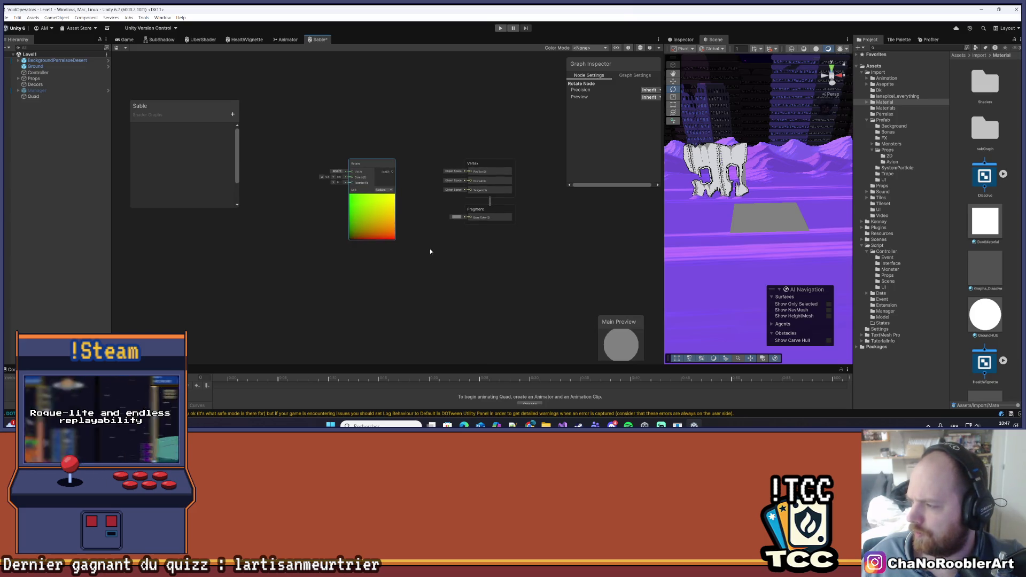
pyautogui.scroll(3, 286, 104)
# Add a UV0 node, wire its Out to Rotate's UV input, and arrange both nodes.
pyautogui.rightClick(300, 148)
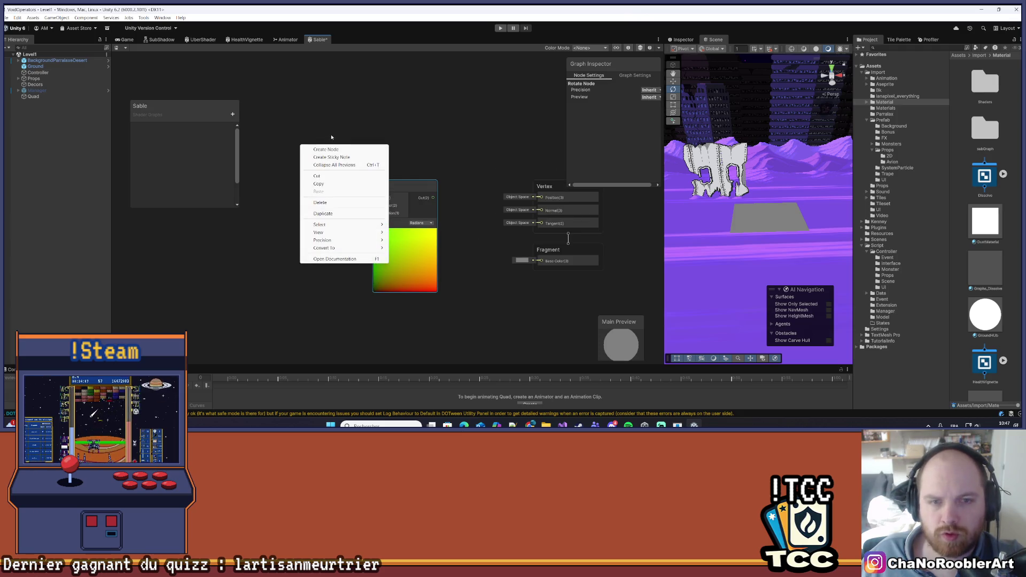
pyautogui.click(319, 150)
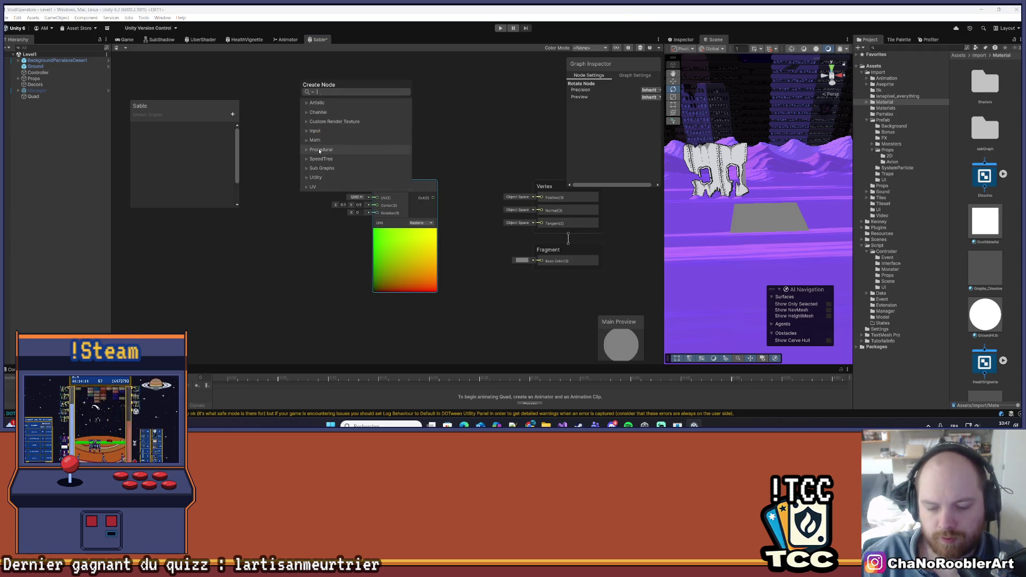
pyautogui.write('uv')
pyautogui.press('Return')
pyautogui.moveTo(342, 160)
pyautogui.mouseDown()
pyautogui.moveTo(296, 151)
pyautogui.moveTo(348, 199)
pyautogui.moveTo(407, 179)
pyautogui.mouseUp()
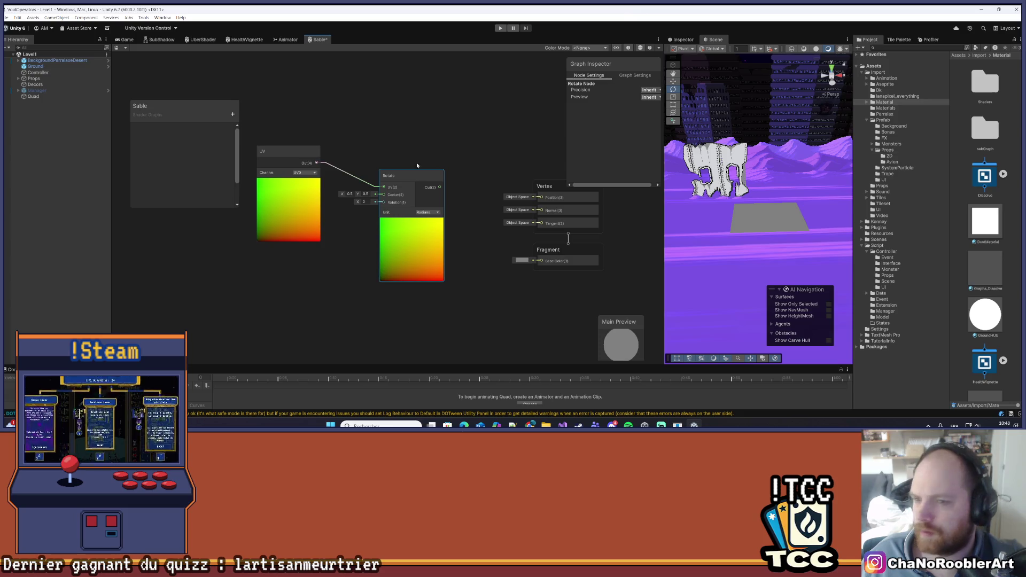
pyautogui.moveTo(403, 175); pyautogui.dragTo(426, 172)
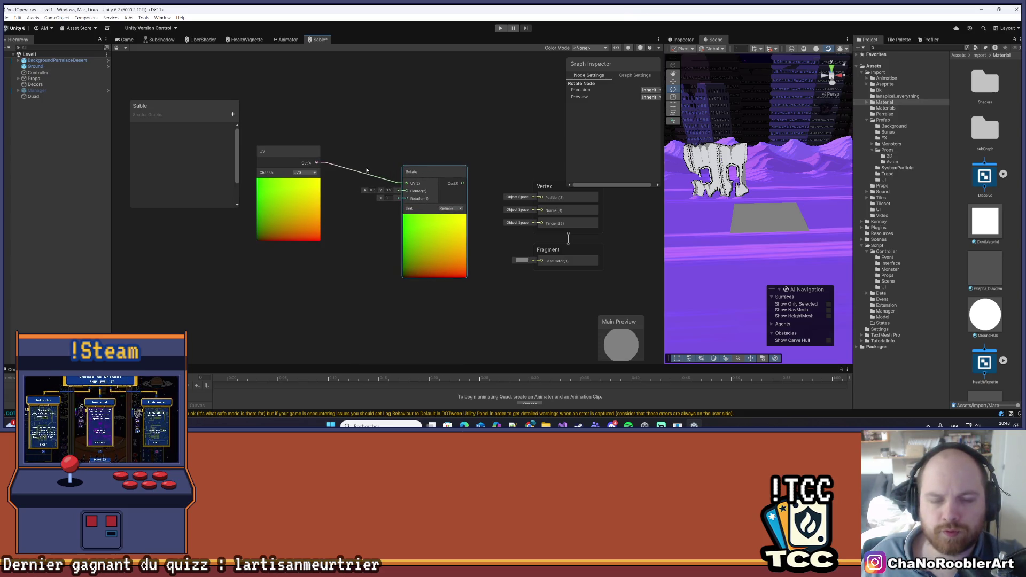
pyautogui.moveTo(278, 152); pyautogui.dragTo(290, 131)
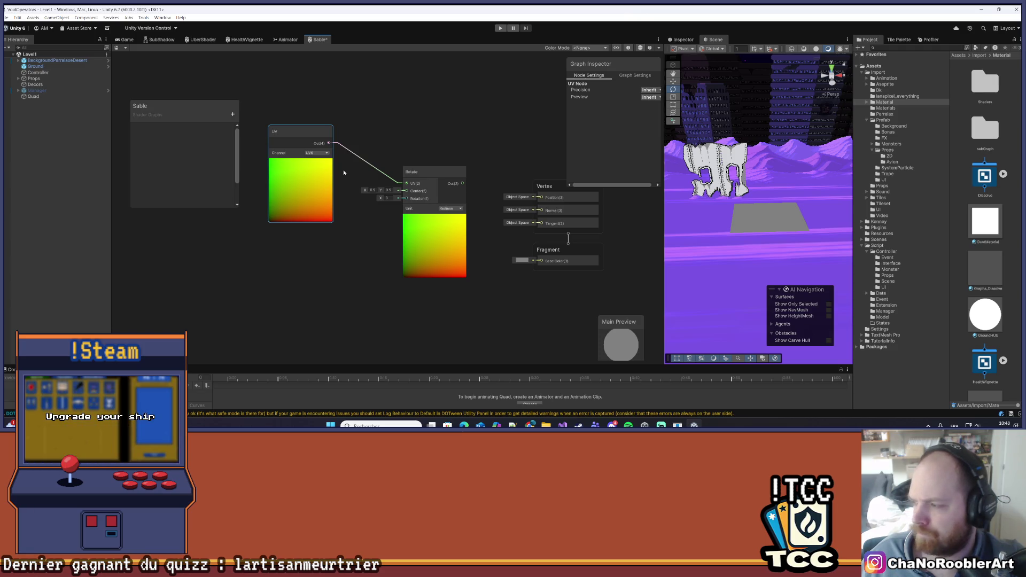
pyautogui.click(233, 113)
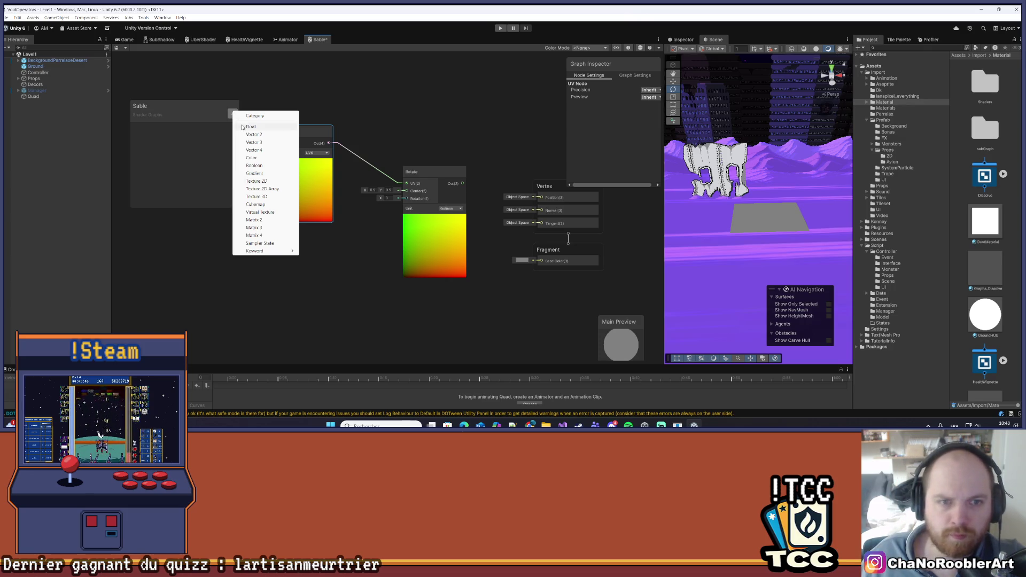
# Add a Float property named Vitesse and drag it onto the canvas.
pyautogui.click(250, 126)
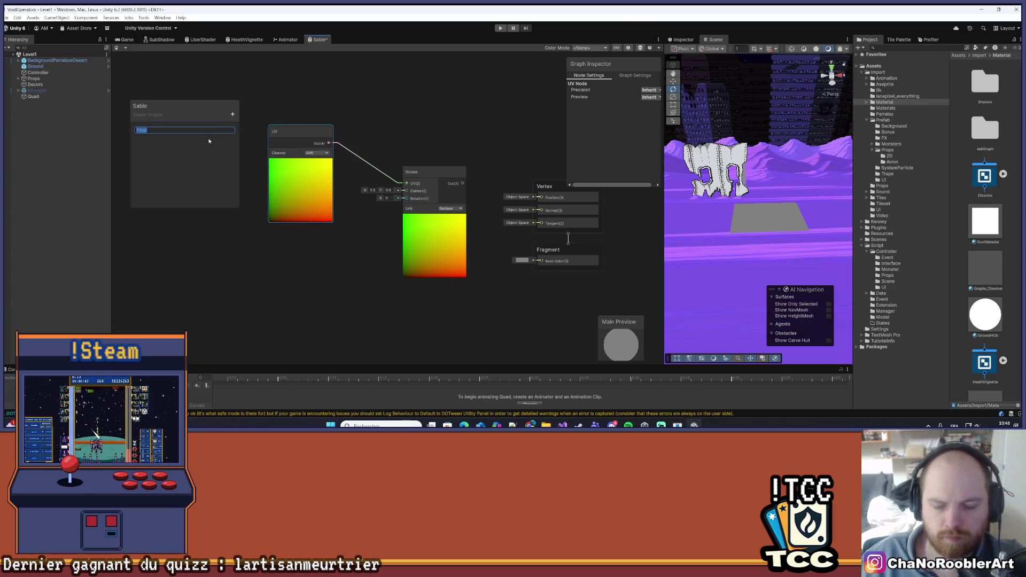
pyautogui.write('Vitess')
pyautogui.press('Return')
pyautogui.moveTo(337, 110)
pyautogui.mouseDown()
pyautogui.moveTo(395, 110)
pyautogui.moveTo(377, 93)
pyautogui.mouseUp()
pyautogui.moveTo(149, 128)
pyautogui.mouseDown()
pyautogui.moveTo(327, 259)
pyautogui.moveTo(279, 239)
pyautogui.moveTo(286, 230)
pyautogui.mouseUp()
# Add a Time node and place it below the Vitesse node.
pyautogui.rightClick(342, 230)
pyautogui.click(342, 231)
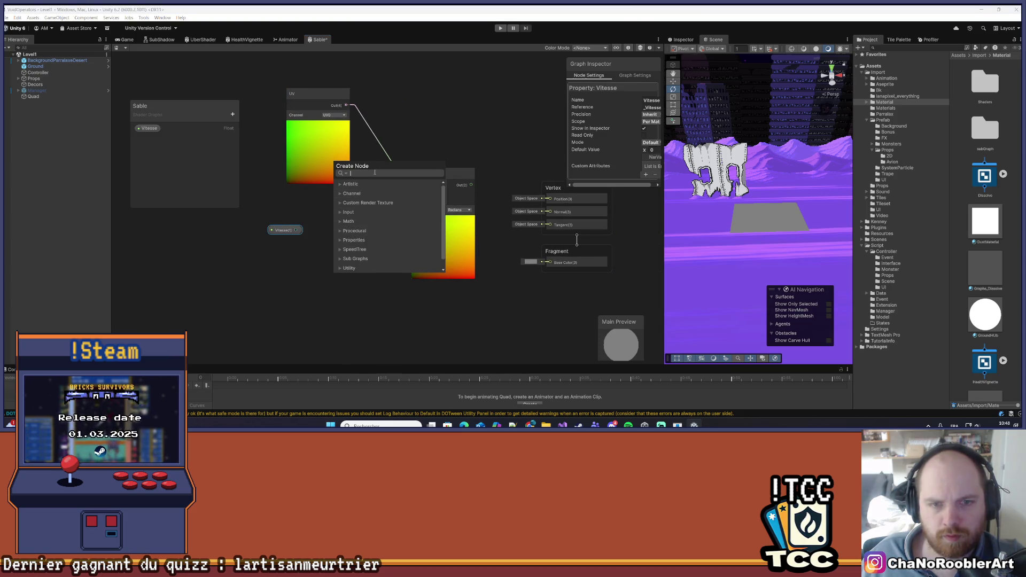
pyautogui.write('Til')
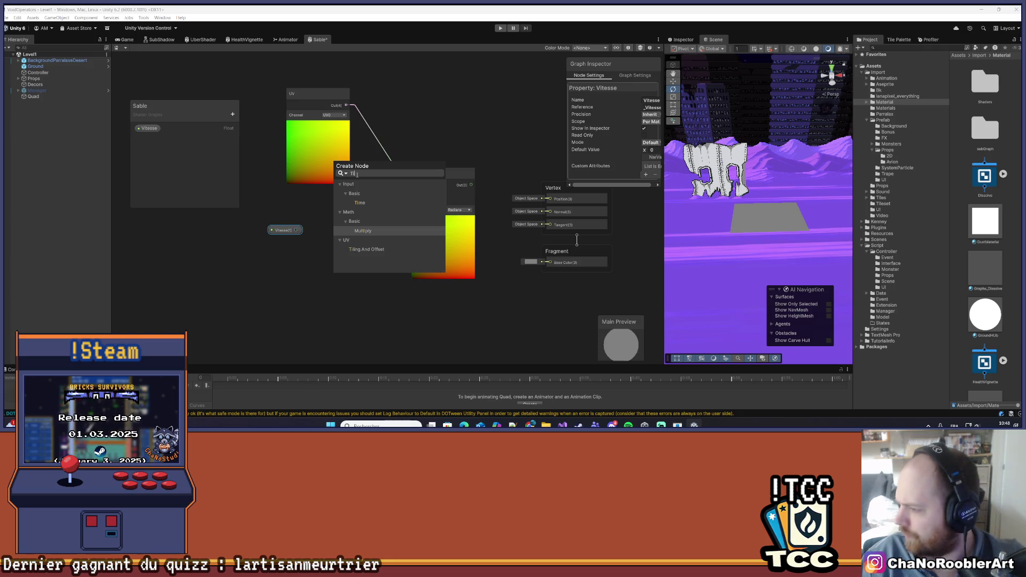
pyautogui.press('BackSpace')
pyautogui.press('BackSpace')
pyautogui.write('ime')
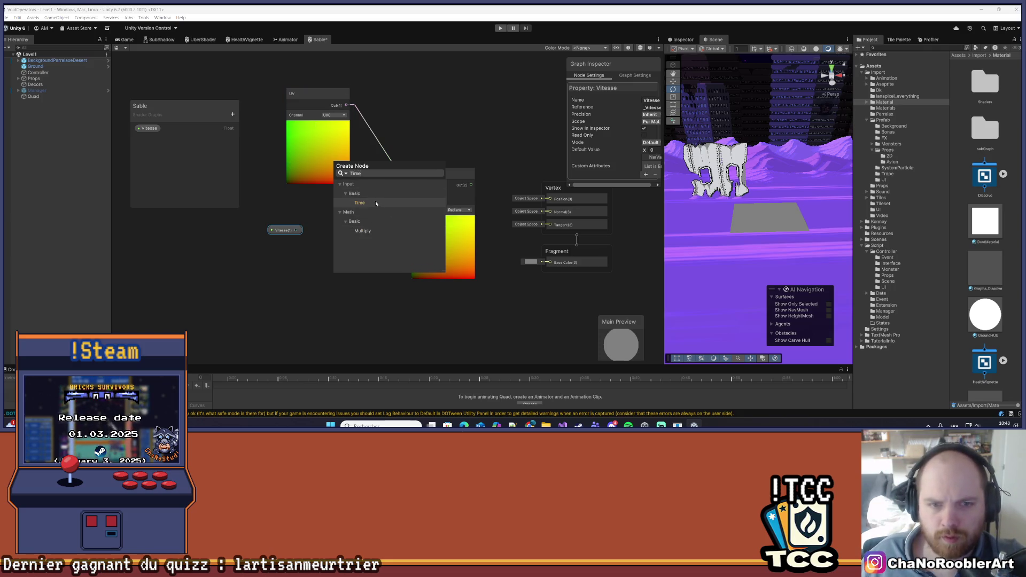
pyautogui.click(375, 203)
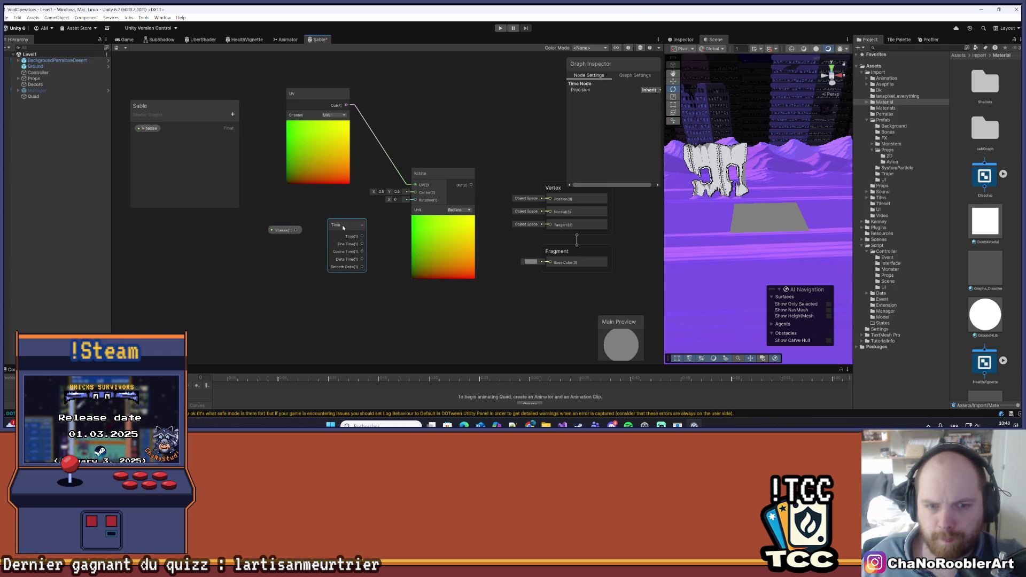
pyautogui.moveTo(343, 228); pyautogui.dragTo(339, 229)
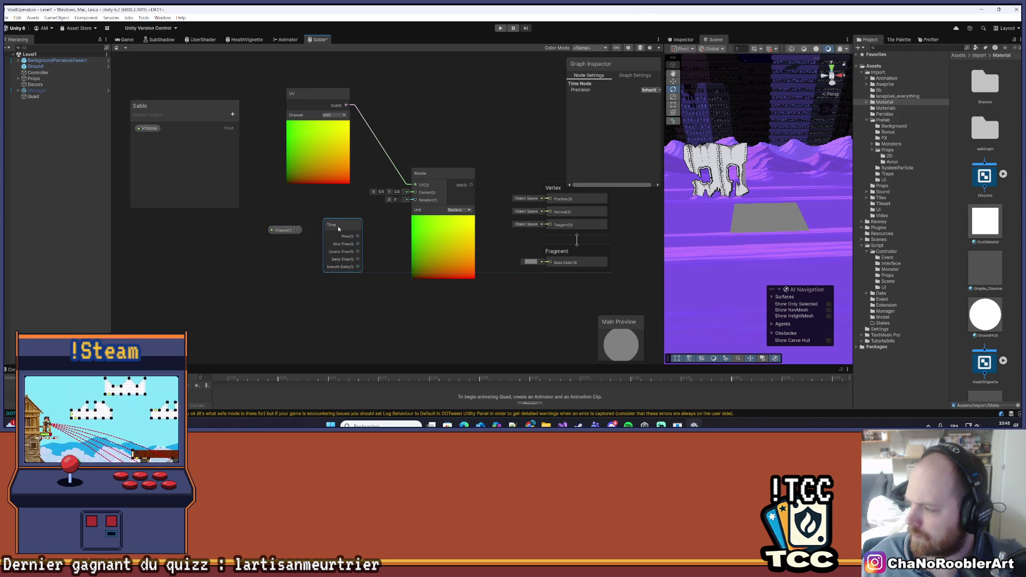
pyautogui.moveTo(338, 226); pyautogui.dragTo(275, 252)
pyautogui.rightClick(294, 233)
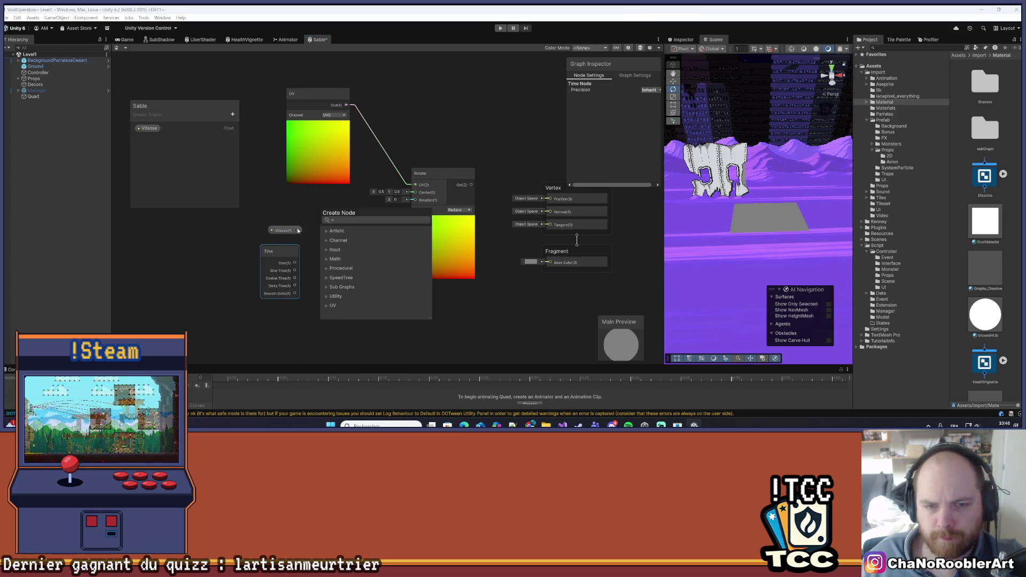
# Add a Multiply node with Vitesse wired into A and Time into B.
pyautogui.click(294, 230)
pyautogui.moveTo(294, 230); pyautogui.dragTo(287, 218)
pyautogui.rightClick(319, 234)
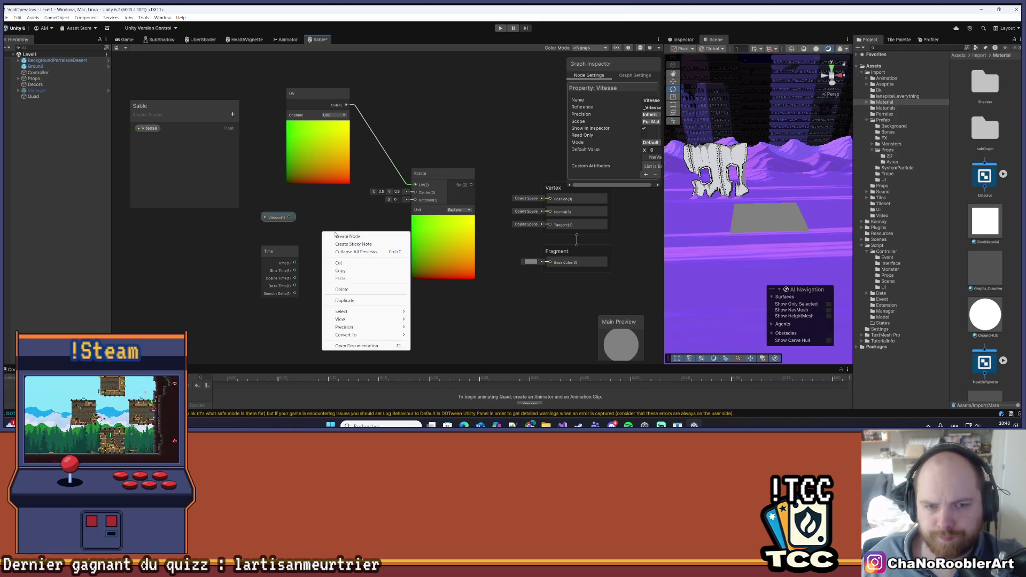
pyautogui.click(369, 235)
pyautogui.write('mul')
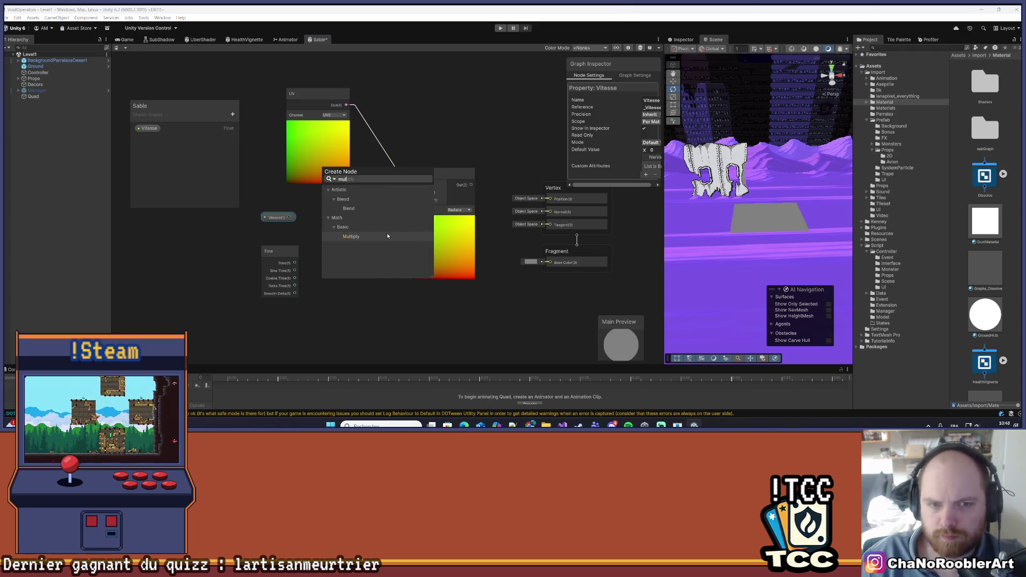
pyautogui.press('Return')
pyautogui.moveTo(349, 247); pyautogui.dragTo(351, 224)
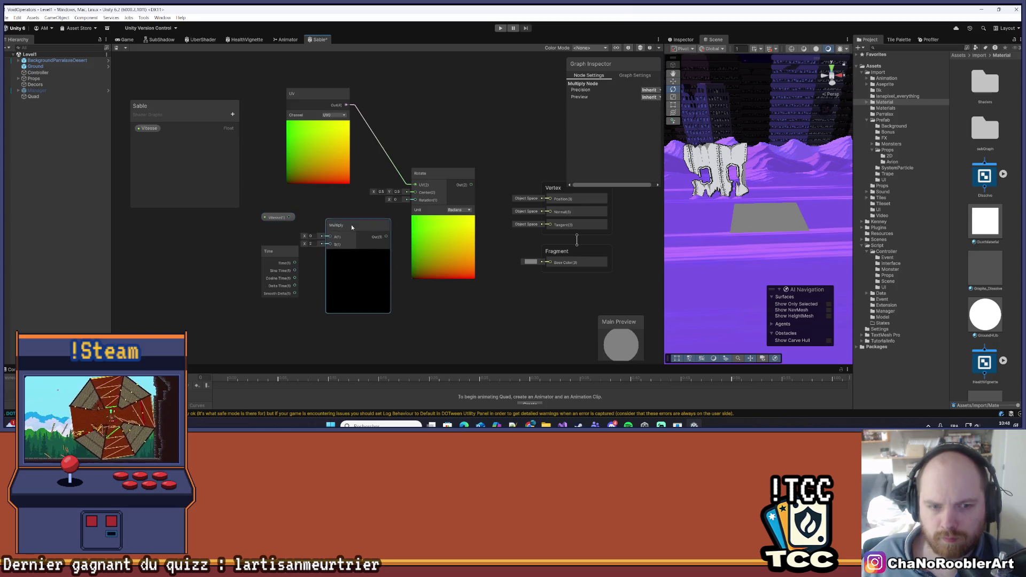
pyautogui.moveTo(294, 263); pyautogui.dragTo(329, 244)
pyautogui.moveTo(289, 217)
pyautogui.mouseDown()
pyautogui.moveTo(329, 236)
pyautogui.moveTo(321, 227)
pyautogui.mouseUp()
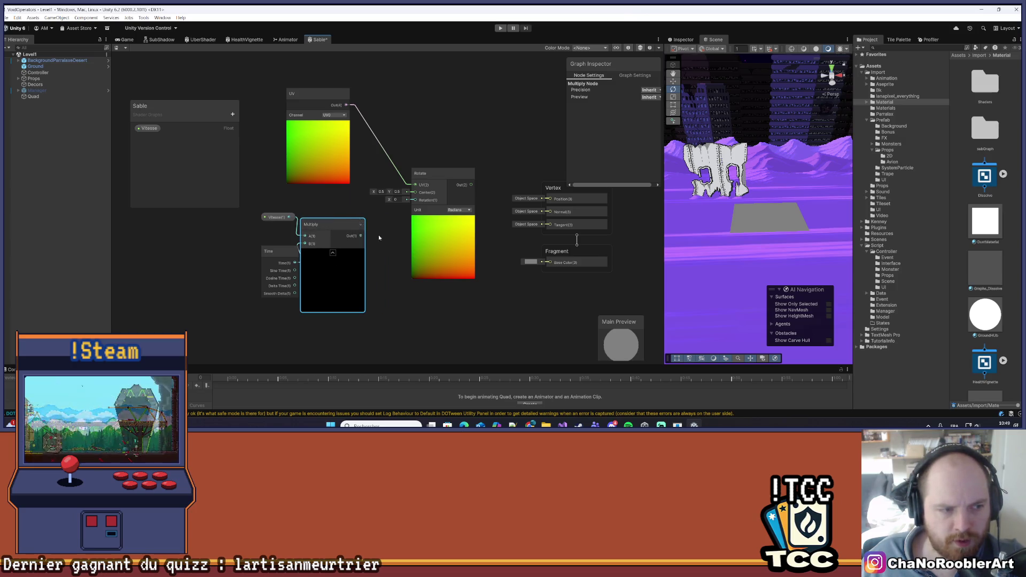
# Feed the Multiply output into Rotate's Rotation input and save the Sable graph.
pyautogui.moveTo(361, 235); pyautogui.dragTo(416, 205)
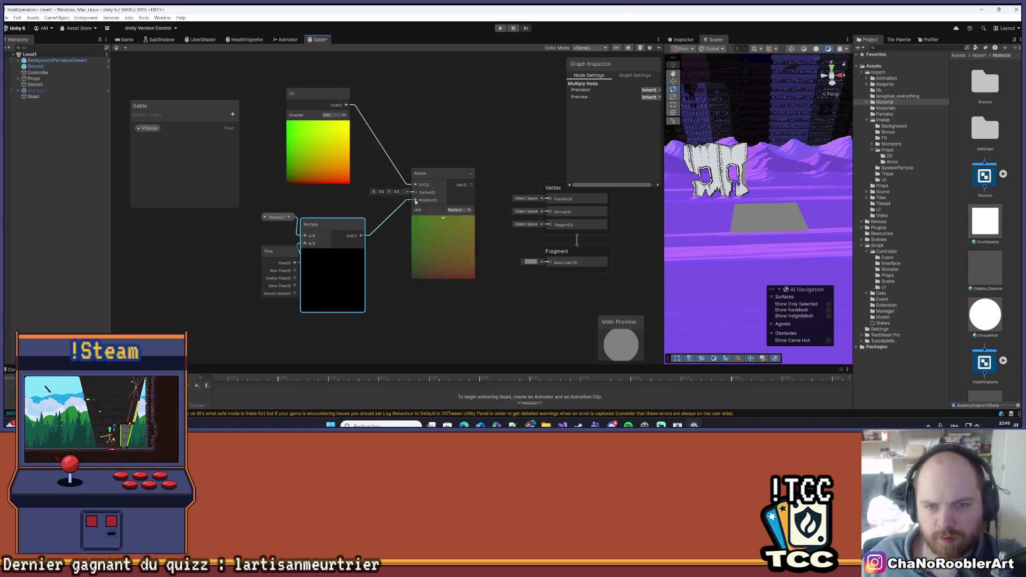
pyautogui.moveTo(337, 224); pyautogui.dragTo(355, 225)
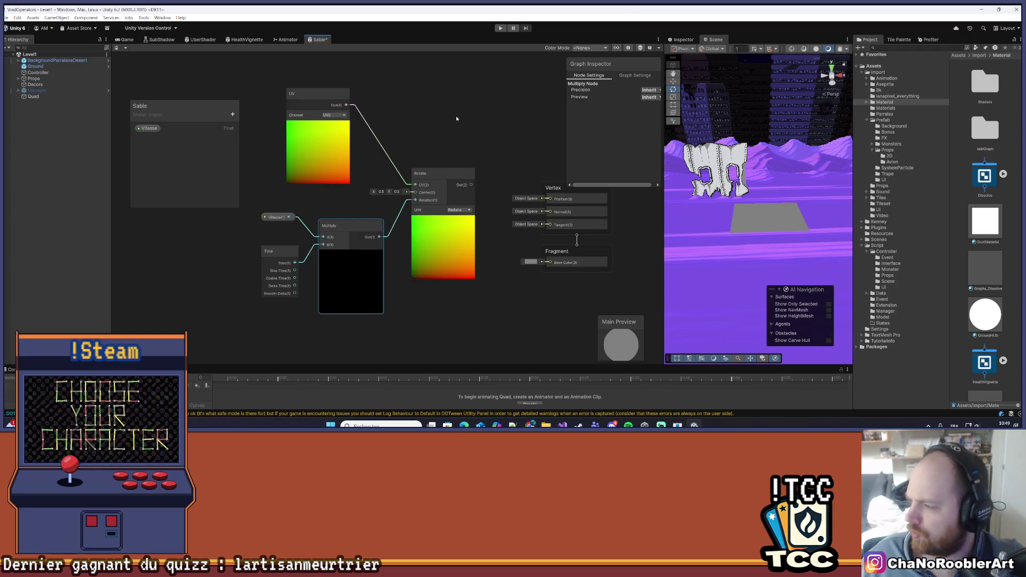
pyautogui.hotkey('ctrl', 's')
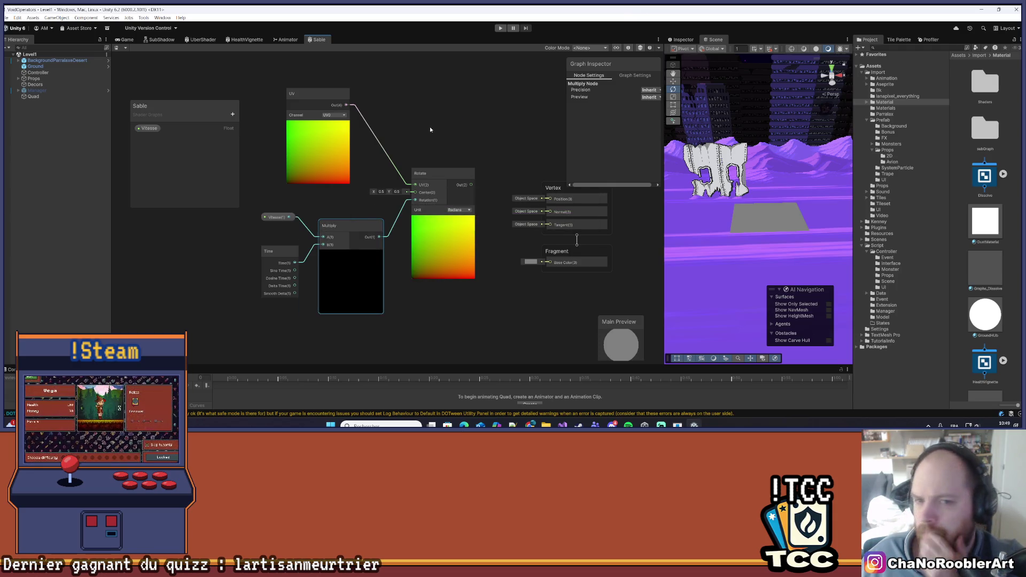
pyautogui.moveTo(512, 147); pyautogui.dragTo(451, 149)
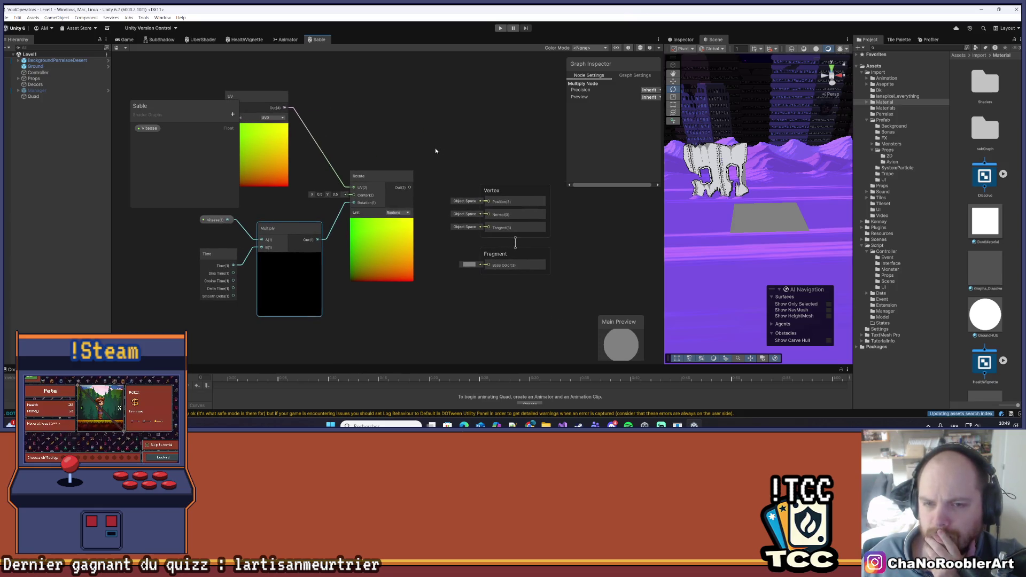
pyautogui.moveTo(309, 155); pyautogui.dragTo(380, 140)
pyautogui.scroll(-1, 380, 140)
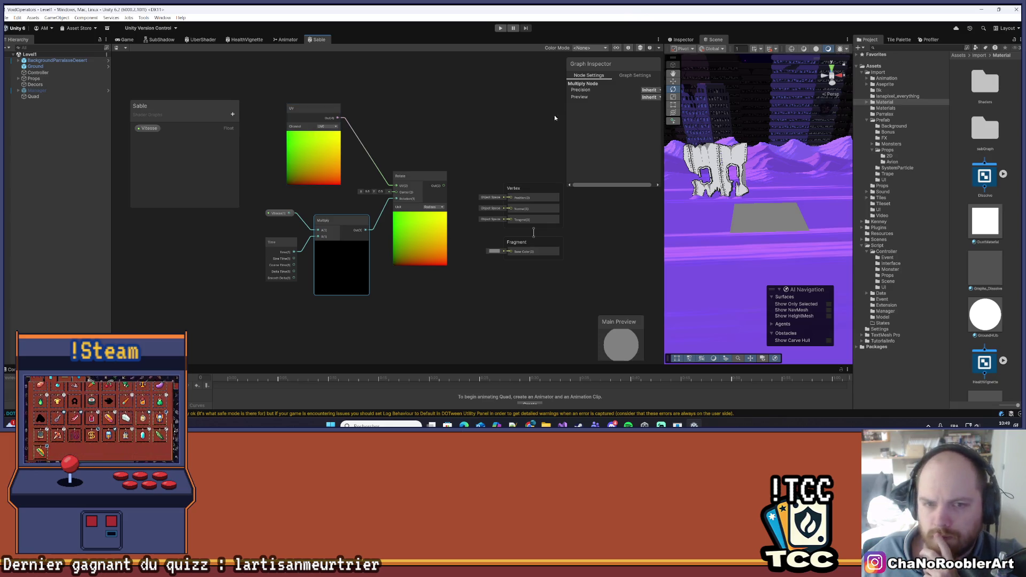
# Connect Rotate's Out to Fragment Base Color, save to compile, then select the Quad.
pyautogui.moveTo(443, 185)
pyautogui.mouseDown()
pyautogui.moveTo(474, 195)
pyautogui.moveTo(511, 252)
pyautogui.mouseUp()
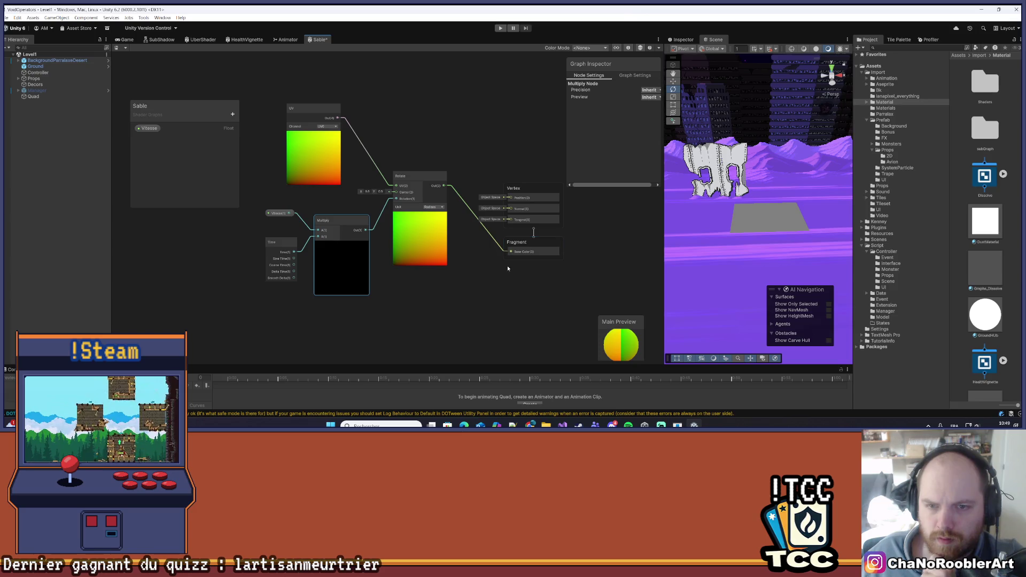
pyautogui.hotkey('ctrl', 's')
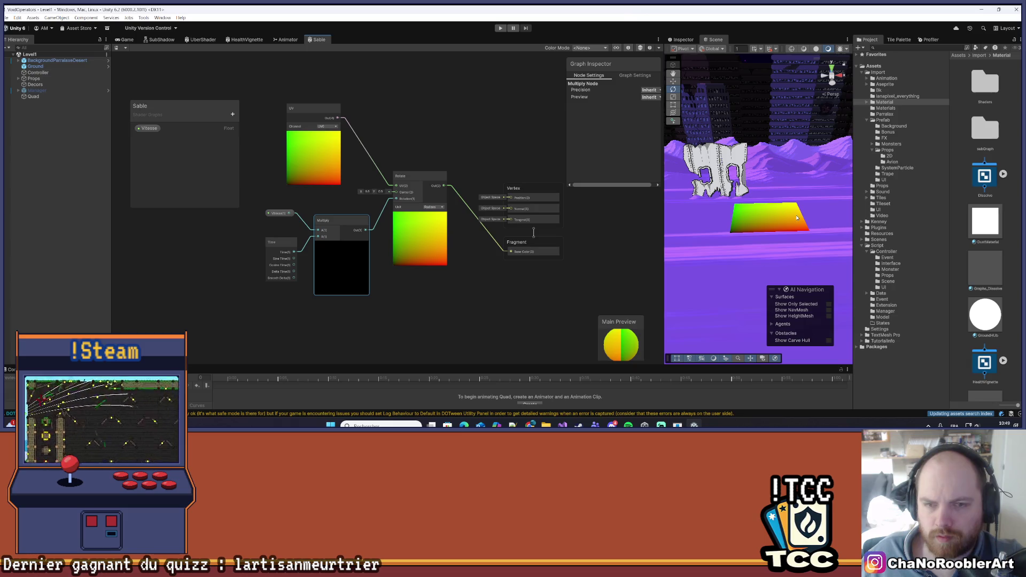
pyautogui.moveTo(541, 189)
pyautogui.mouseDown()
pyautogui.moveTo(550, 188)
pyautogui.moveTo(539, 171)
pyautogui.mouseUp()
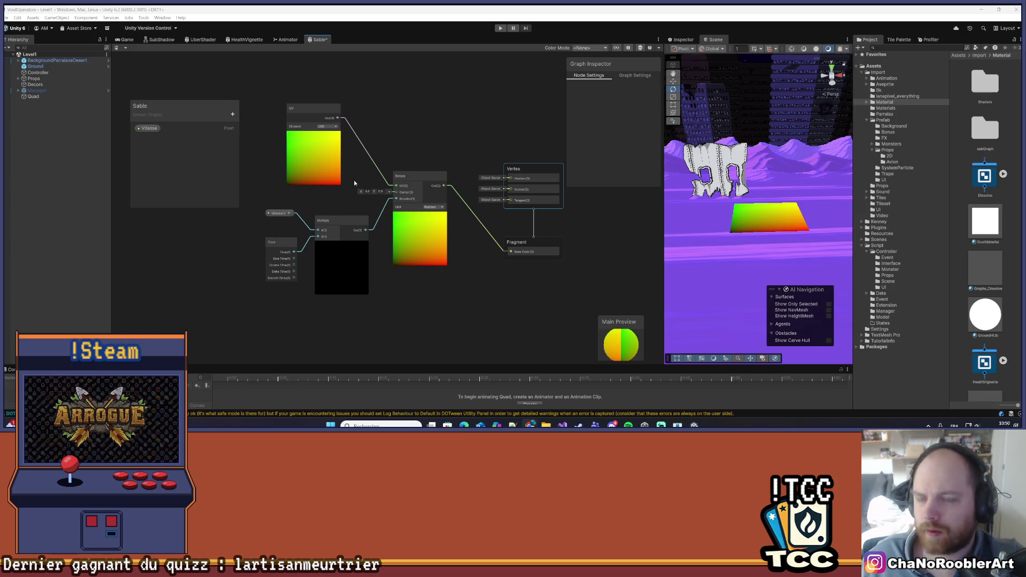
pyautogui.click(34, 97)
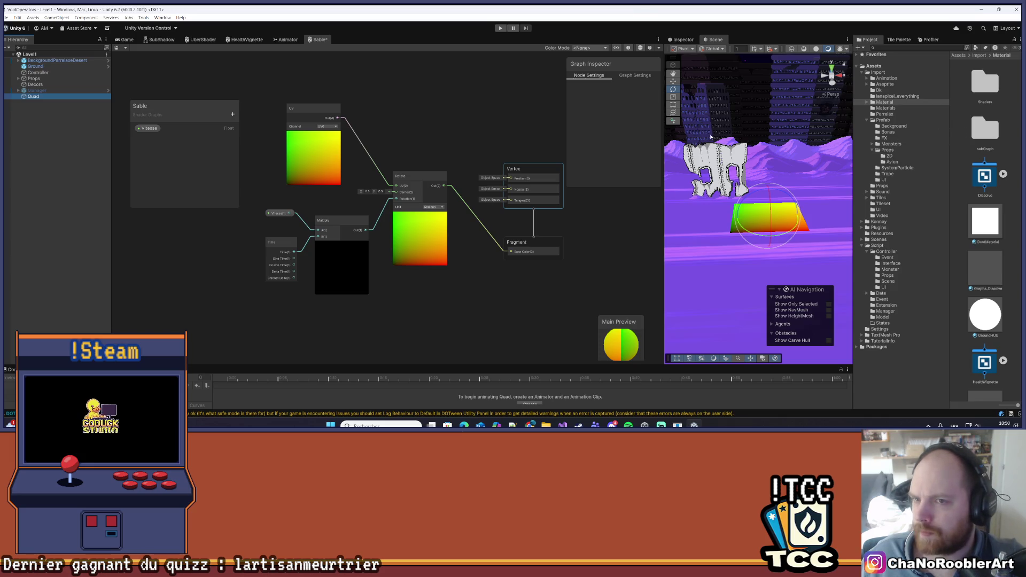
# Check the Quad's Mesh Renderer lists the Sable material, then zoom out in the Scene view.
pyautogui.click(682, 40)
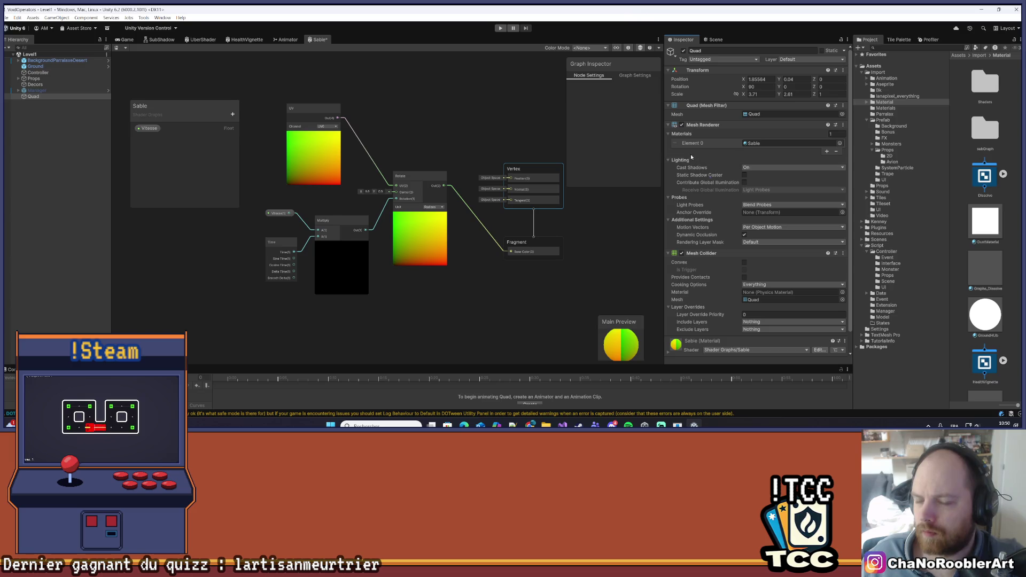
pyautogui.scroll(-2, 733, 246)
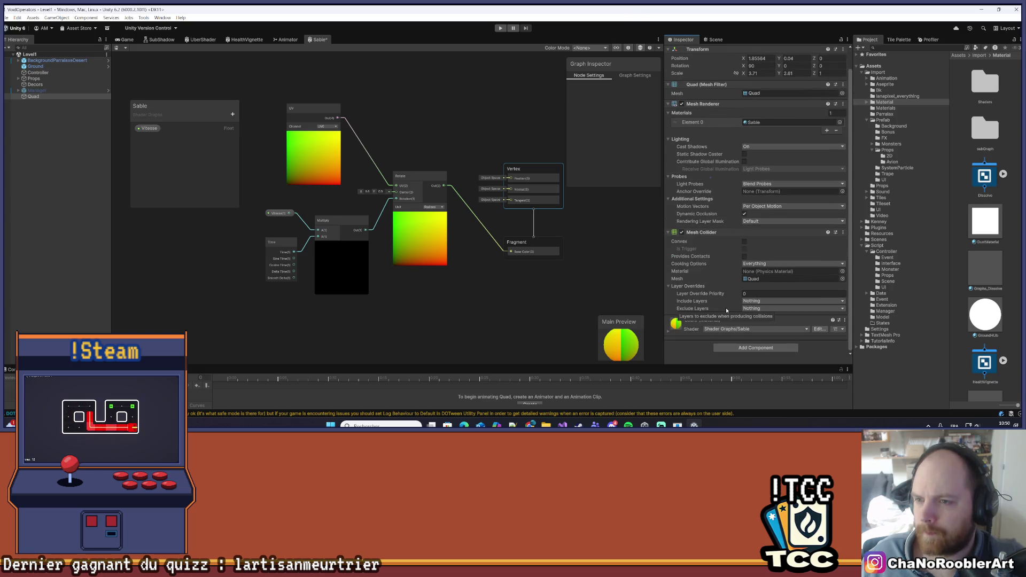
pyautogui.scroll(2, 726, 214)
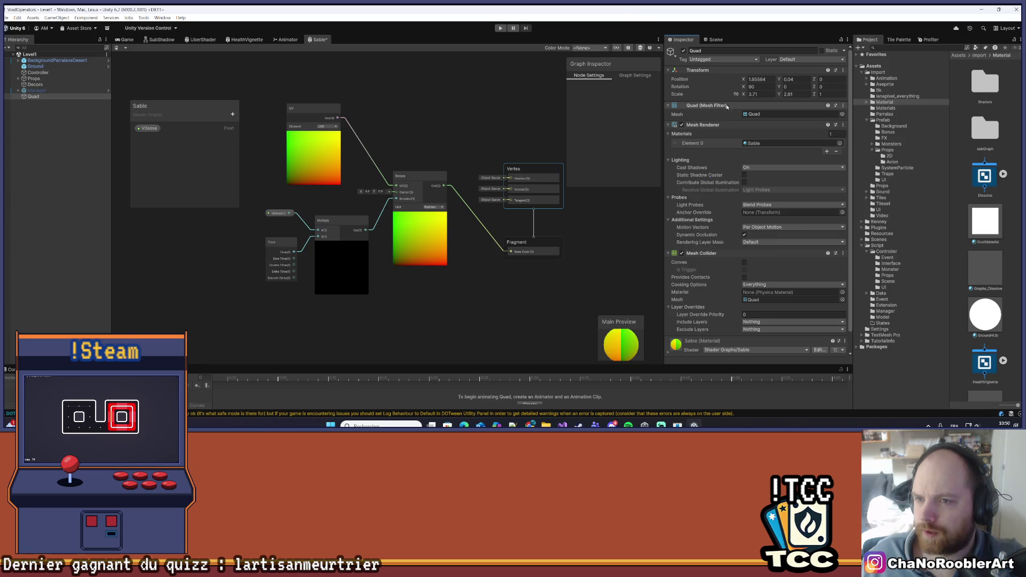
pyautogui.click(668, 124)
pyautogui.click(668, 124)
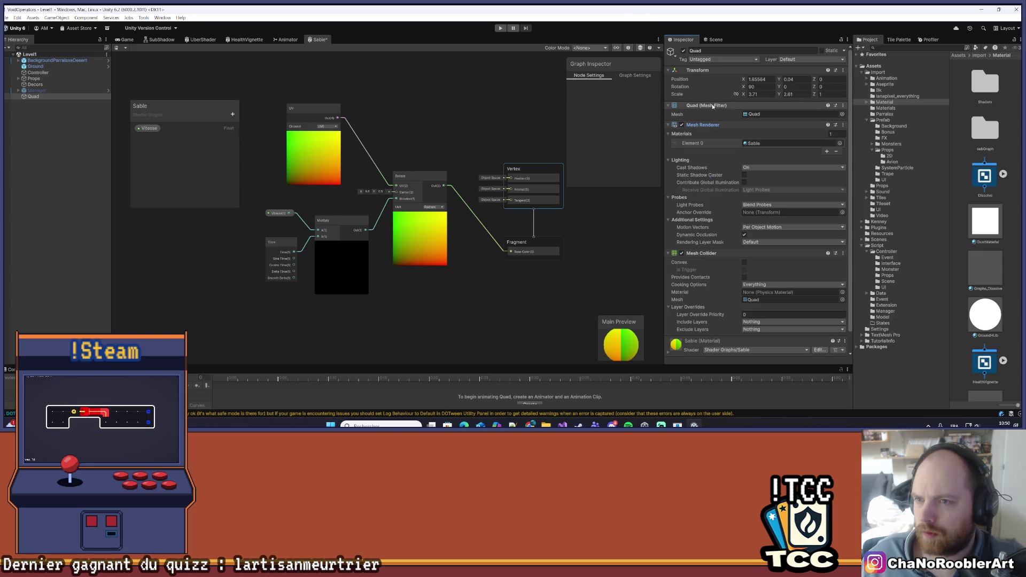
pyautogui.scroll(-2, 713, 272)
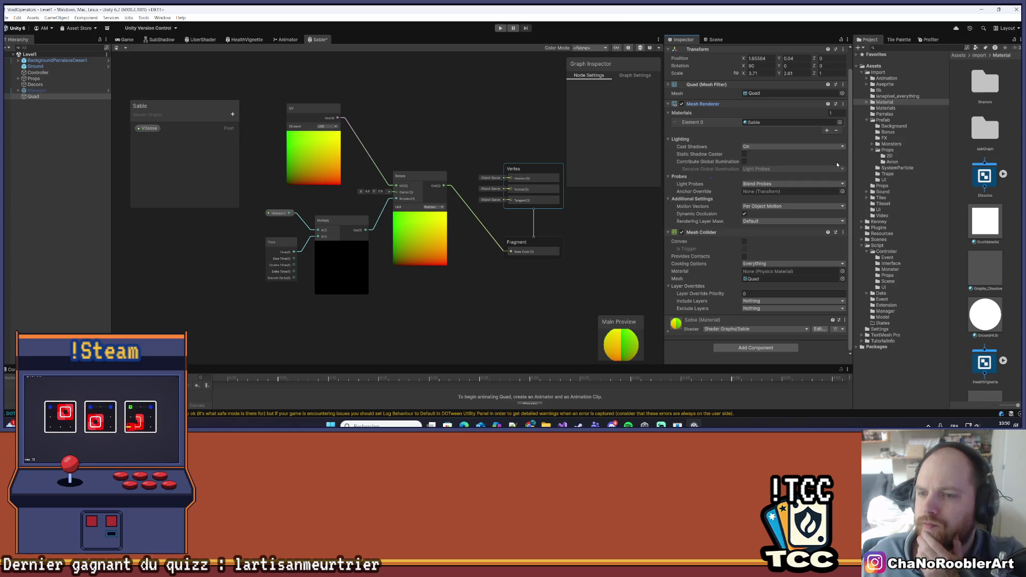
pyautogui.click(65, 121)
pyautogui.click(33, 97)
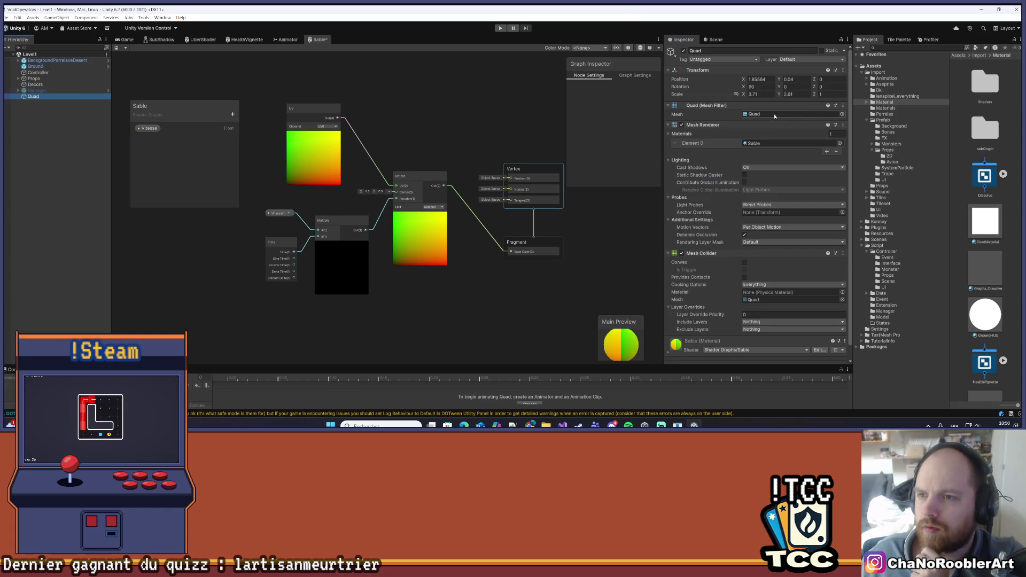
pyautogui.click(716, 39)
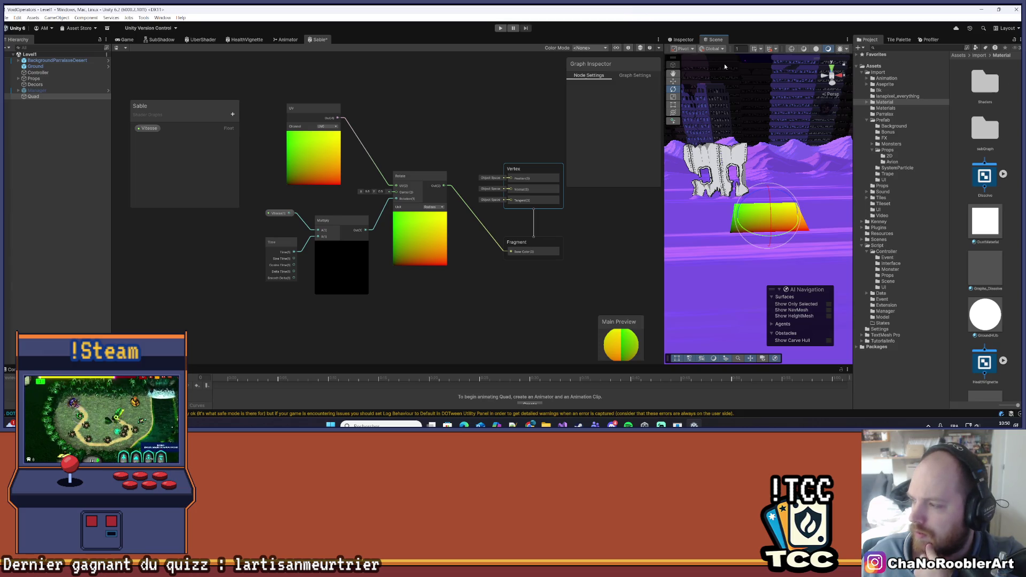
pyautogui.scroll(-5, 721, 128)
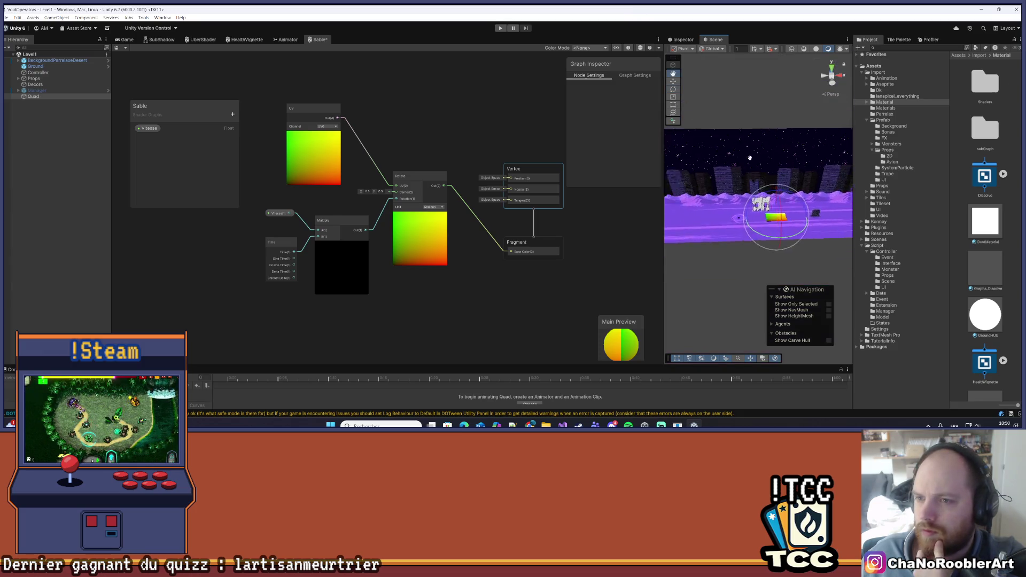
# Run the game briefly to test the shader, then stop Play mode.
pyautogui.click(6, 18)
pyautogui.click(437, 86)
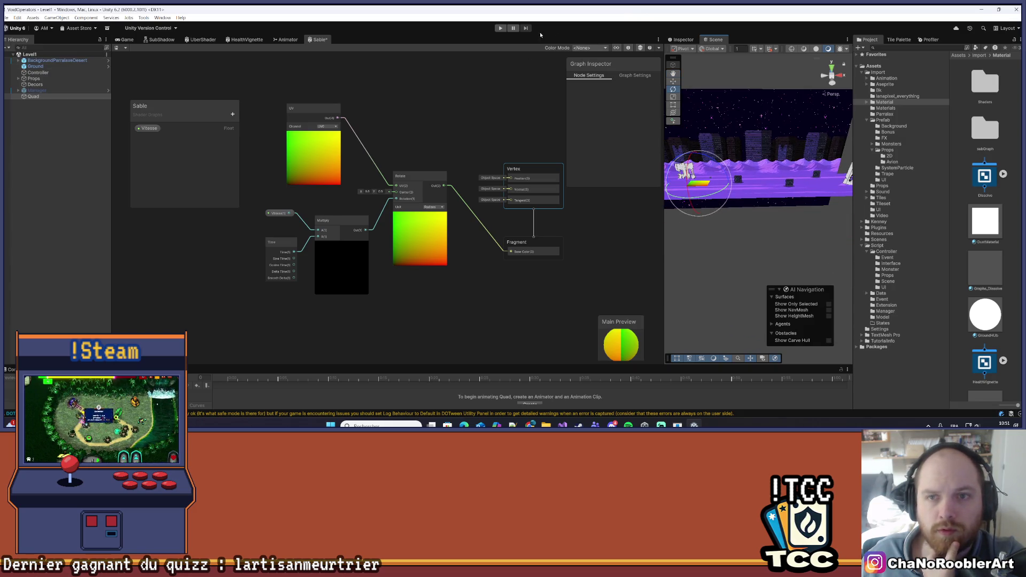
pyautogui.click(502, 30)
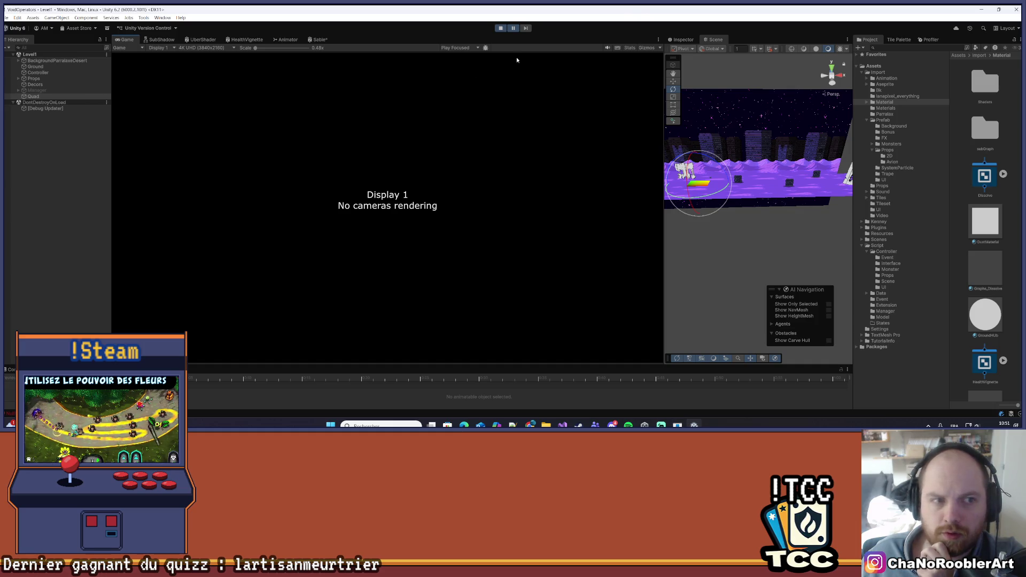
pyautogui.click(500, 28)
# Inspect the Manager object and save the Level1 scene.
pyautogui.click(36, 90)
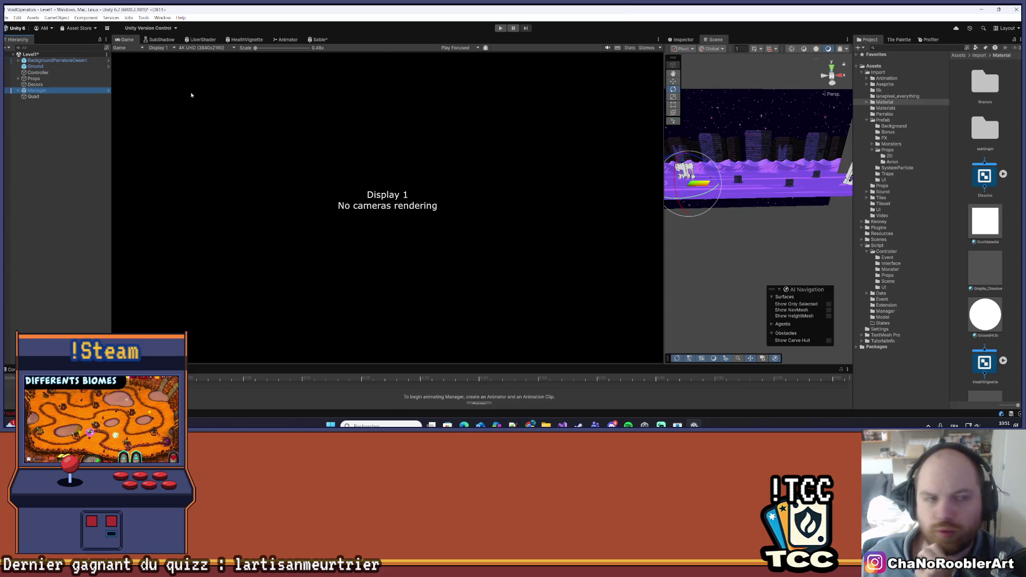
pyautogui.click(684, 40)
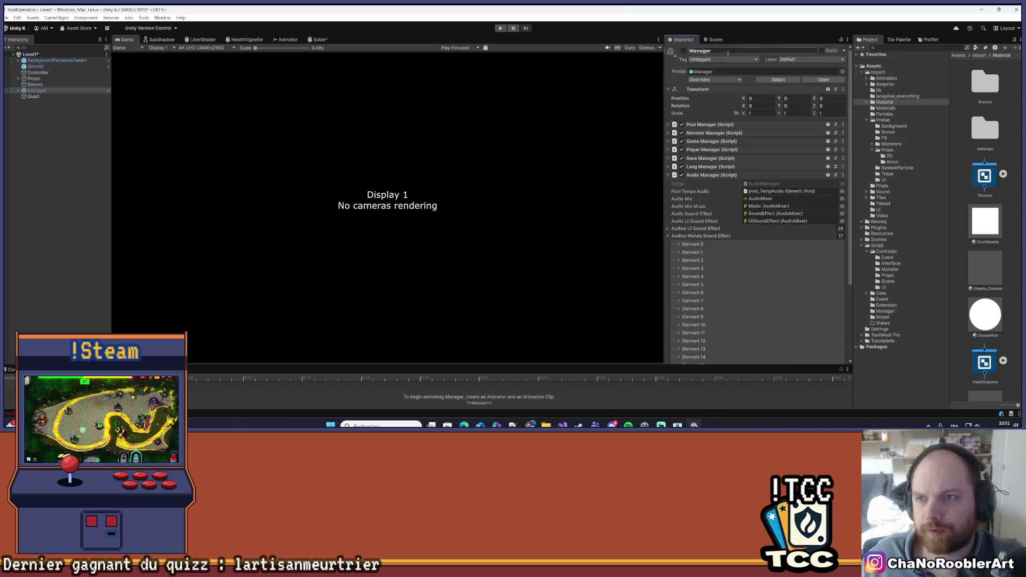
pyautogui.click(712, 41)
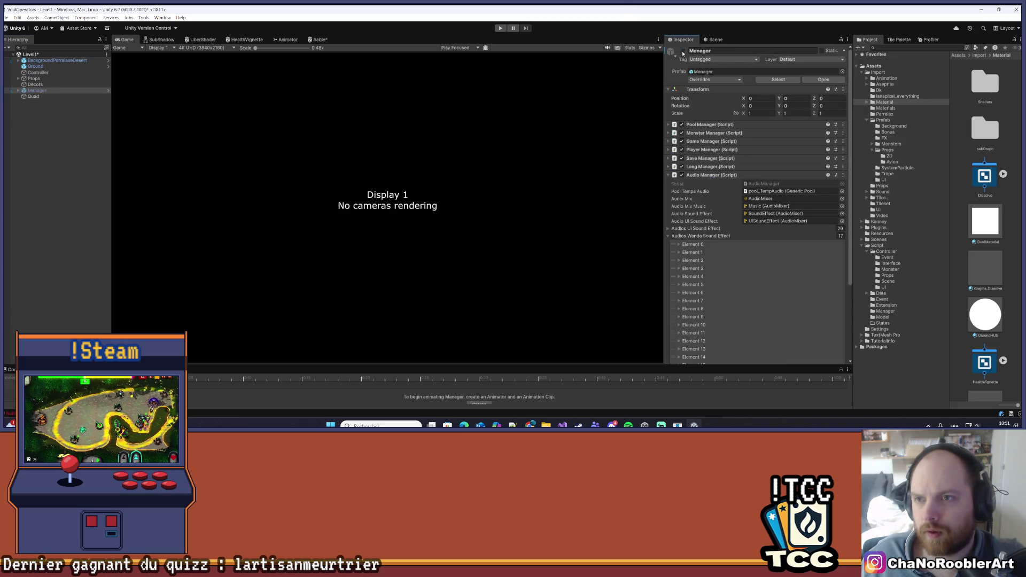
pyautogui.hotkey('ctrl', 's')
pyautogui.click(92, 185)
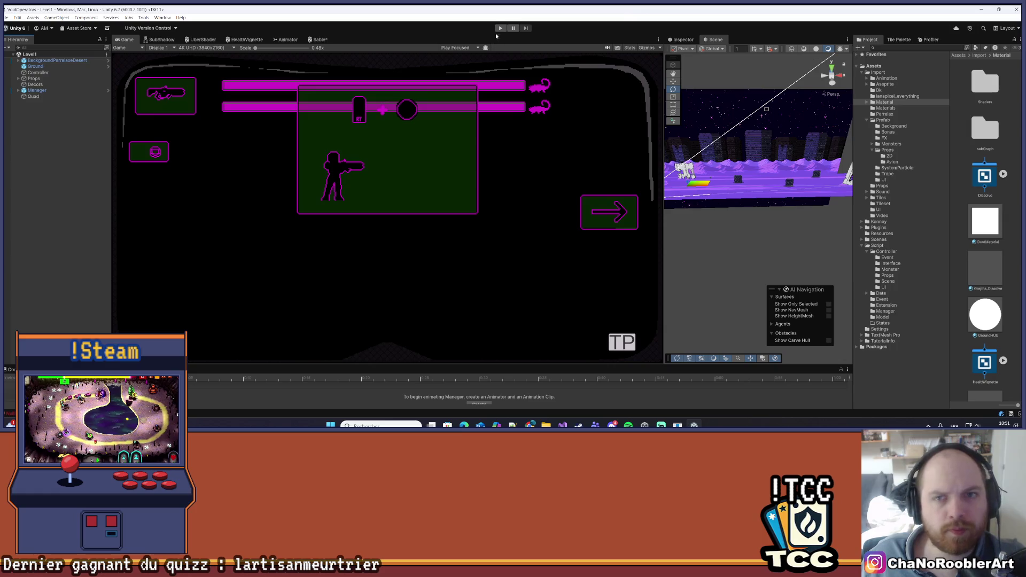
# Enter Play mode and expand the Quad's Sable material in the Inspector.
pyautogui.click(500, 28)
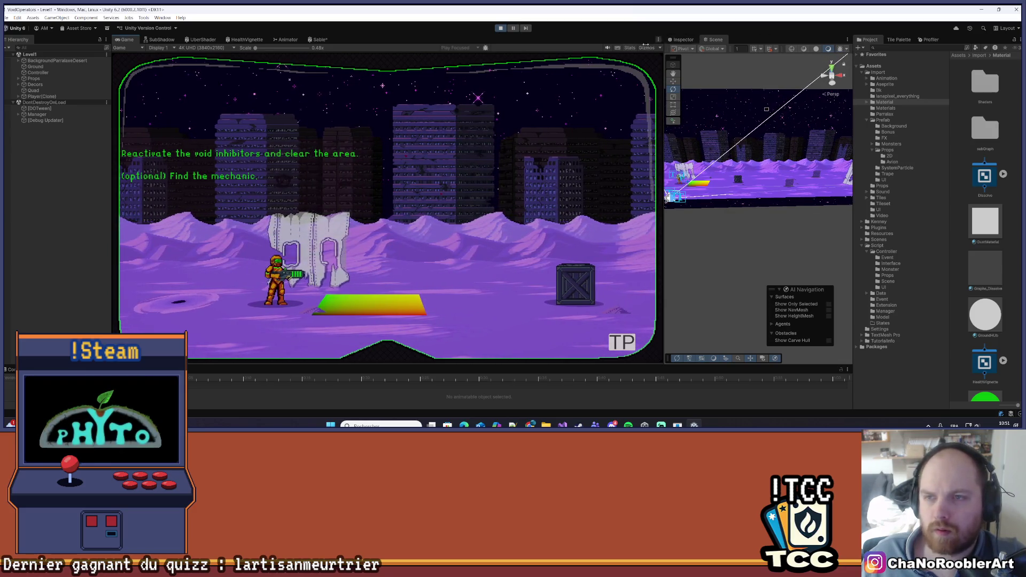
pyautogui.click(37, 90)
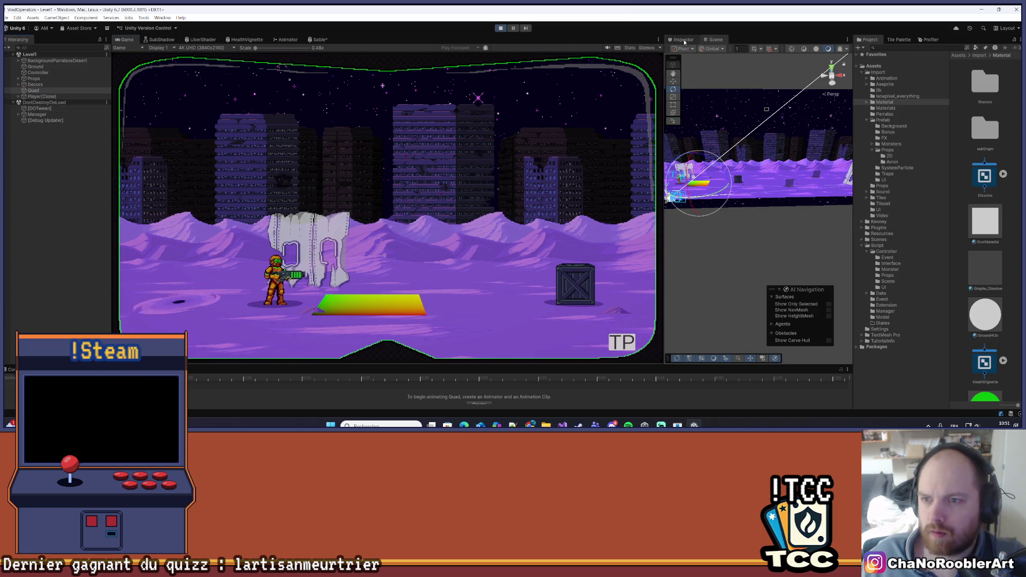
pyautogui.click(684, 40)
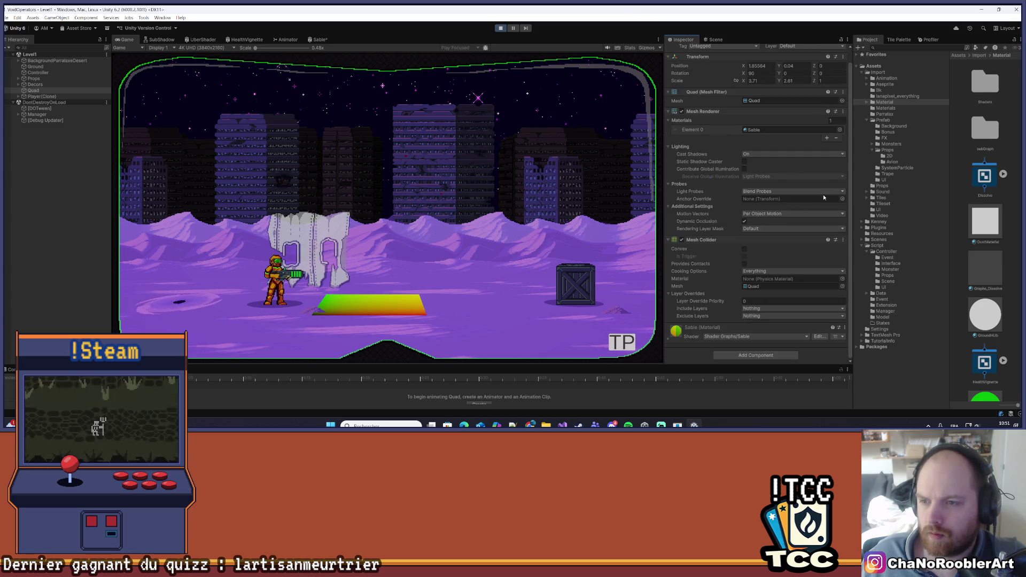
pyautogui.click(672, 338)
# Set Vitesse to 2, then 5, and stop the game.
pyautogui.click(756, 330)
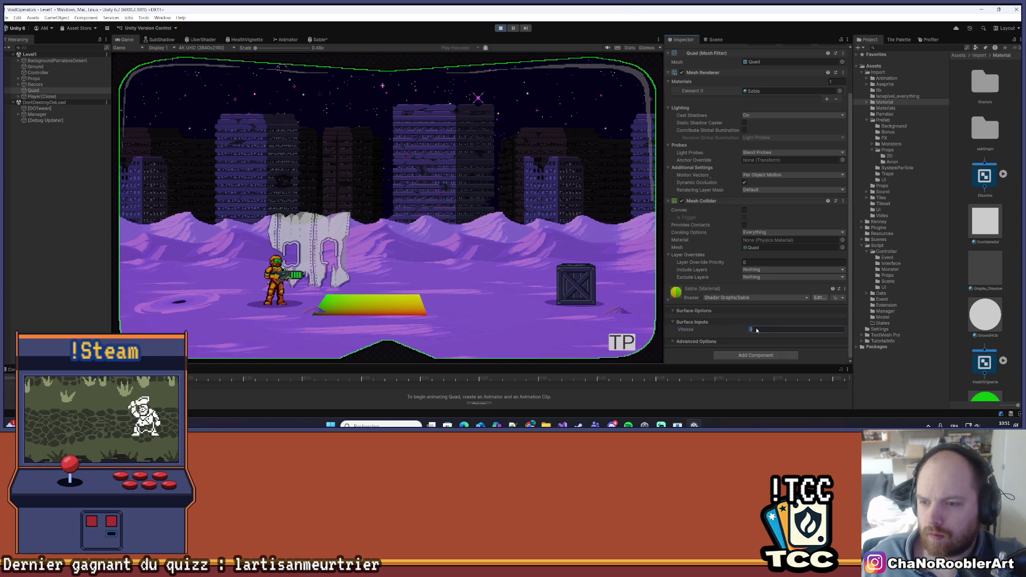
pyautogui.write('2')
pyautogui.press('Return')
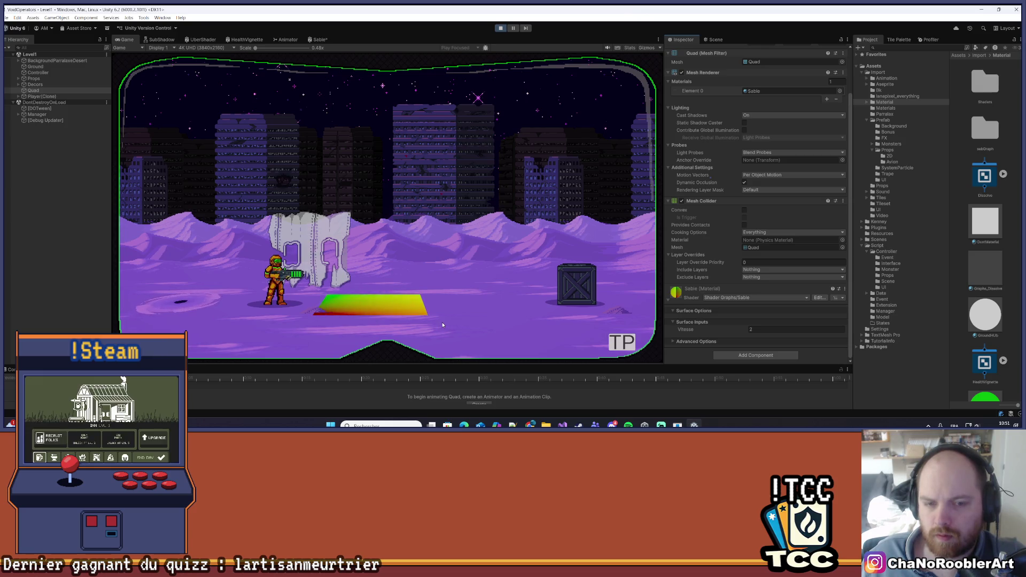
pyautogui.click(768, 329)
pyautogui.write('5')
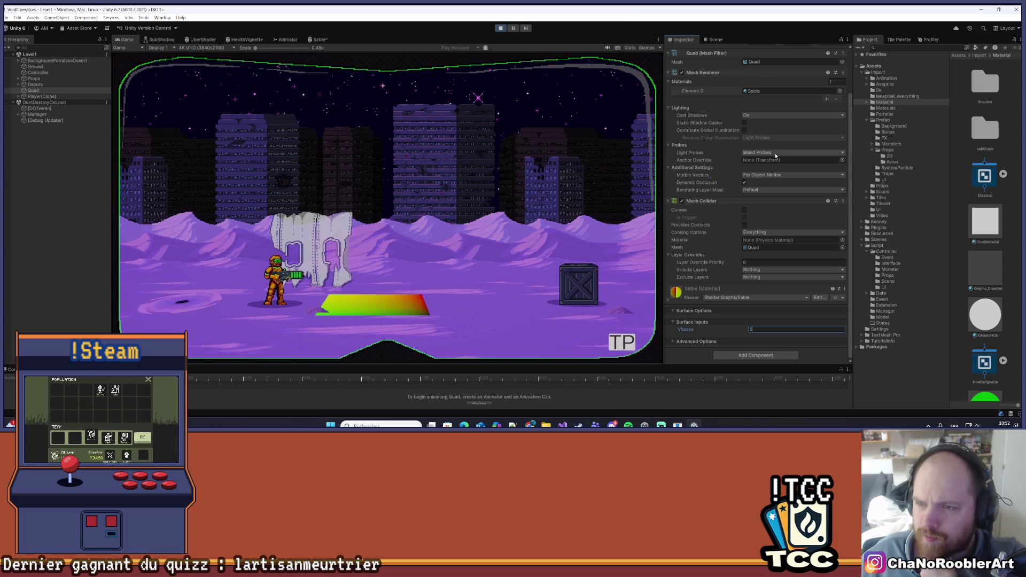
pyautogui.scroll(3, 776, 156)
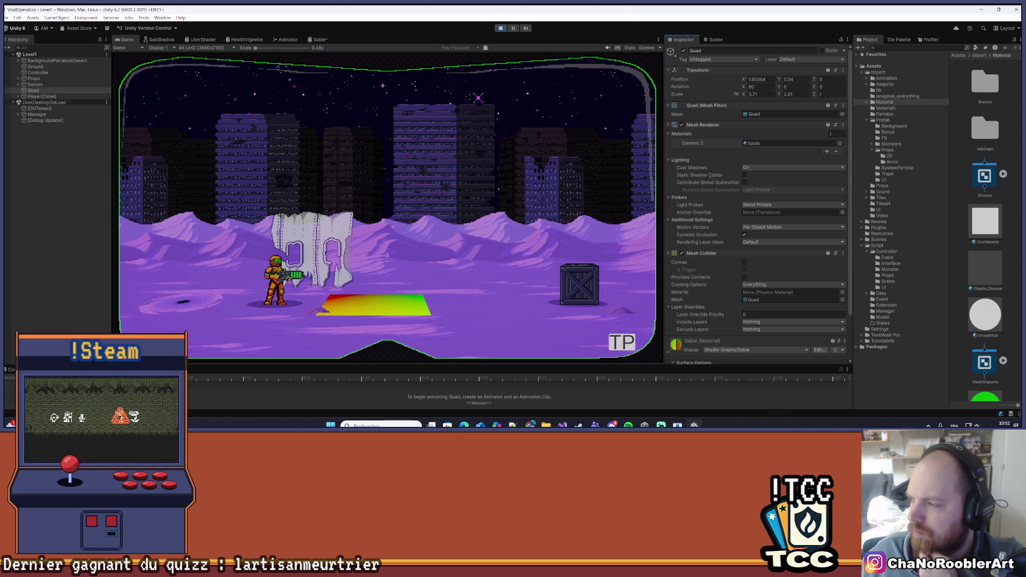
pyautogui.click(500, 28)
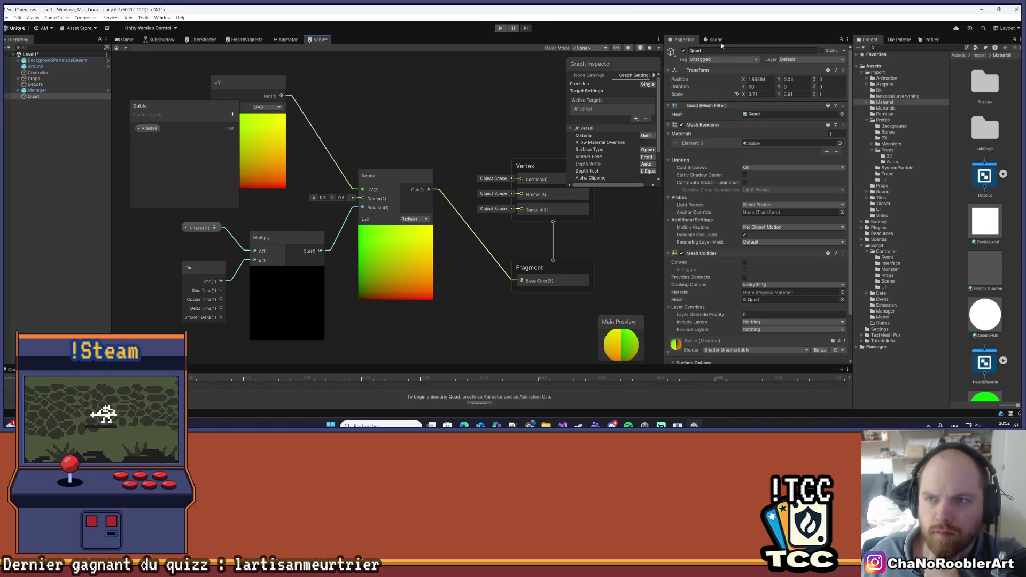
# Set the Vitesse property's Default Value to 1 in the Graph Inspector.
pyautogui.click(716, 40)
pyautogui.moveTo(757, 181)
pyautogui.mouseDown()
pyautogui.moveTo(740, 287)
pyautogui.moveTo(728, 240)
pyautogui.mouseUp()
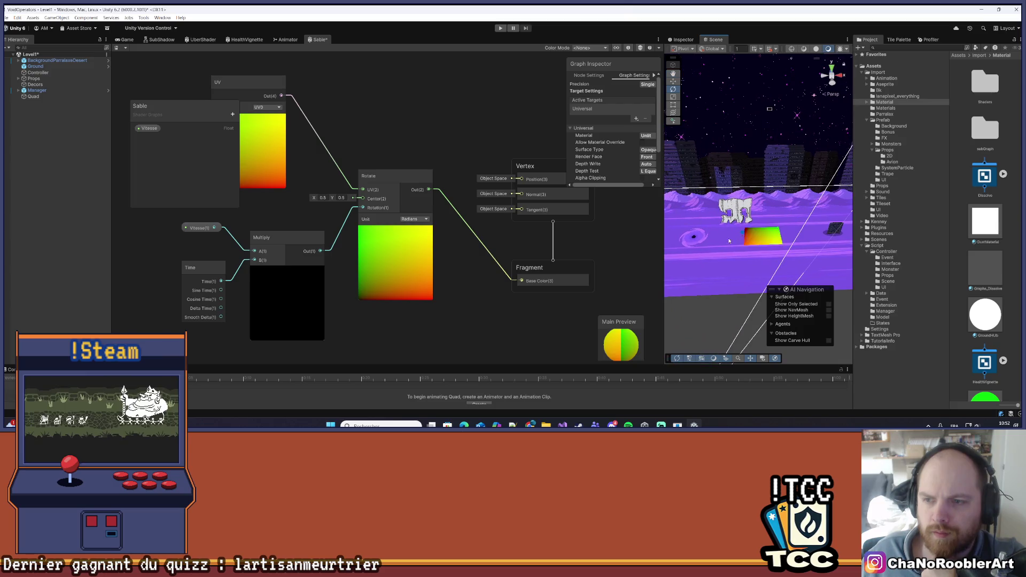
pyautogui.click(148, 128)
pyautogui.moveTo(631, 92); pyautogui.dragTo(570, 101)
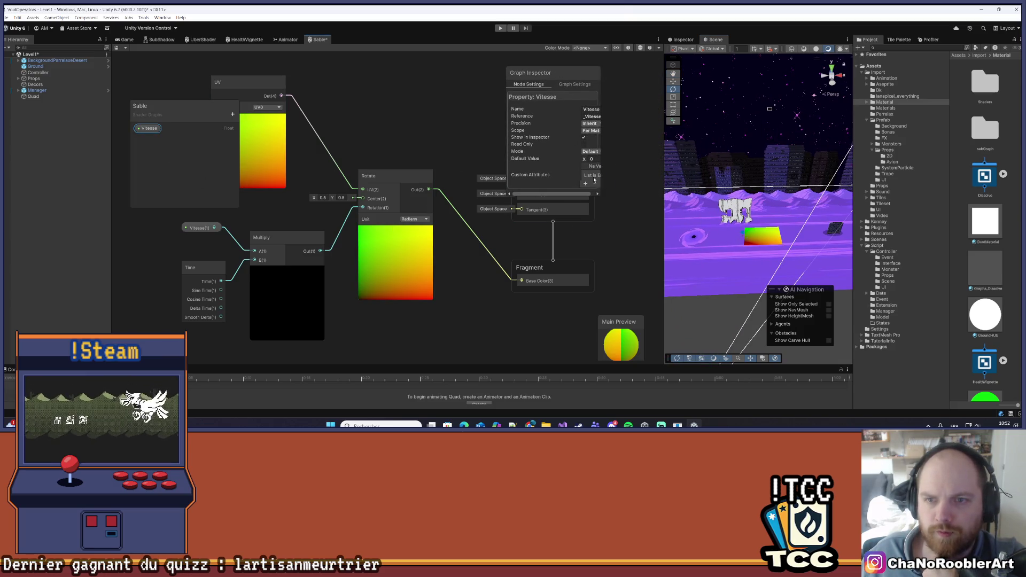
pyautogui.moveTo(600, 197); pyautogui.dragTo(620, 194)
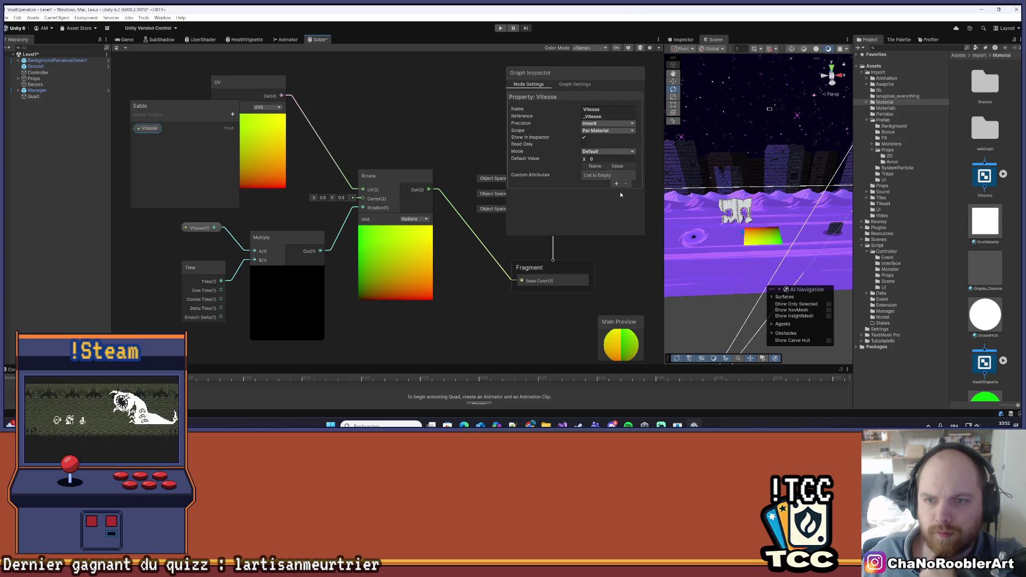
pyautogui.write('1')
pyautogui.click(623, 247)
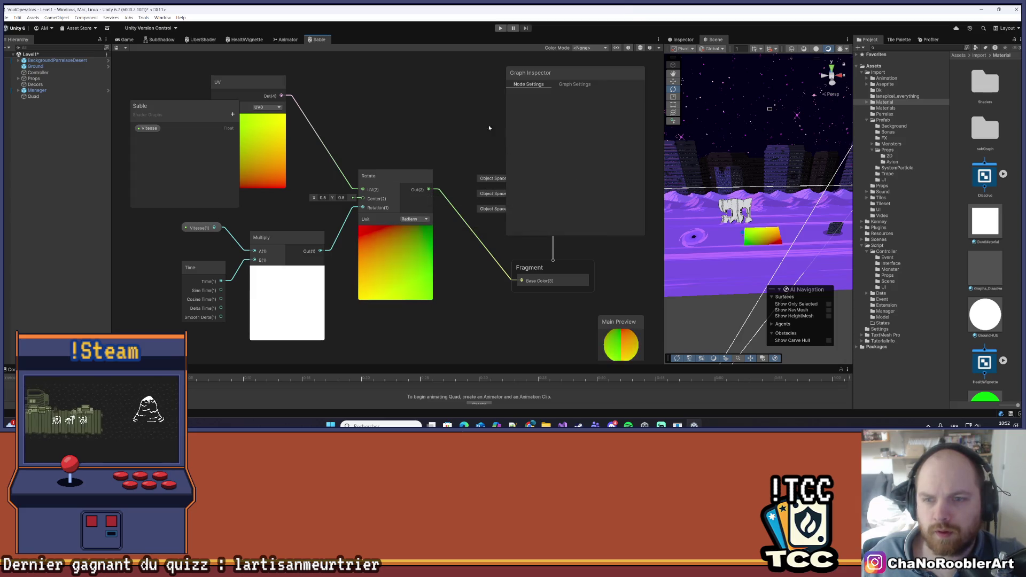
pyautogui.moveTo(605, 70)
pyautogui.mouseDown()
pyautogui.moveTo(473, 88)
pyautogui.moveTo(601, 49)
pyautogui.moveTo(633, 68)
pyautogui.mouseUp()
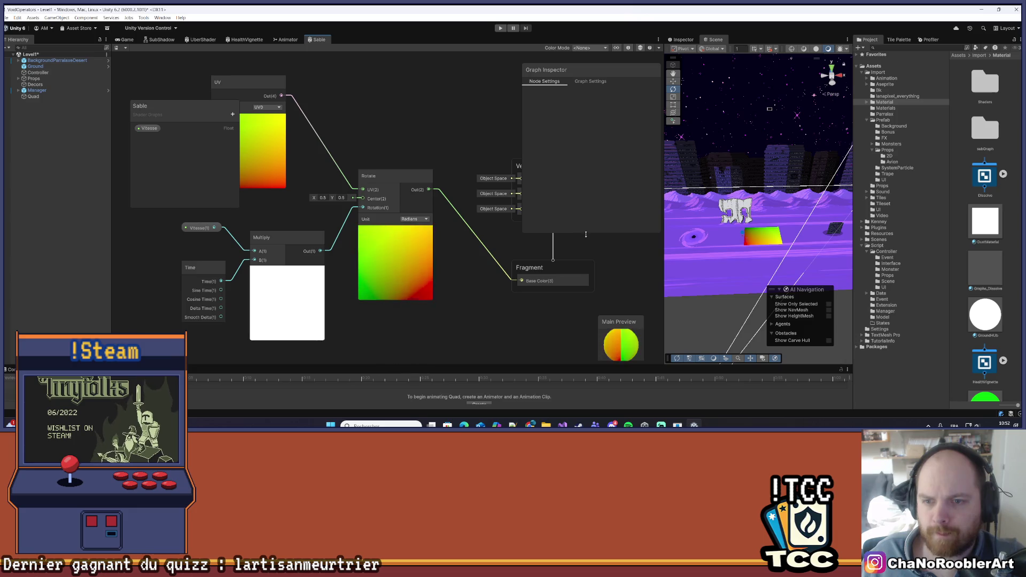
pyautogui.moveTo(585, 233); pyautogui.dragTo(590, 133)
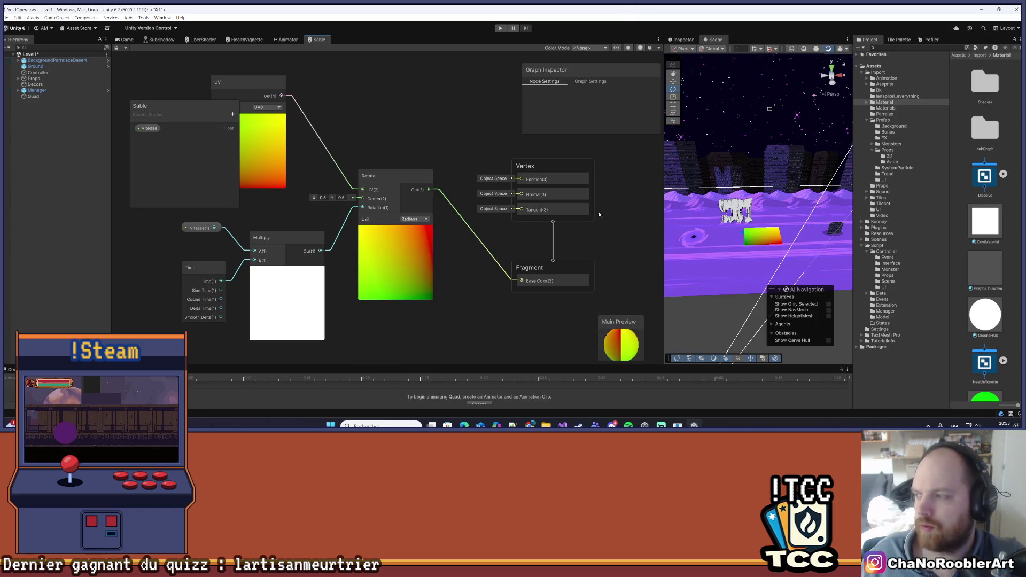
pyautogui.scroll(-3, 445, 215)
pyautogui.rightClick(417, 133)
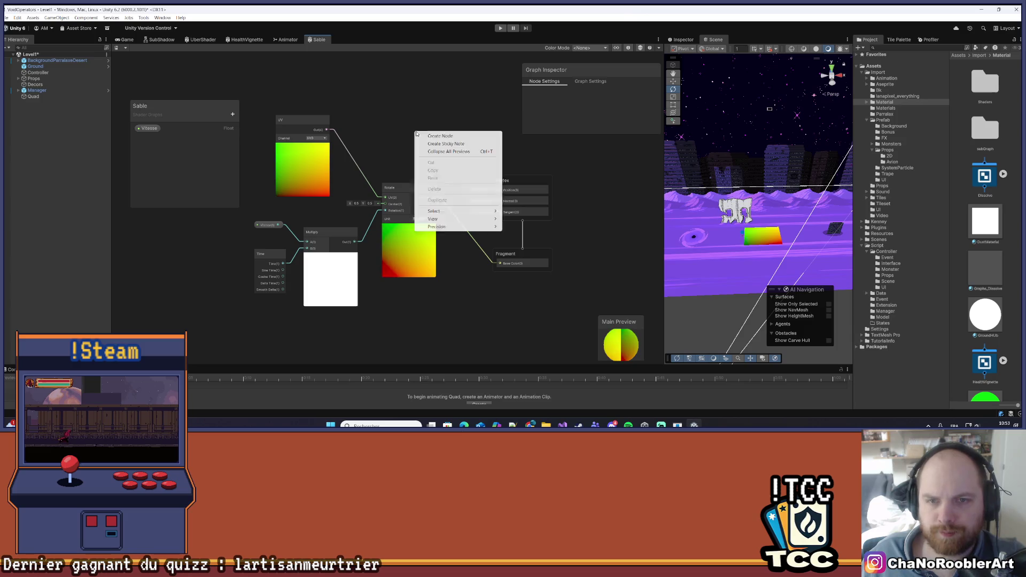
# Add a Twirl node and connect Rotate's output to its UV input.
pyautogui.click(435, 135)
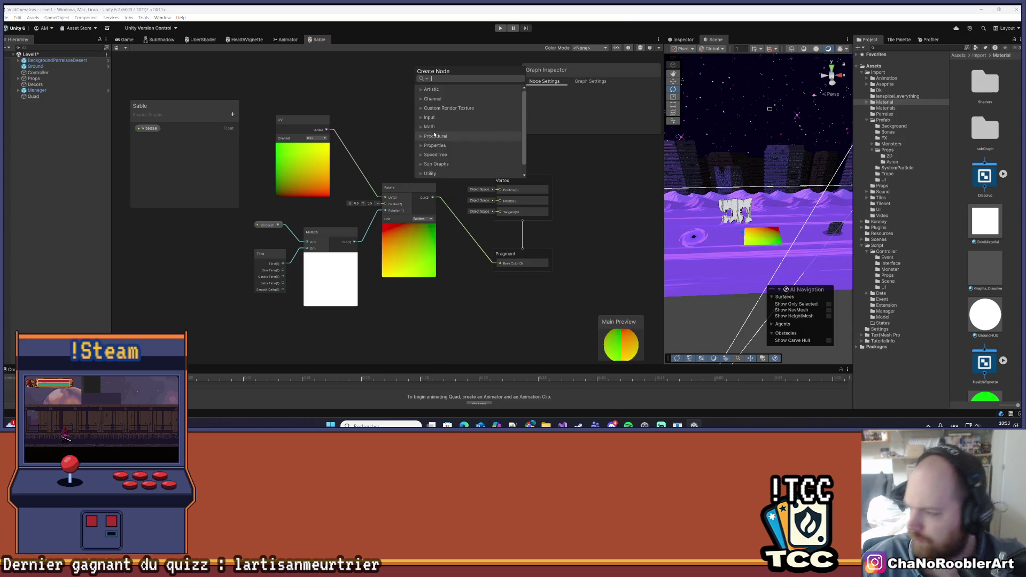
pyautogui.write('Twirl')
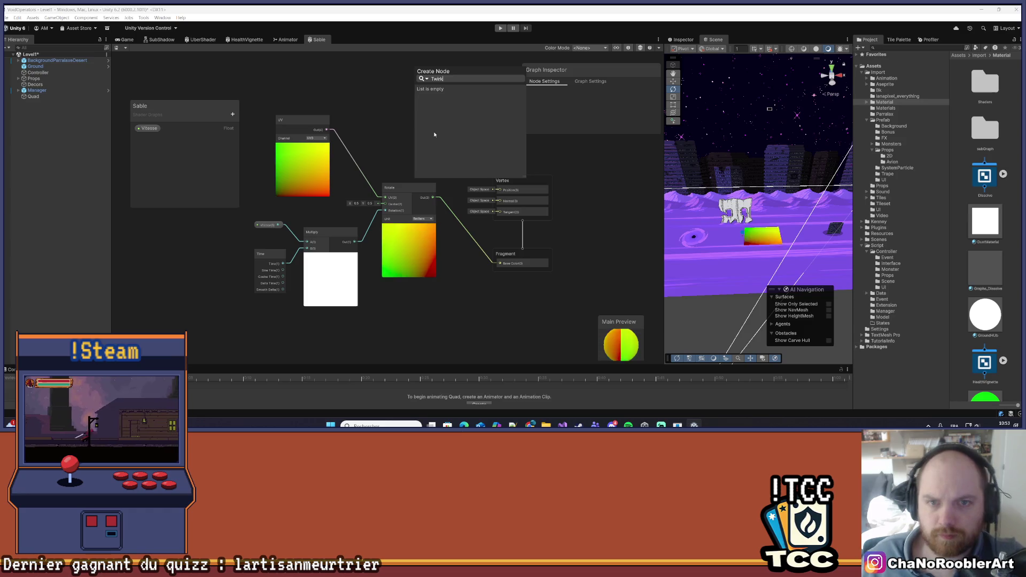
pyautogui.click(460, 100)
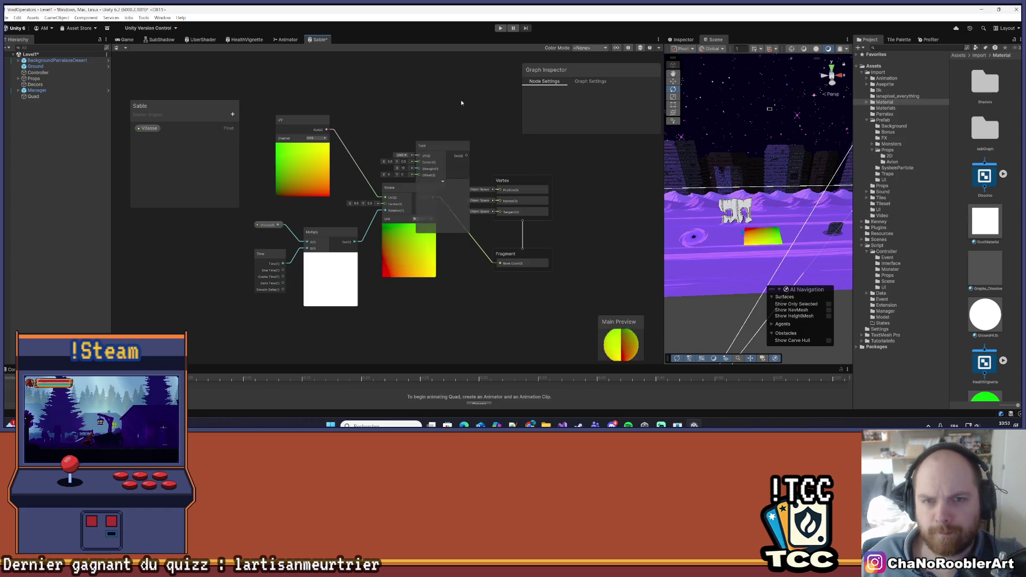
pyautogui.moveTo(443, 157)
pyautogui.mouseDown()
pyautogui.moveTo(504, 290)
pyautogui.moveTo(452, 96)
pyautogui.mouseUp()
pyautogui.moveTo(409, 187); pyautogui.dragTo(406, 203)
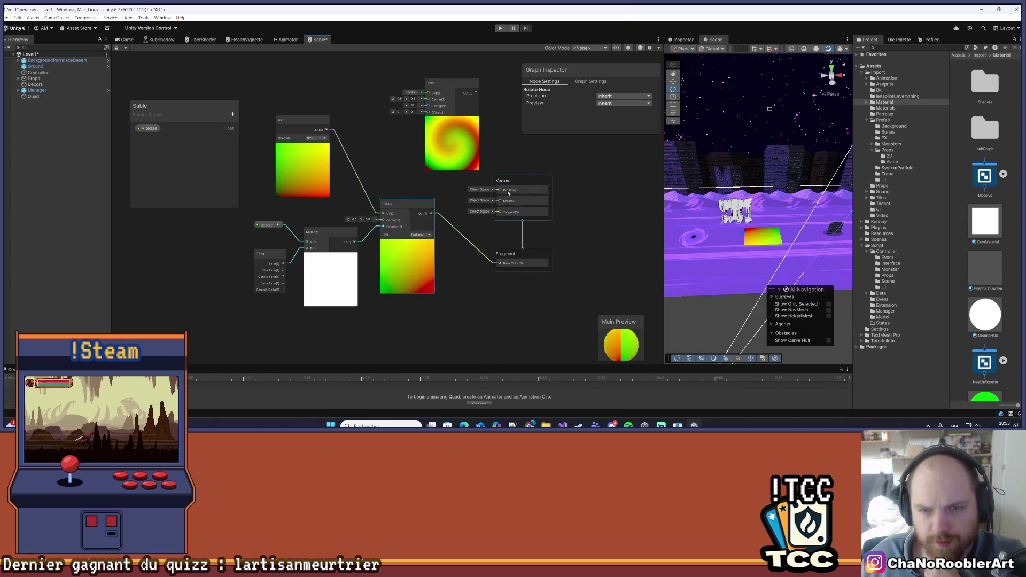
pyautogui.moveTo(508, 193); pyautogui.dragTo(538, 198)
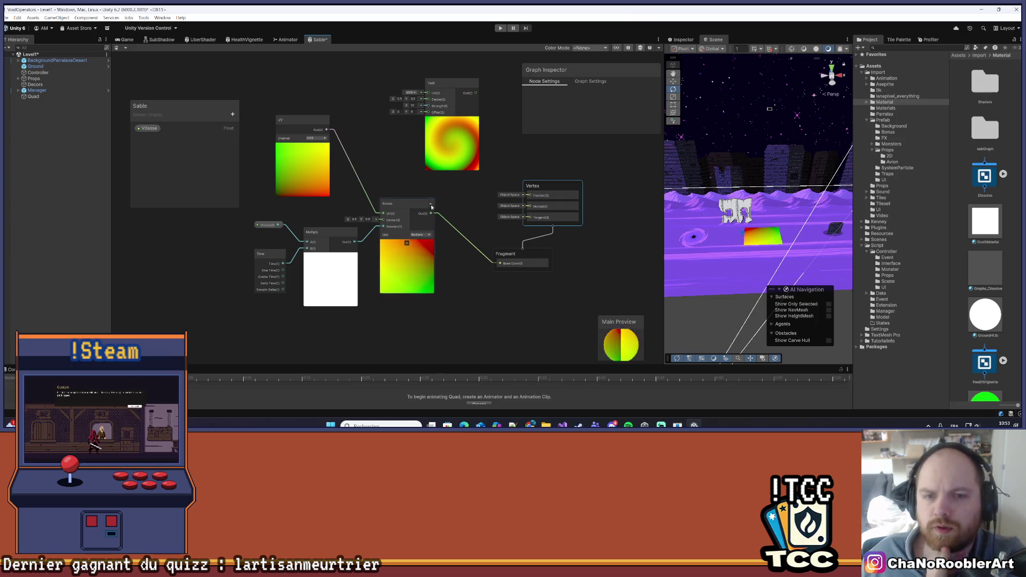
pyautogui.moveTo(434, 215)
pyautogui.mouseDown()
pyautogui.moveTo(428, 93)
pyautogui.moveTo(470, 86)
pyautogui.moveTo(483, 112)
pyautogui.mouseUp()
# Rearrange the Twirl and Rotate nodes for a tidier layout.
pyautogui.moveTo(558, 155); pyautogui.dragTo(518, 153)
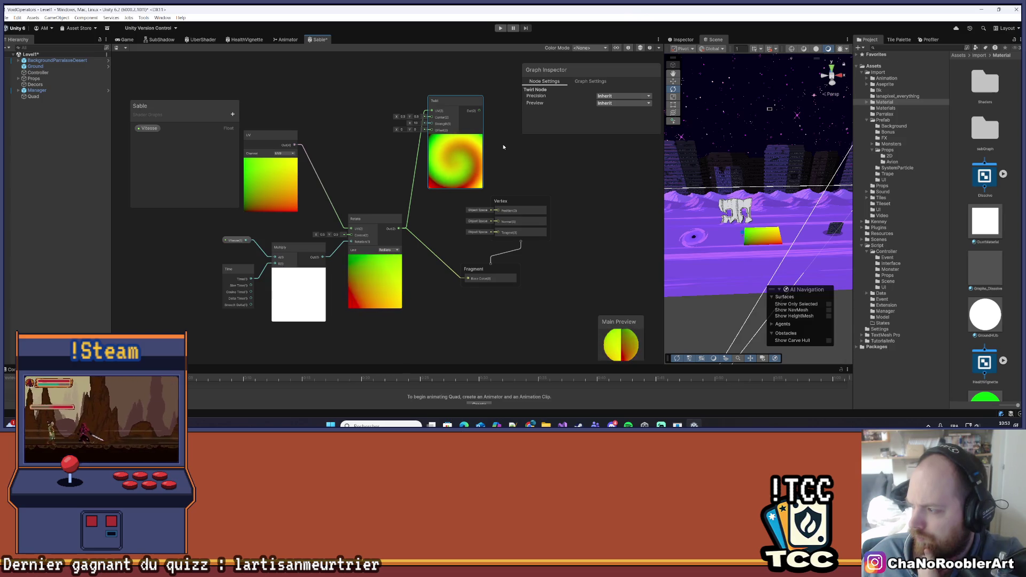
pyautogui.moveTo(454, 100); pyautogui.dragTo(431, 98)
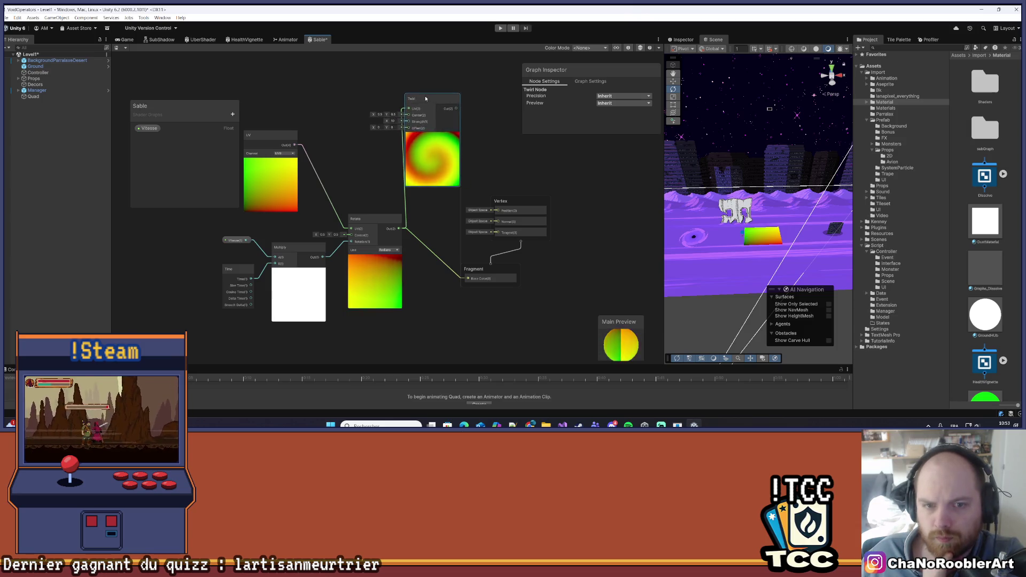
pyautogui.click(362, 226)
pyautogui.moveTo(362, 226); pyautogui.dragTo(345, 226)
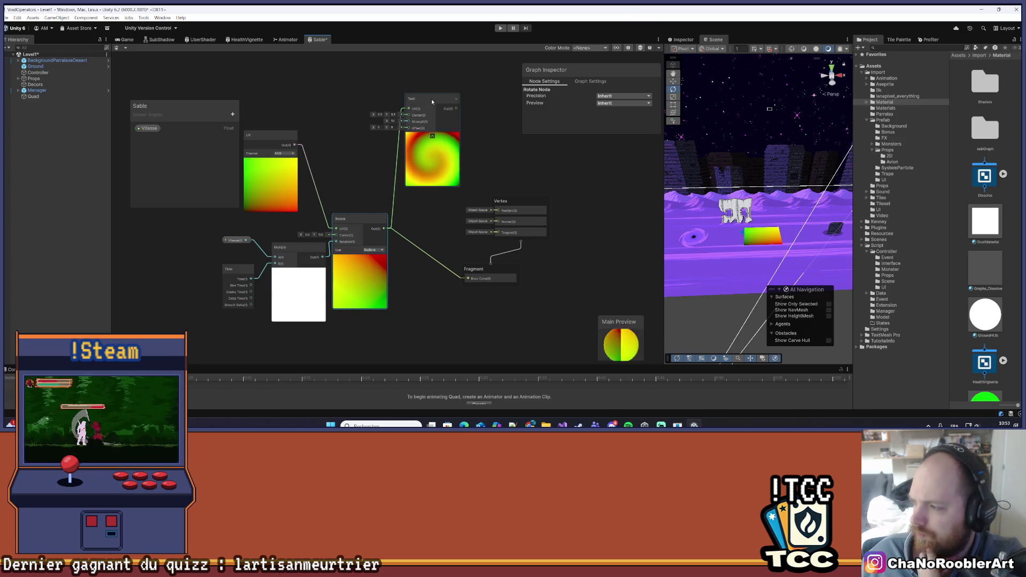
# Add a Sample Texture 2D node and place it beside the Twirl node.
pyautogui.rightClick(489, 170)
pyautogui.click(502, 174)
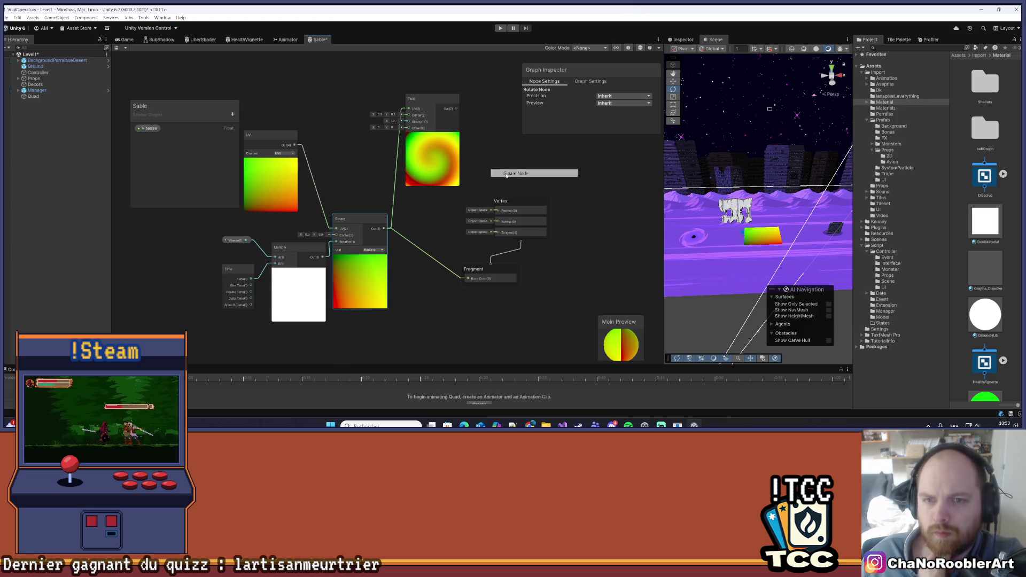
pyautogui.write('Tex')
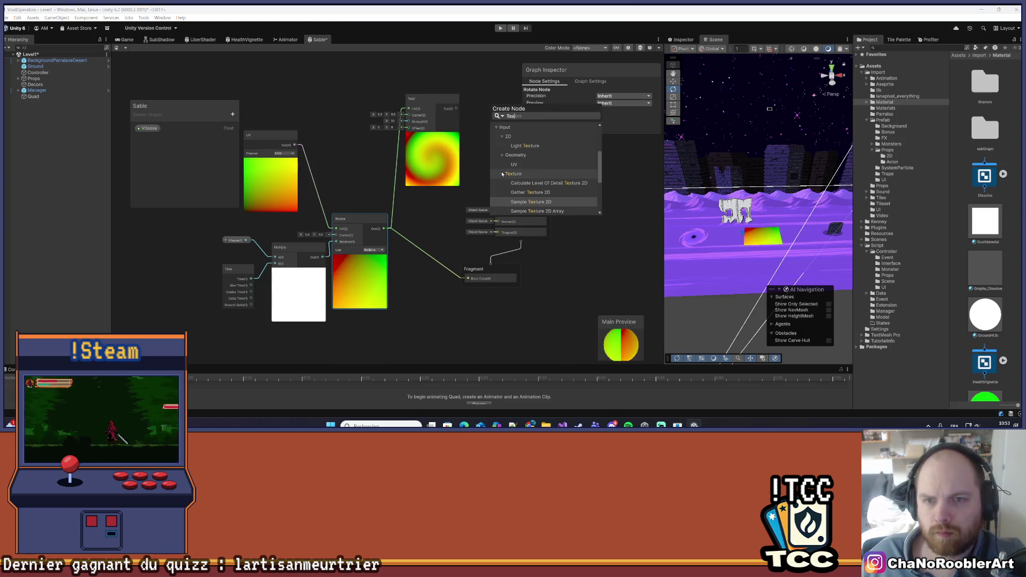
pyautogui.click(526, 202)
pyautogui.moveTo(507, 192); pyautogui.dragTo(425, 274)
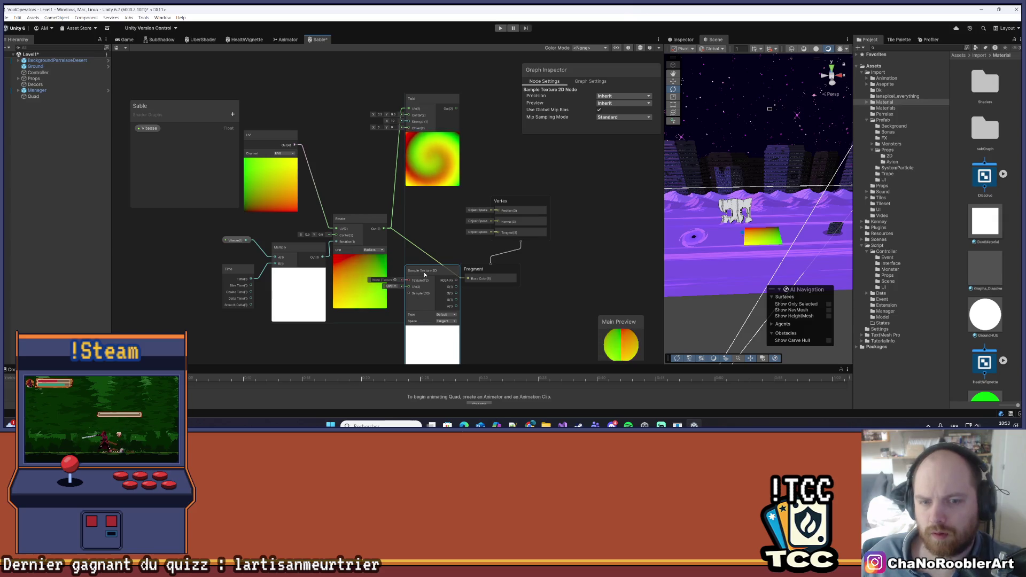
pyautogui.moveTo(424, 275)
pyautogui.mouseDown()
pyautogui.moveTo(491, 108)
pyautogui.moveTo(489, 89)
pyautogui.moveTo(365, 87)
pyautogui.moveTo(458, 132)
pyautogui.moveTo(525, 182)
pyautogui.mouseUp()
# Move the Vertex/Fragment stack right and line up Twirl with Sample Texture 2D.
pyautogui.scroll(1, 486, 242)
pyautogui.click(486, 241)
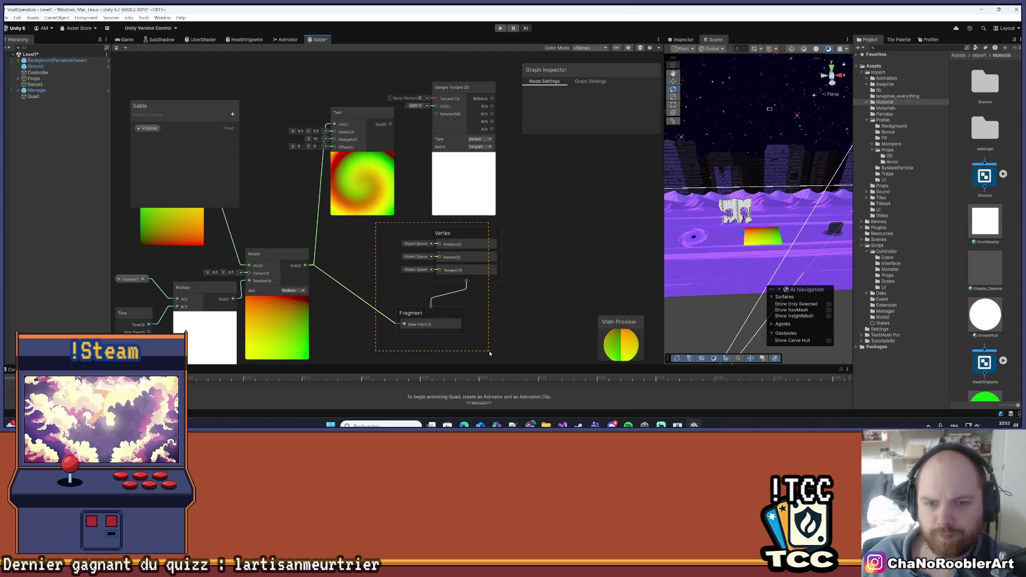
pyautogui.moveTo(485, 244); pyautogui.dragTo(636, 257)
pyautogui.moveTo(459, 87); pyautogui.dragTo(486, 97)
pyautogui.moveTo(376, 137)
pyautogui.mouseDown()
pyautogui.moveTo(339, 125)
pyautogui.moveTo(443, 115)
pyautogui.moveTo(461, 116)
pyautogui.moveTo(465, 131)
pyautogui.mouseUp()
pyautogui.moveTo(320, 120); pyautogui.dragTo(354, 126)
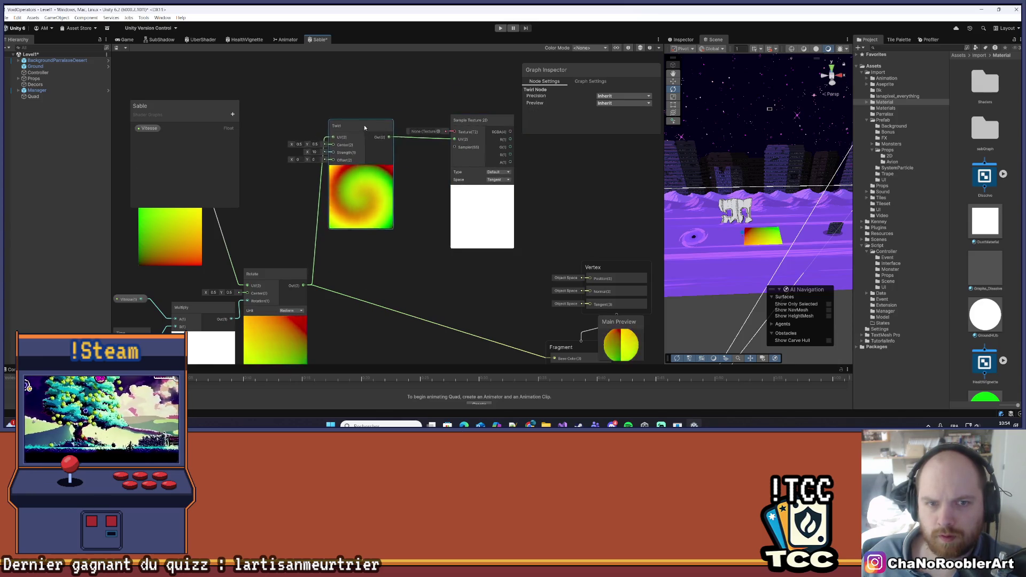
# Add a Texture2D property, drop it on Sample Texture 2D's Texture input, and save.
pyautogui.click(232, 114)
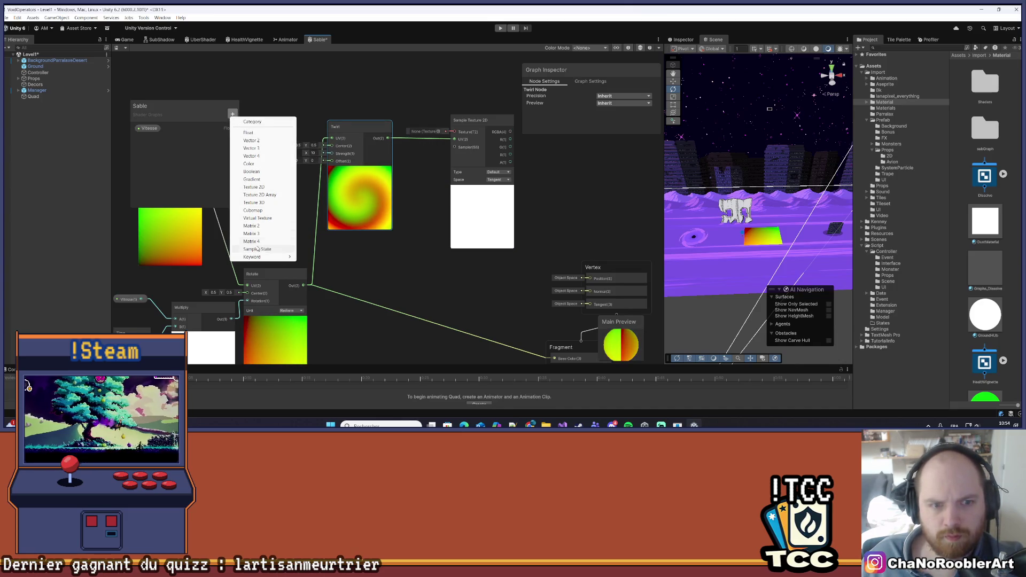
pyautogui.click(254, 187)
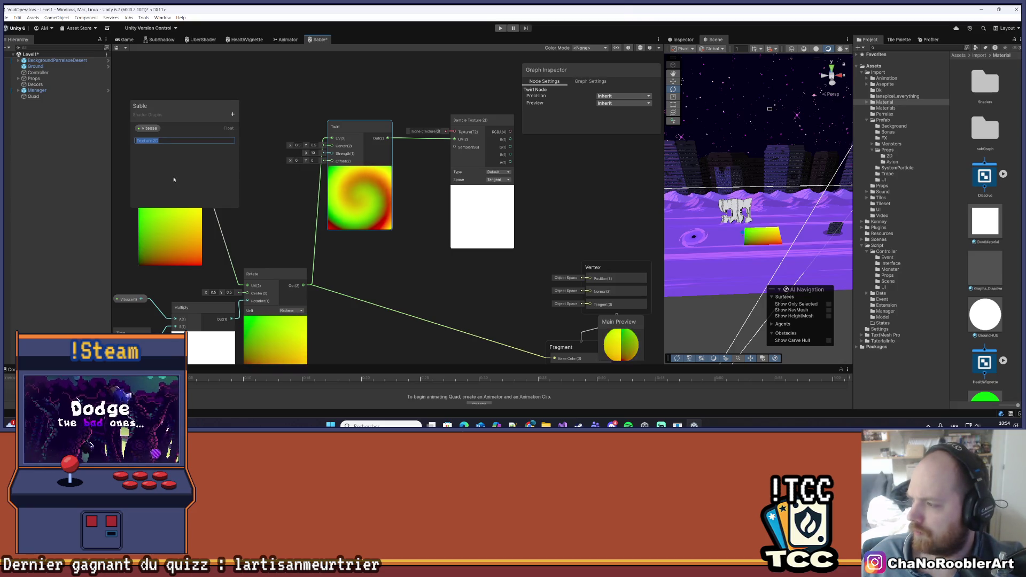
pyautogui.press('Escape')
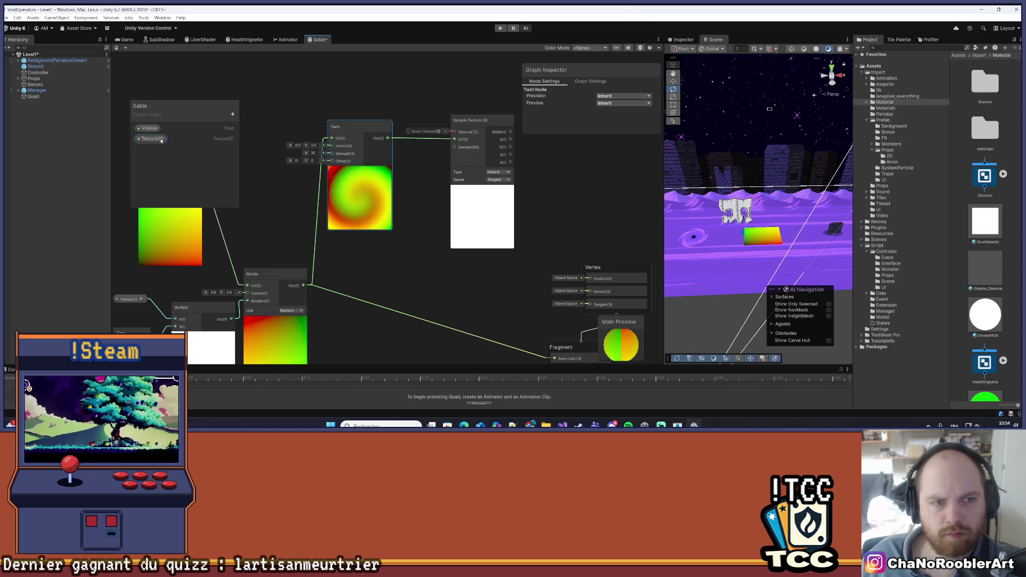
pyautogui.press('Delete')
pyautogui.click(233, 114)
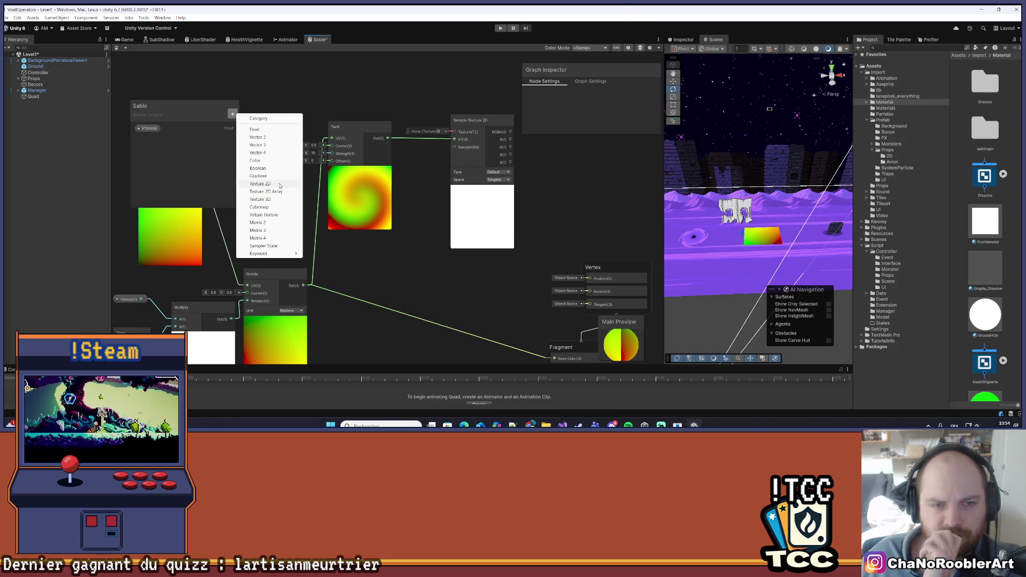
pyautogui.click(260, 184)
pyautogui.moveTo(152, 139)
pyautogui.mouseDown()
pyautogui.moveTo(385, 92)
pyautogui.moveTo(454, 132)
pyautogui.mouseUp()
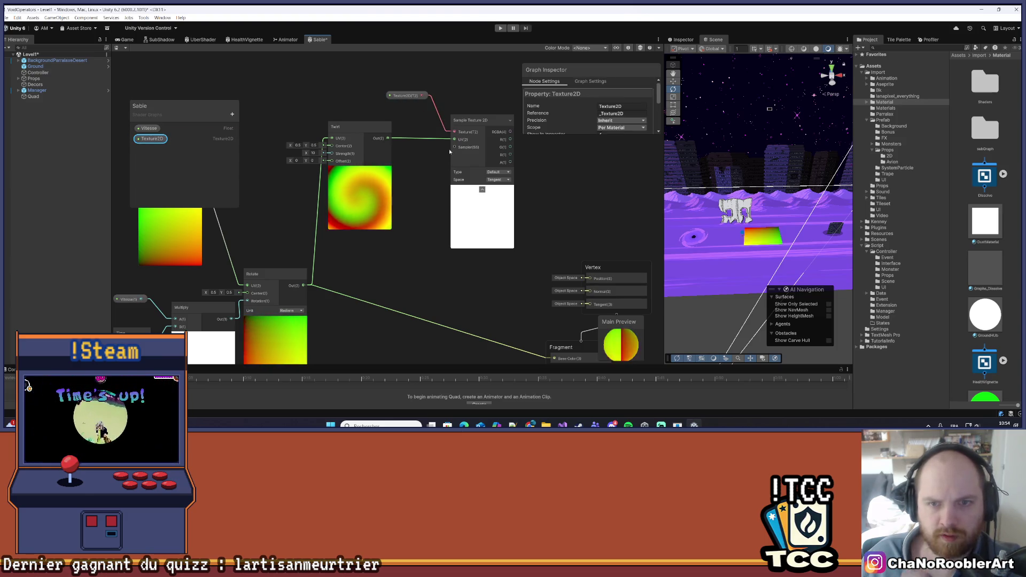
pyautogui.hotkey('ctrl', 's')
# Replace the Rotate→Base Color link with Sample Texture 2D's RGBA output and save.
pyautogui.moveTo(559, 205)
pyautogui.mouseDown()
pyautogui.moveTo(508, 194)
pyautogui.moveTo(488, 206)
pyautogui.moveTo(502, 200)
pyautogui.mouseUp()
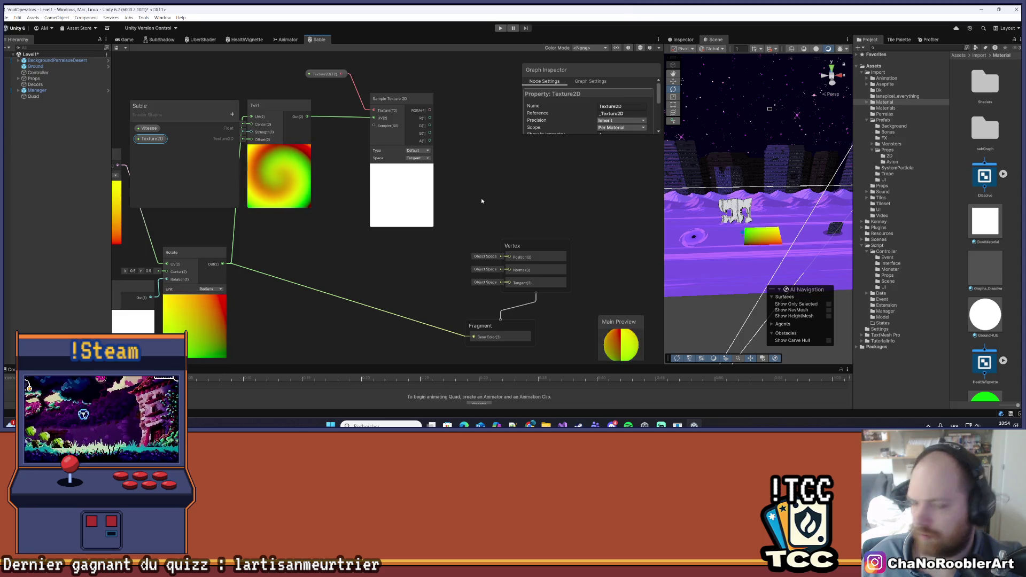
pyautogui.scroll(2, 263, 229)
pyautogui.click(481, 256)
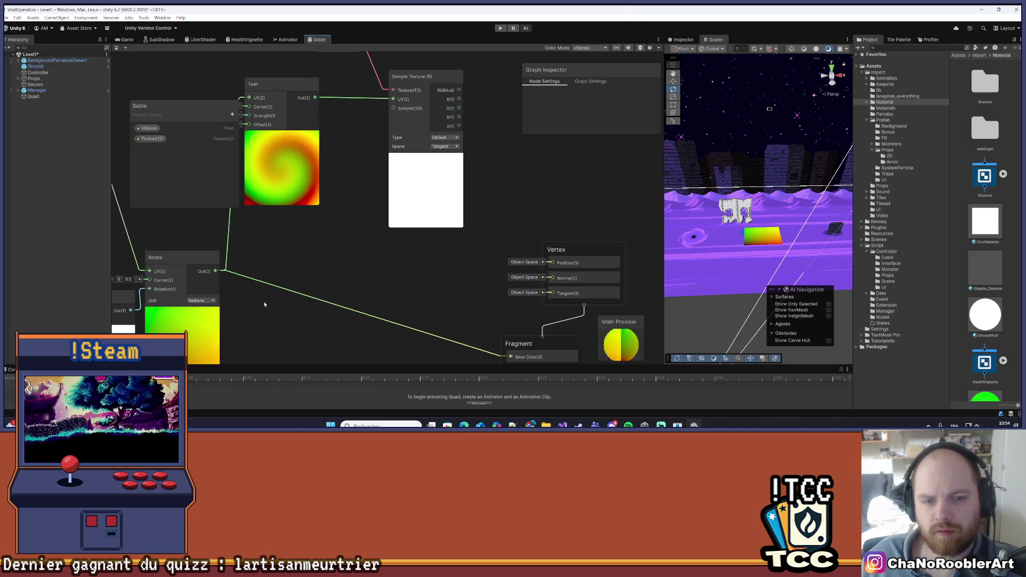
pyautogui.click(295, 294)
pyautogui.press('Delete')
pyautogui.moveTo(394, 281); pyautogui.dragTo(338, 274)
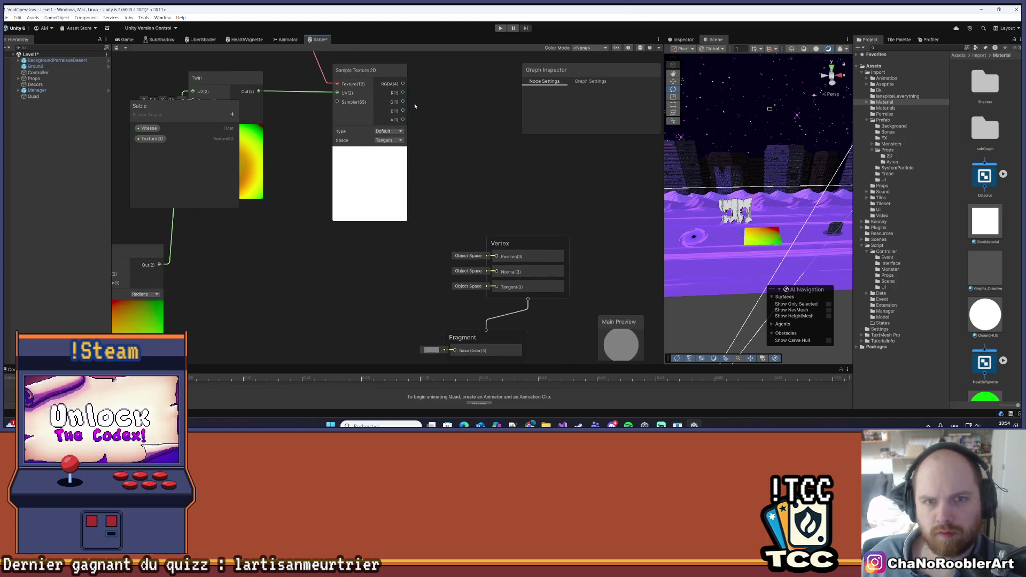
pyautogui.moveTo(403, 83); pyautogui.dragTo(455, 314)
pyautogui.moveTo(473, 171)
pyautogui.mouseDown()
pyautogui.moveTo(447, 184)
pyautogui.moveTo(446, 198)
pyautogui.mouseUp()
pyautogui.hotkey('ctrl', 's')
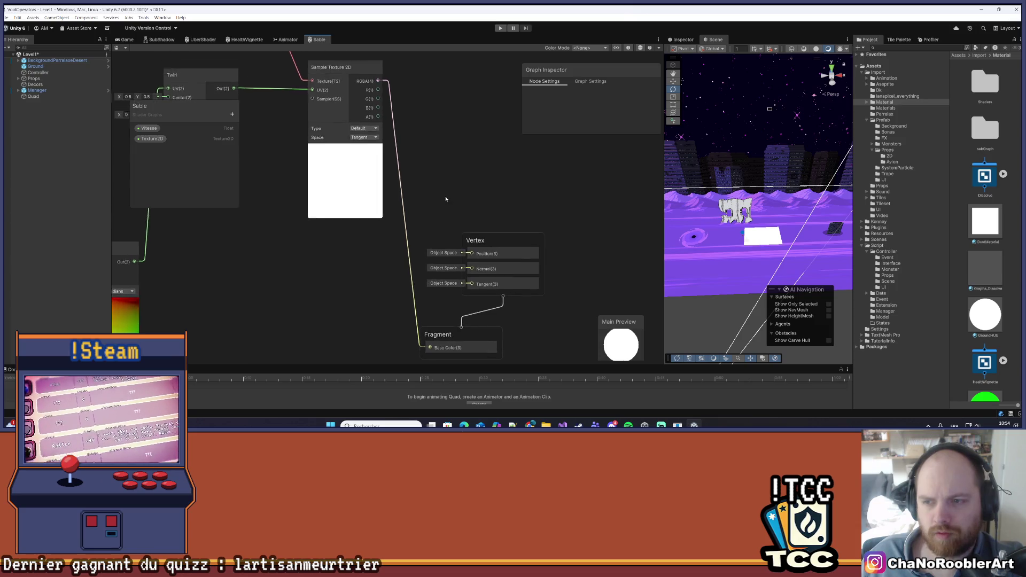
pyautogui.scroll(-3, 445, 199)
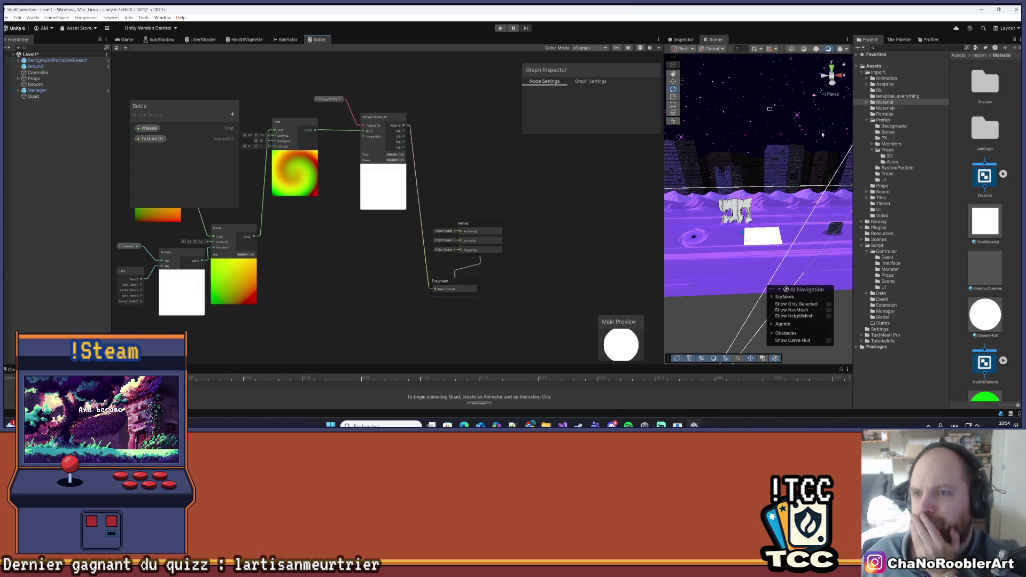
# Assign a purple texture to the Quad material's Texture2D slot.
pyautogui.click(53, 95)
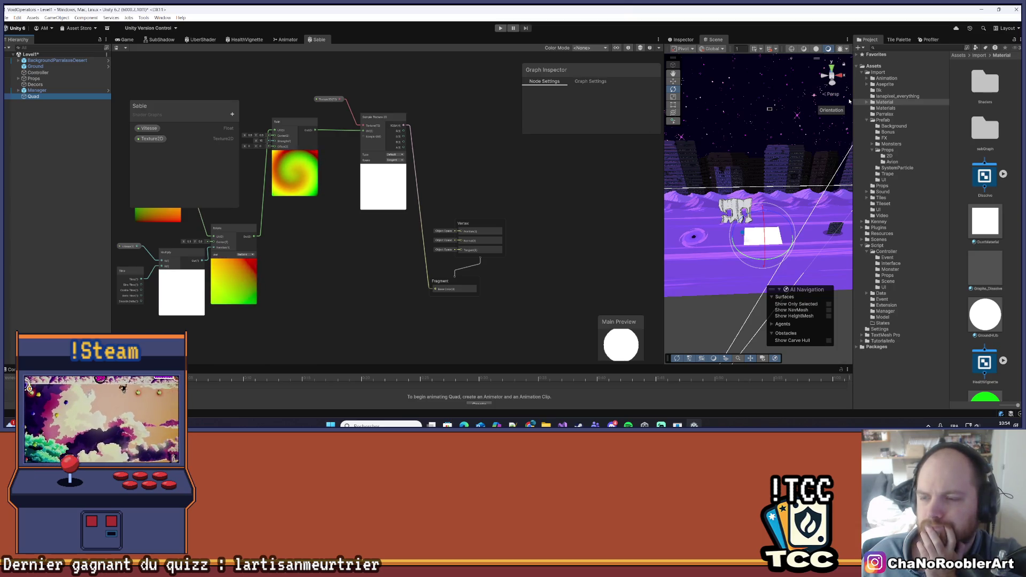
pyautogui.click(682, 40)
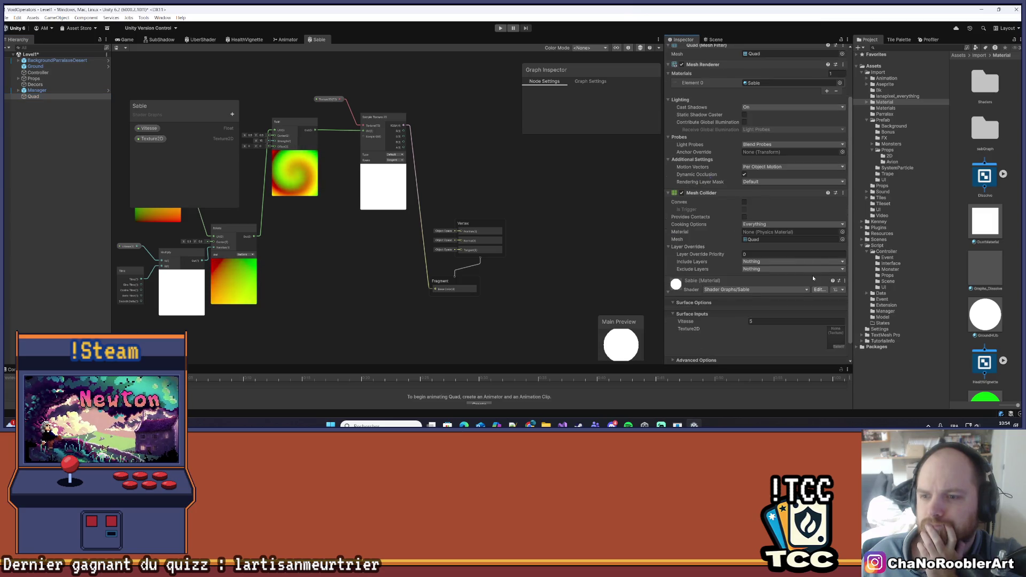
pyautogui.scroll(-3, 812, 275)
pyautogui.scroll(-6, 971, 230)
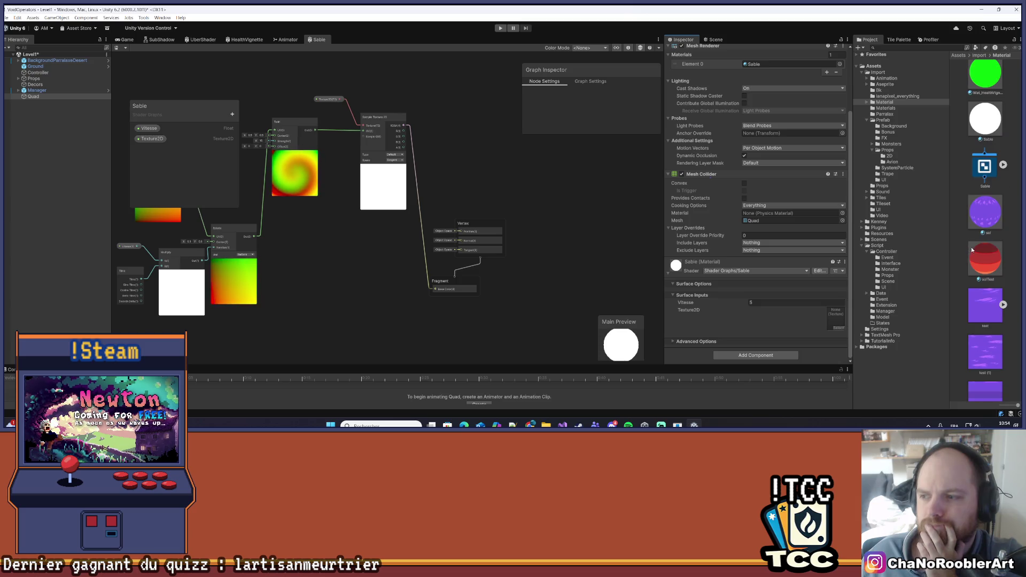
pyautogui.scroll(-4, 972, 249)
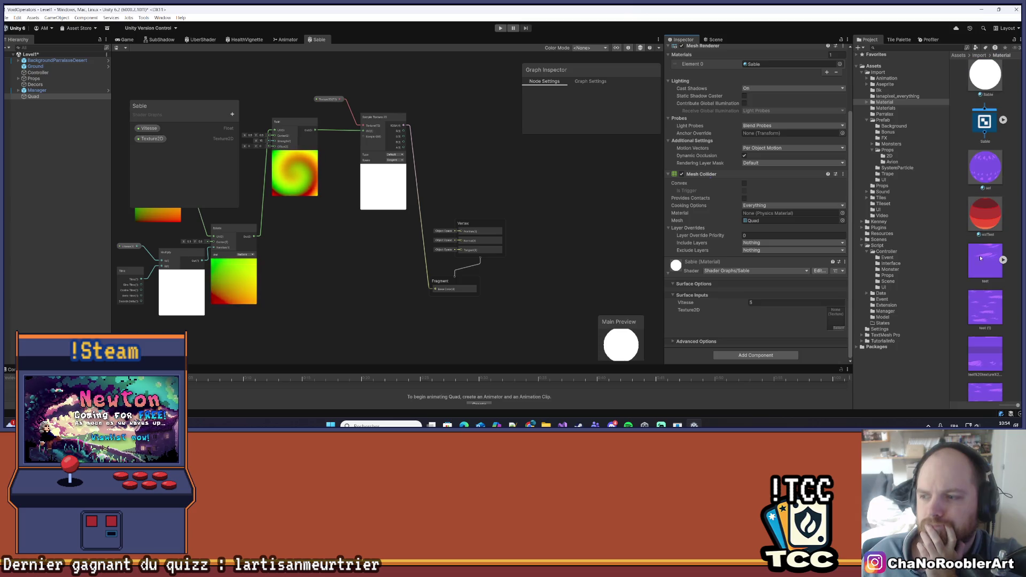
pyautogui.moveTo(981, 334); pyautogui.dragTo(872, 316)
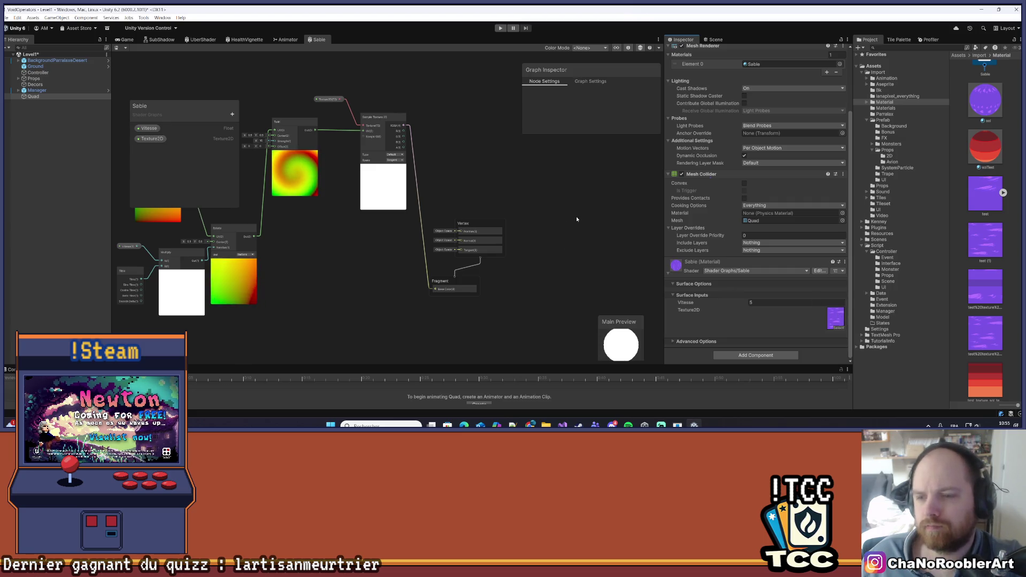
# Widen the Scene view and frame the swirling purple Quad.
pyautogui.click(714, 40)
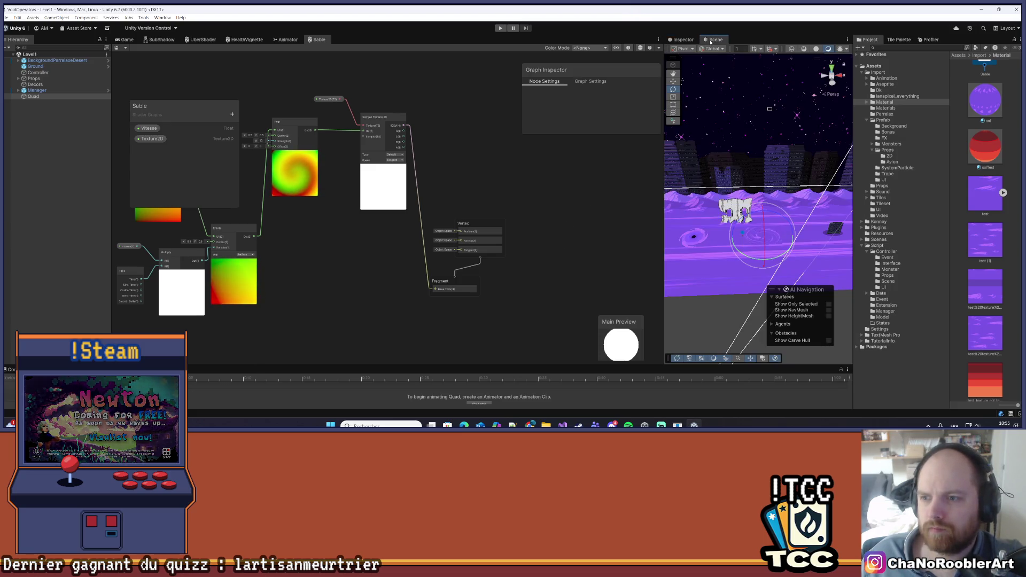
pyautogui.moveTo(761, 219); pyautogui.dragTo(778, 220)
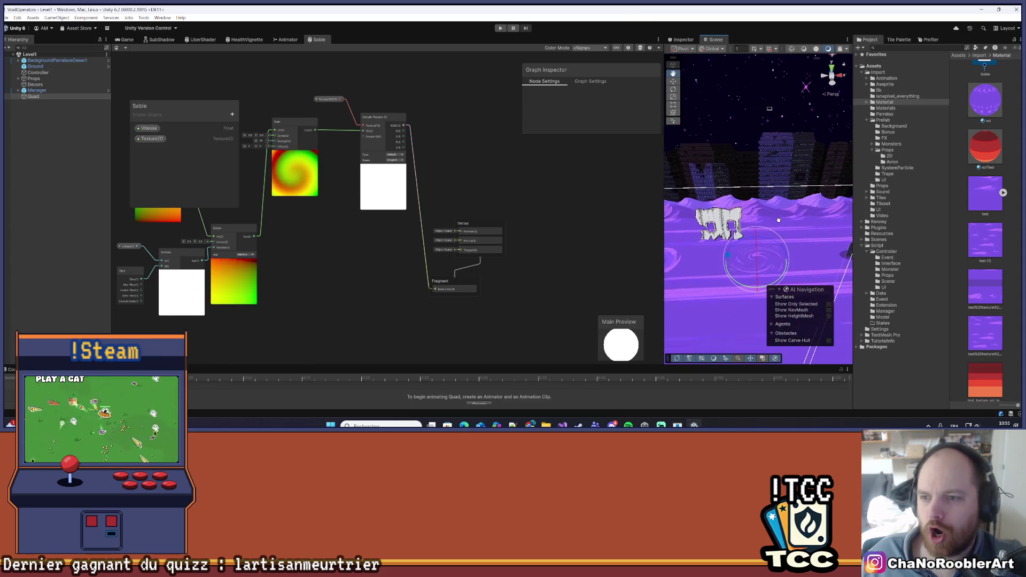
pyautogui.moveTo(663, 172); pyautogui.dragTo(505, 172)
pyautogui.moveTo(742, 259); pyautogui.dragTo(742, 198)
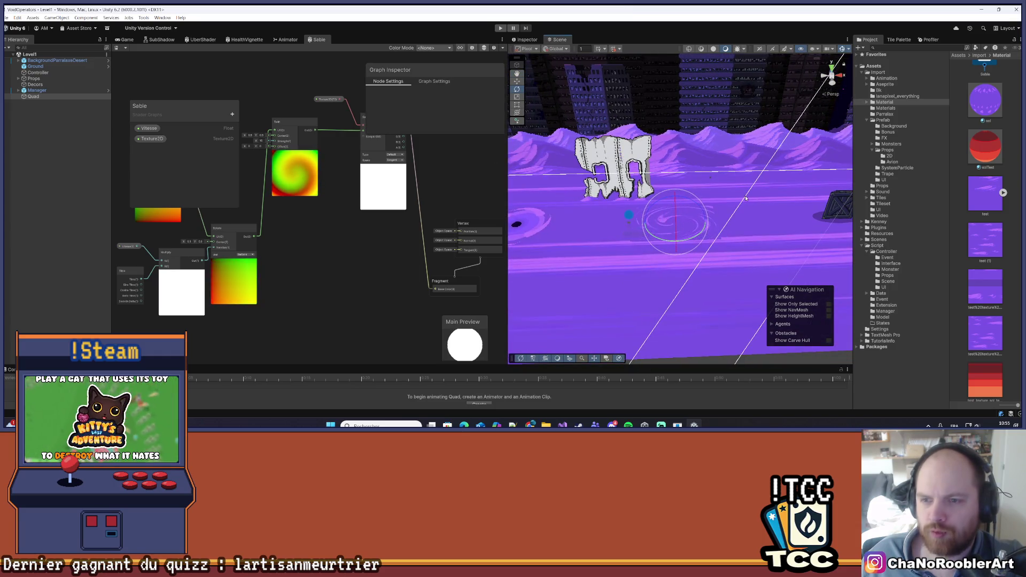
pyautogui.scroll(-4, 745, 198)
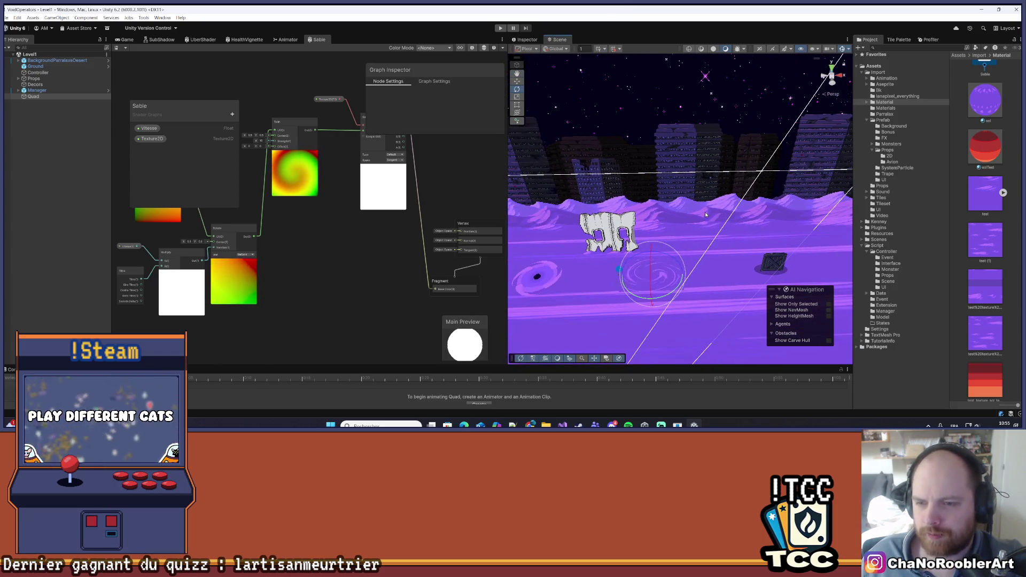
pyautogui.moveTo(714, 211); pyautogui.dragTo(716, 210)
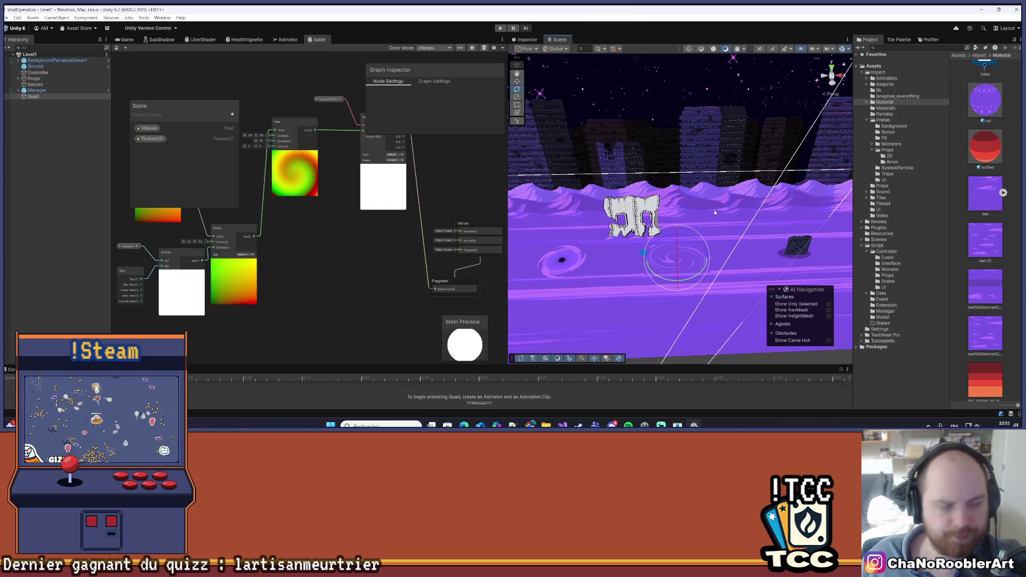
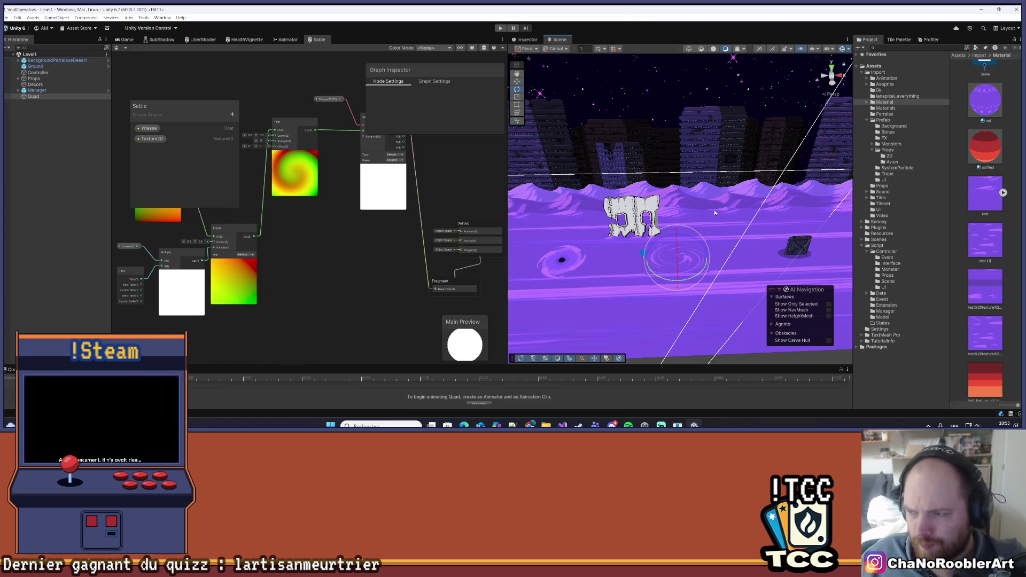
# Review the Quad's material settings, then return to the 3D scene view.
pyautogui.scroll(-5, 997, 294)
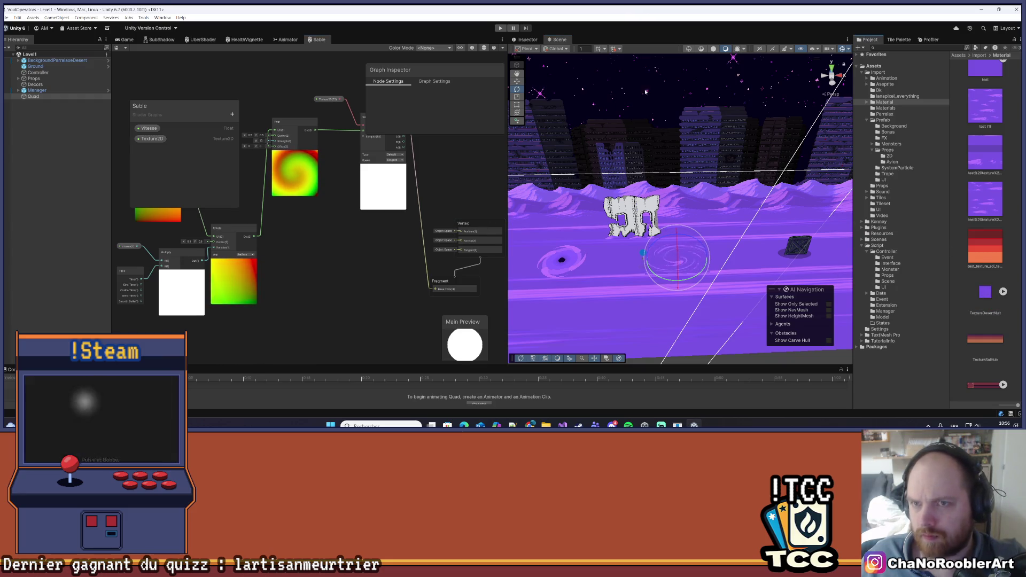
pyautogui.hotkey('ctrl', '3')
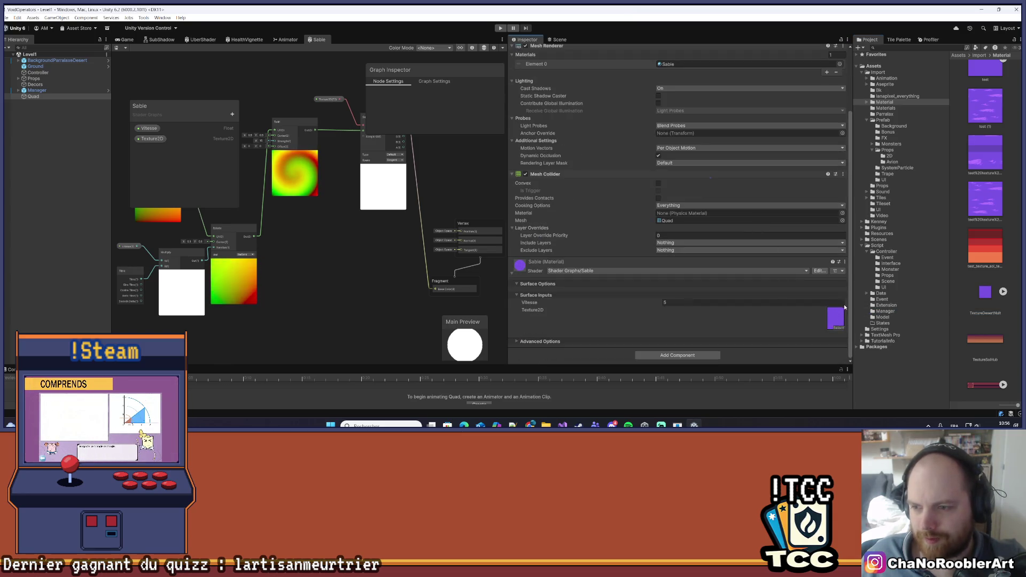
pyautogui.click(557, 39)
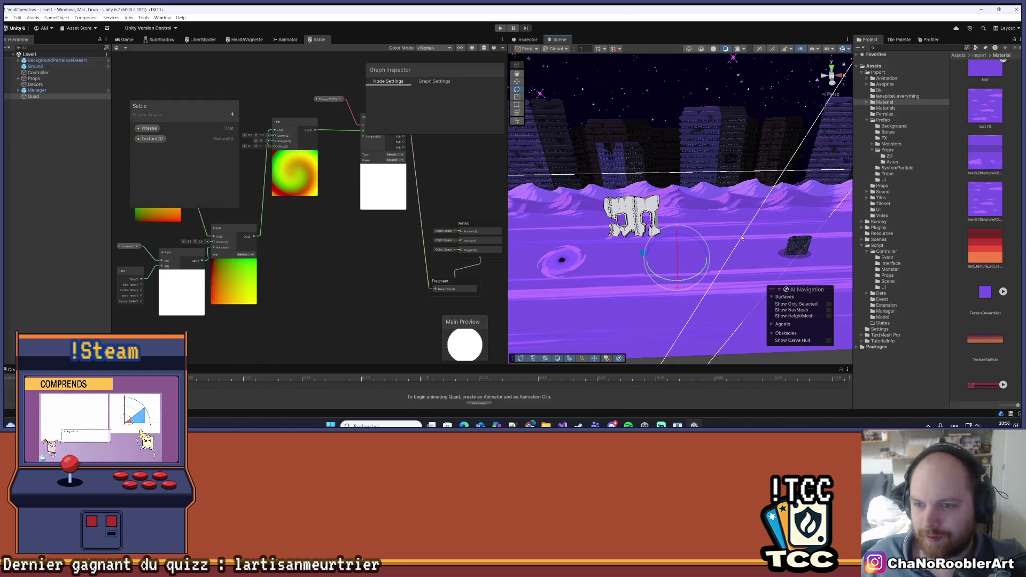
pyautogui.click(516, 40)
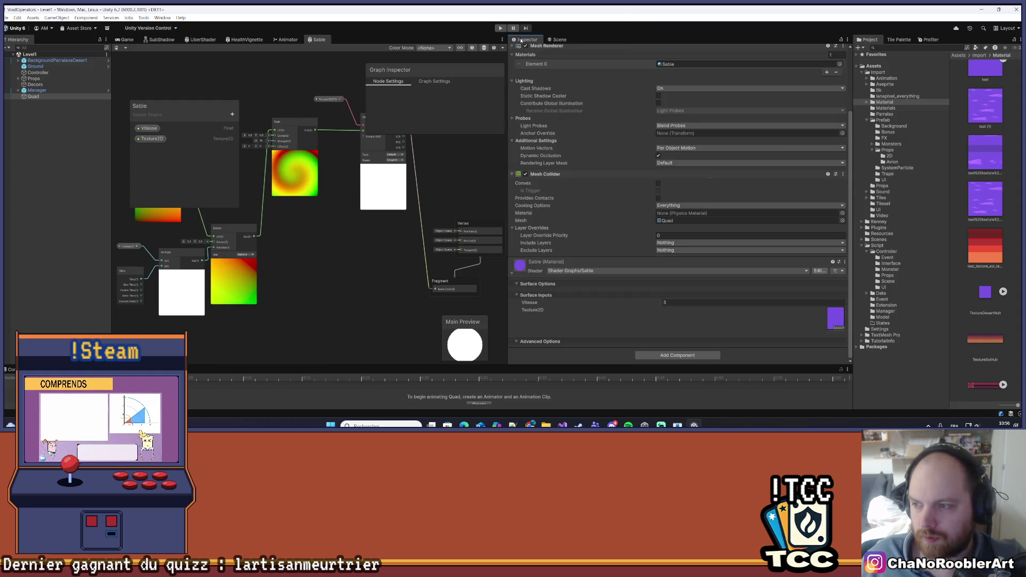
pyautogui.scroll(2, 951, 210)
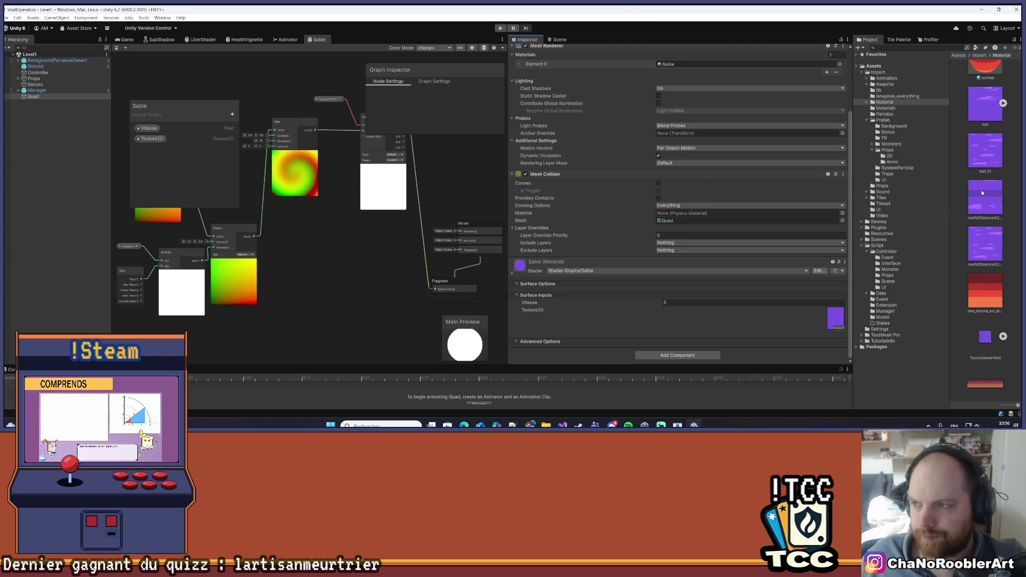
pyautogui.scroll(1, 981, 193)
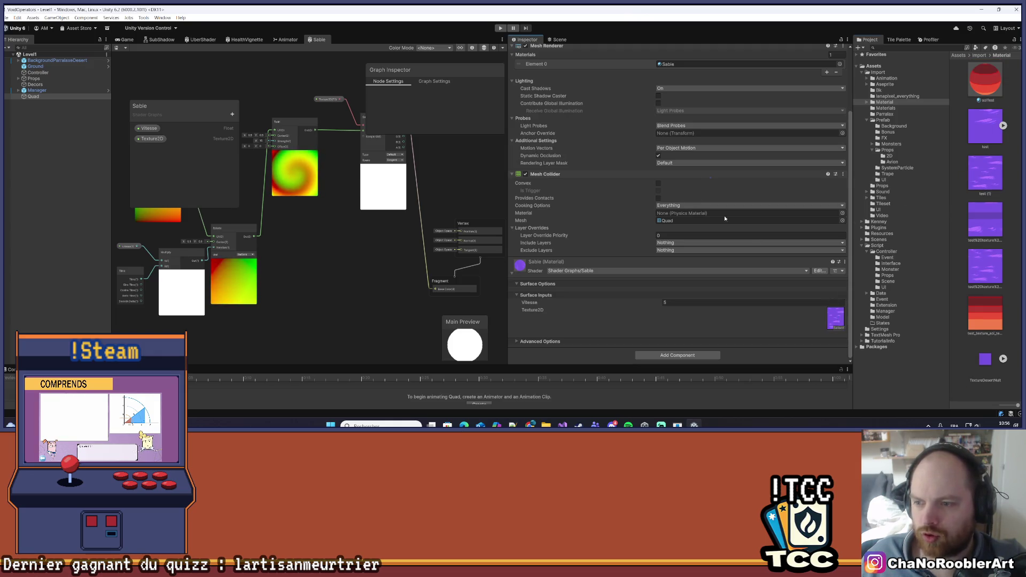
pyautogui.hotkey('ctrl', '1')
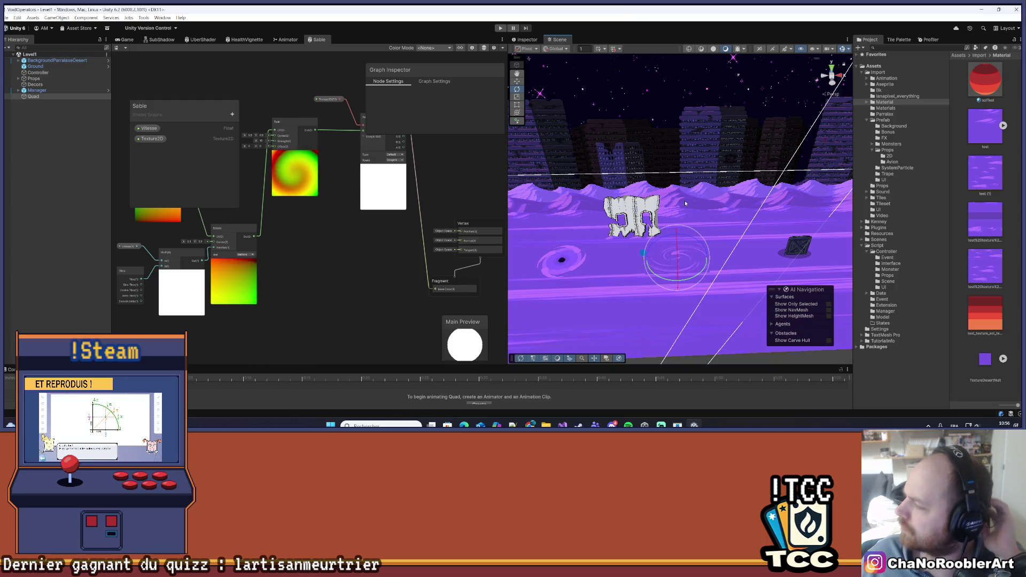
pyautogui.scroll(-2, 316, 203)
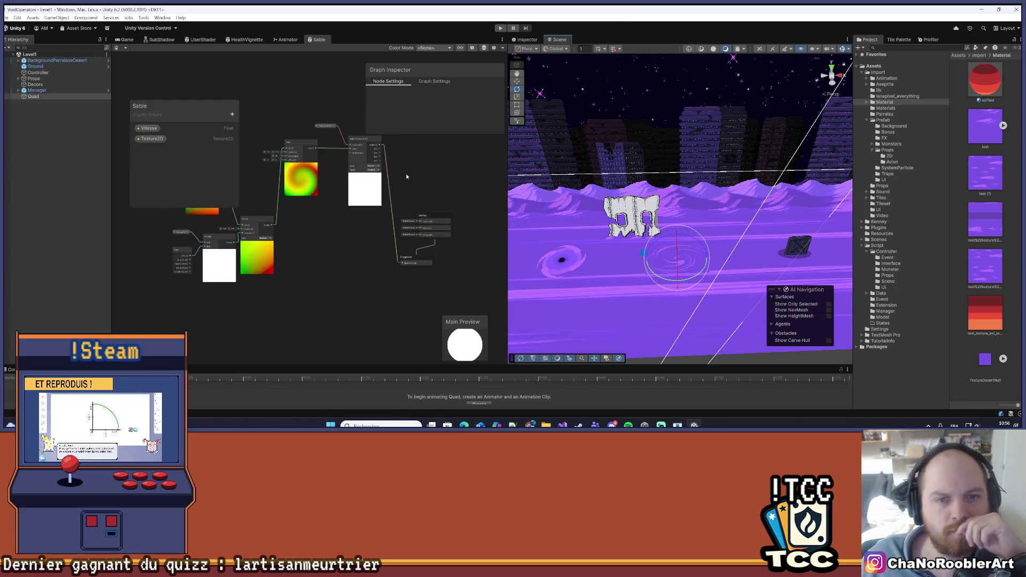
pyautogui.scroll(2, 406, 176)
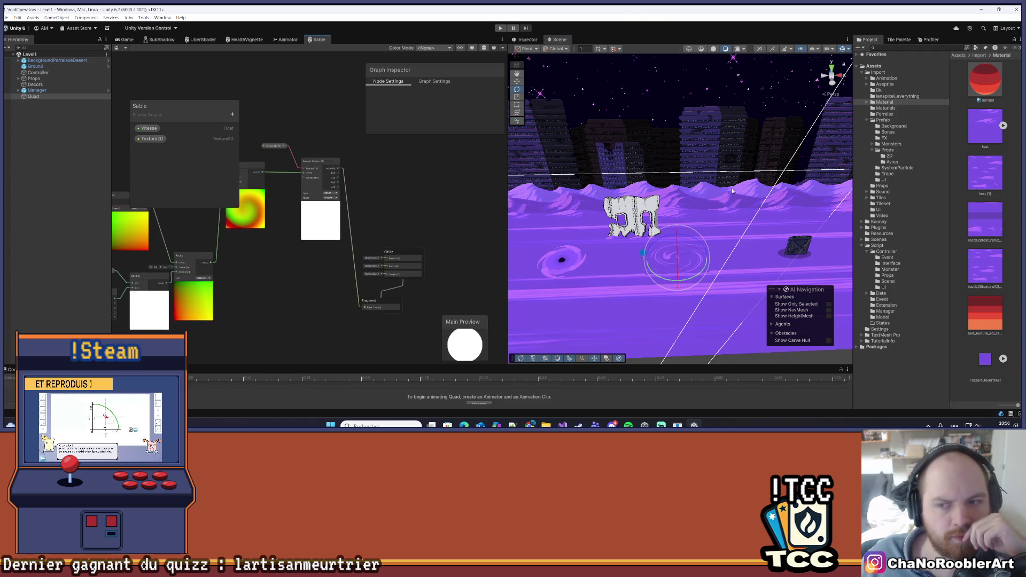
# Add an Ellipse node to the Sable graph by searching 'Ell' in Create Node.
pyautogui.moveTo(271, 297); pyautogui.dragTo(313, 318)
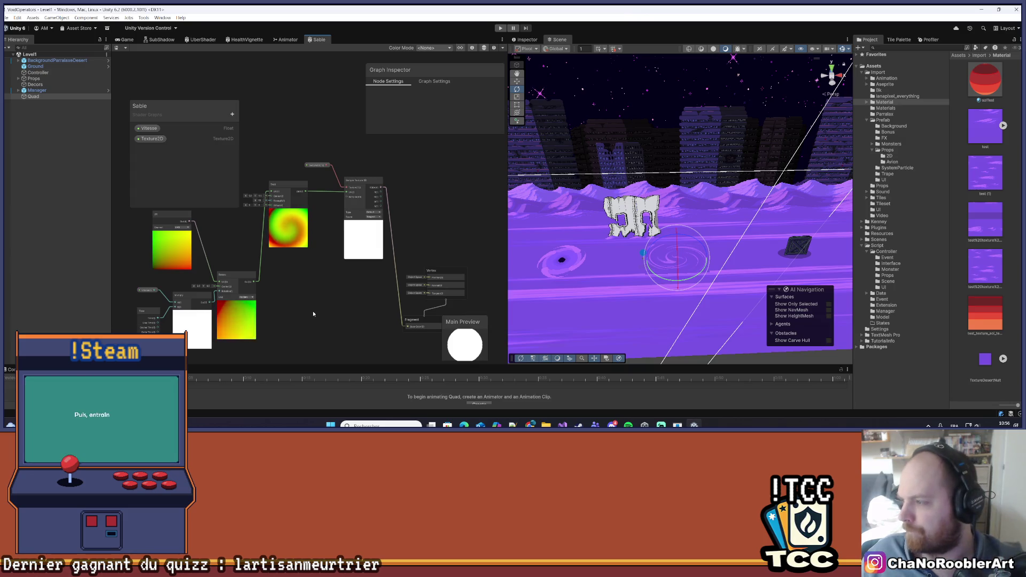
pyautogui.rightClick(313, 314)
pyautogui.click(337, 315)
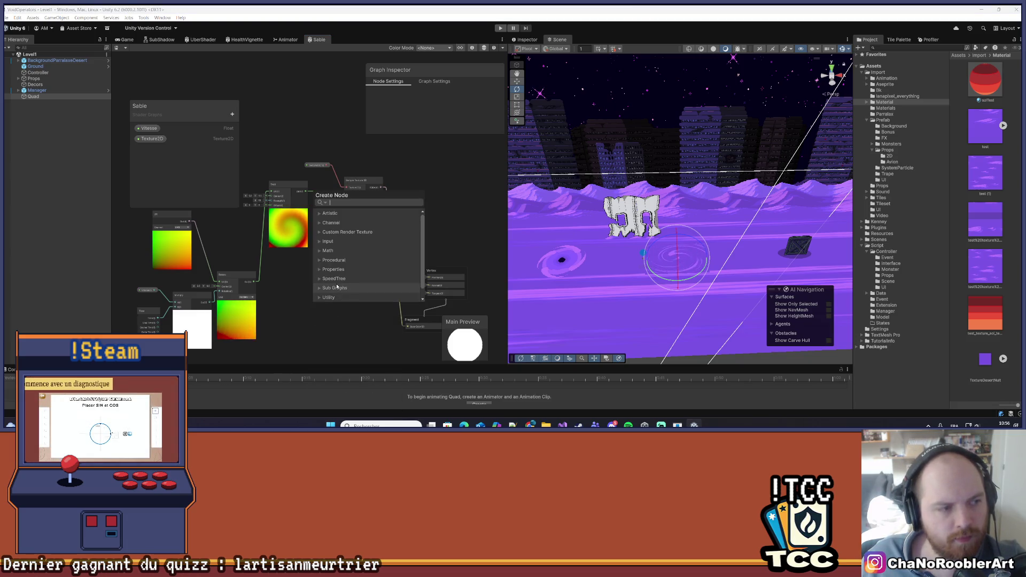
pyautogui.write('E')
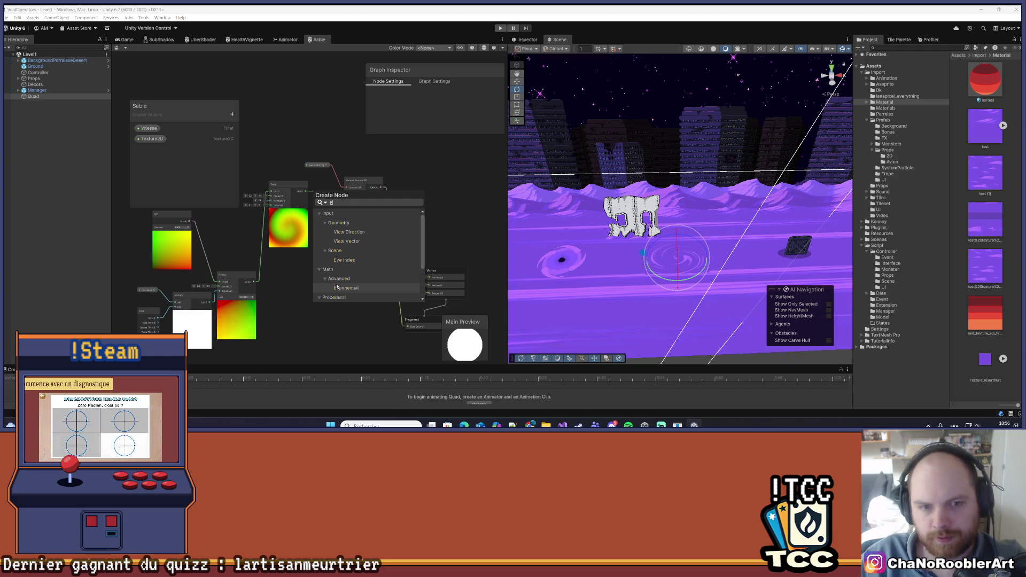
pyautogui.write('ll')
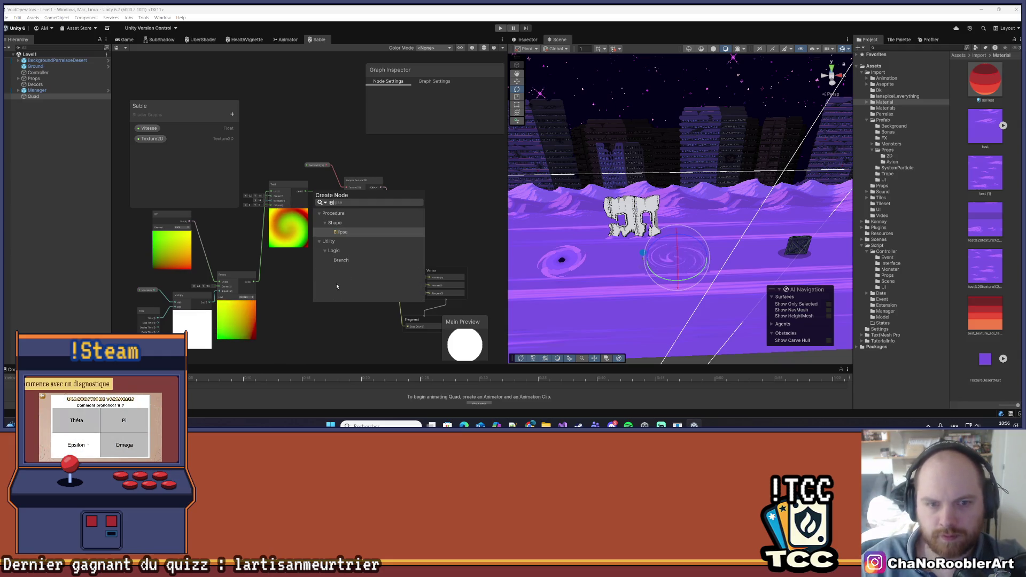
pyautogui.click(389, 234)
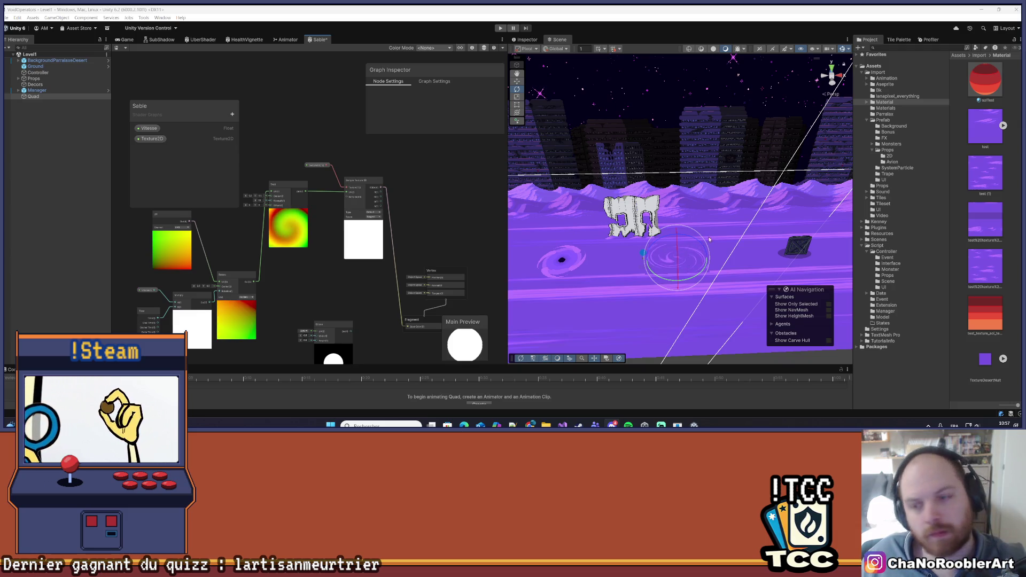
pyautogui.moveTo(742, 196); pyautogui.dragTo(646, 60)
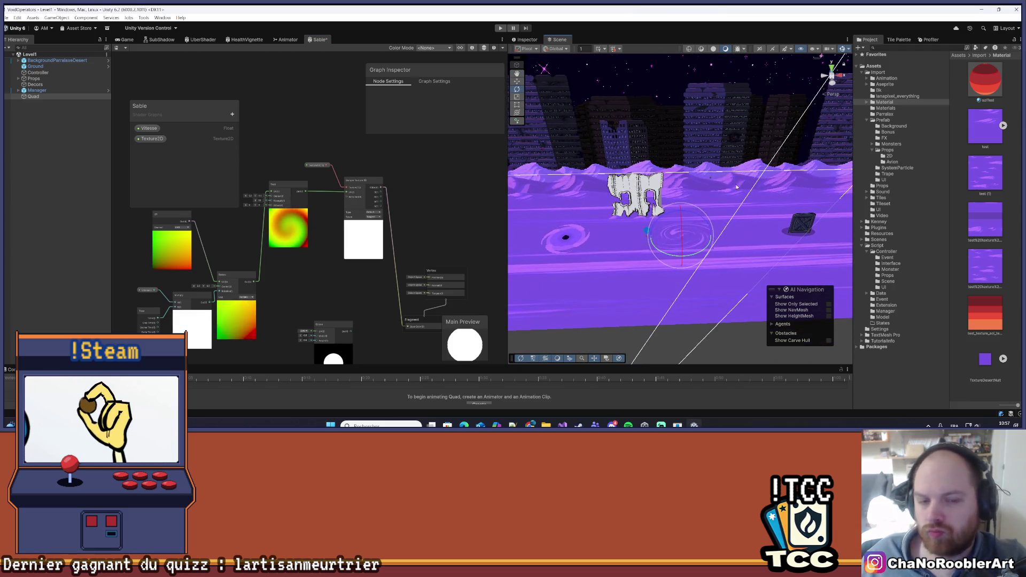
# Move the Ellipse node up and set its Height to 0.8.
pyautogui.scroll(3, 344, 239)
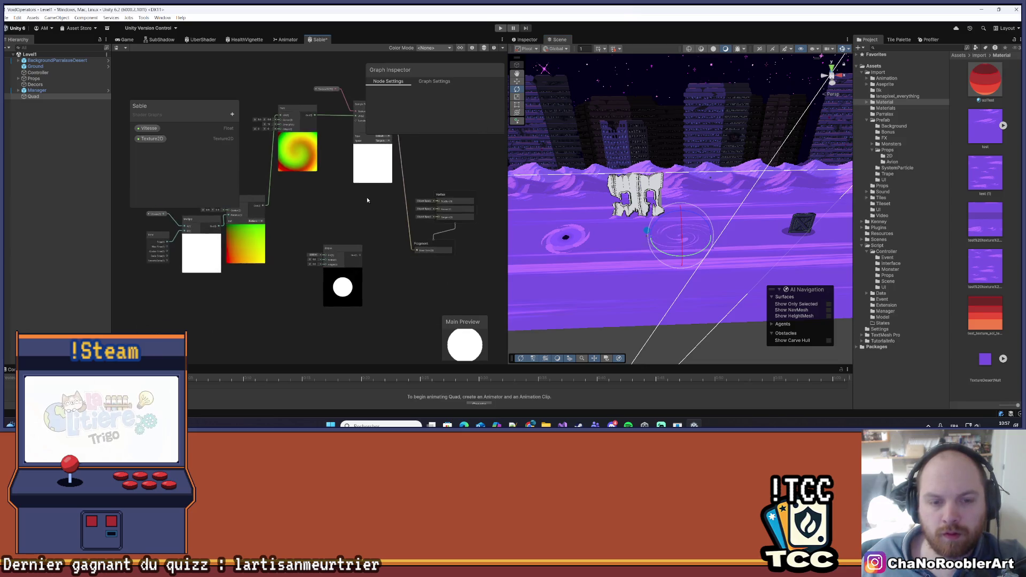
pyautogui.moveTo(336, 261); pyautogui.dragTo(341, 219)
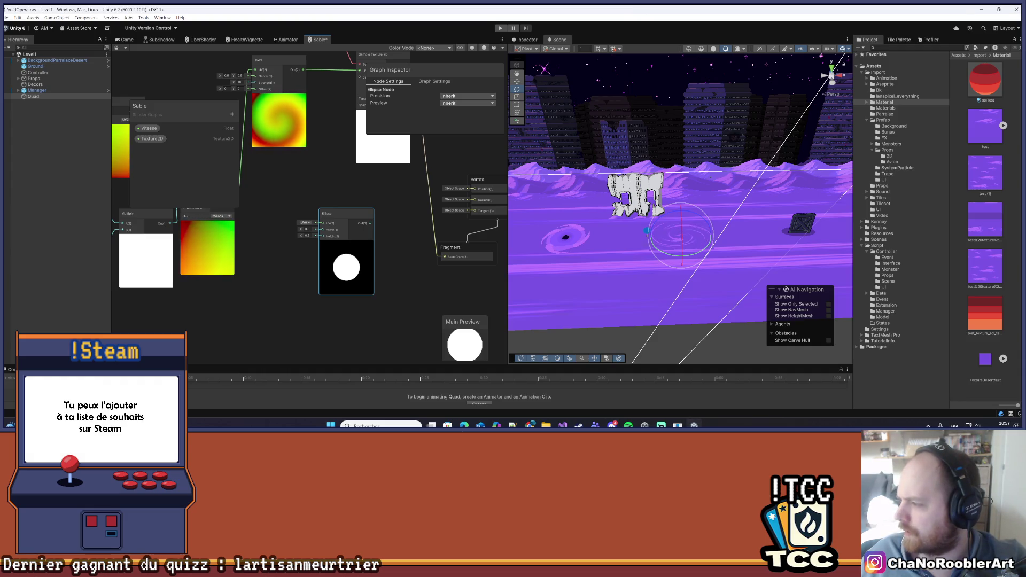
pyautogui.scroll(4, 294, 245)
pyautogui.click(314, 230)
pyautogui.hotkey('ctrl', 'a')
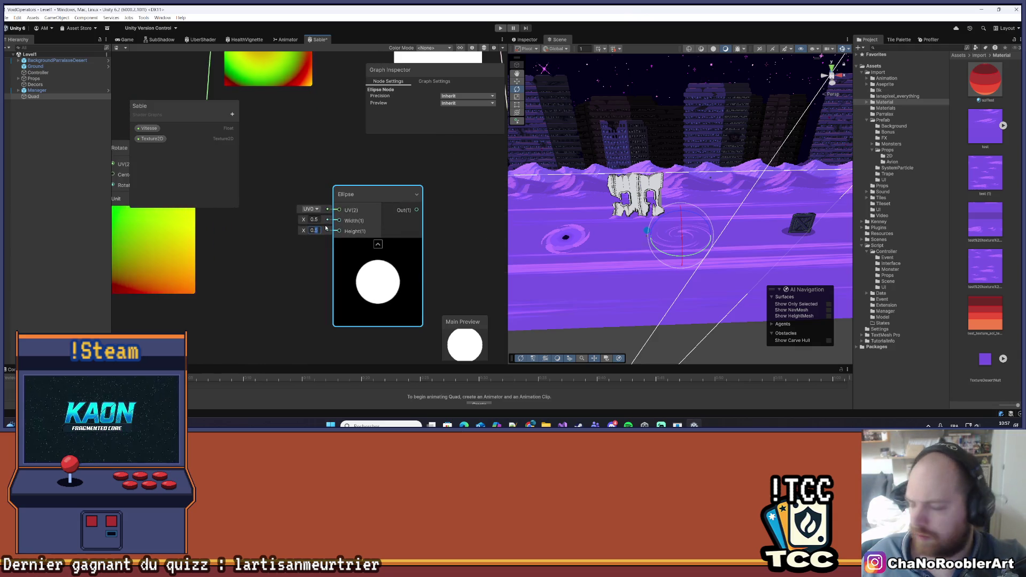
pyautogui.write('0.8')
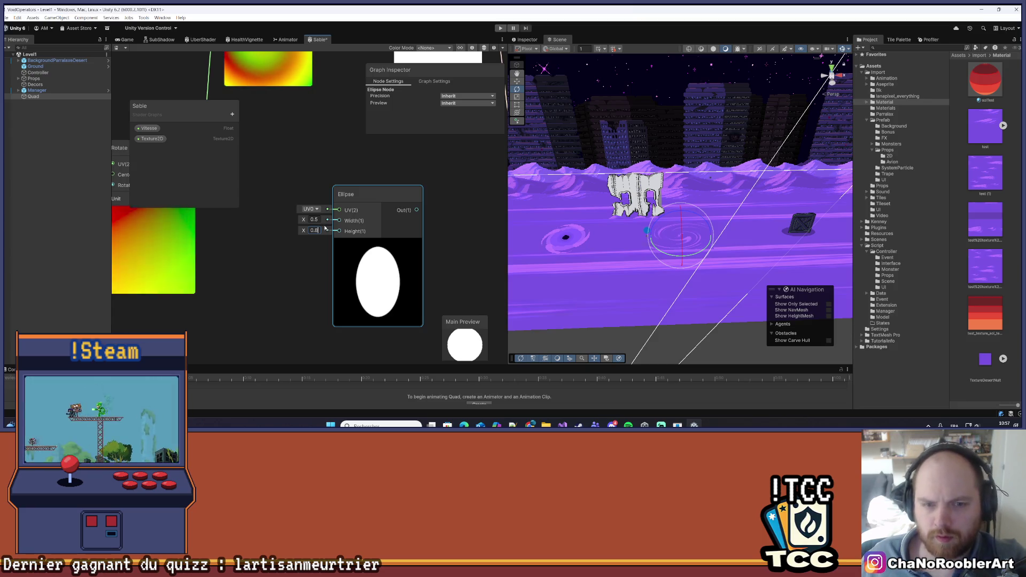
pyautogui.click(330, 261)
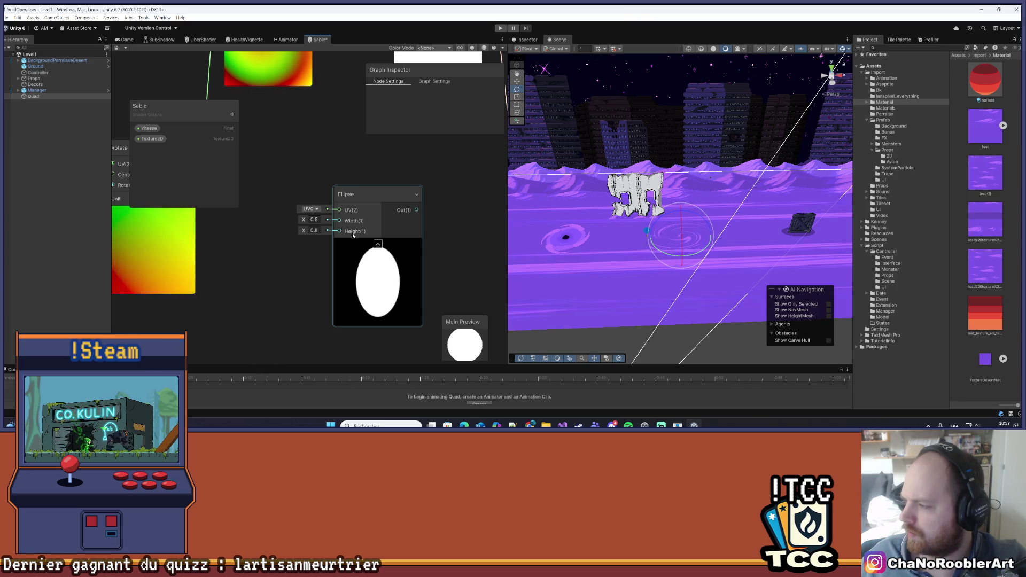
# Recentre the graph nodes and widen the Shader Graph window beside the scene.
pyautogui.scroll(-2, 352, 235)
pyautogui.scroll(-3, 324, 259)
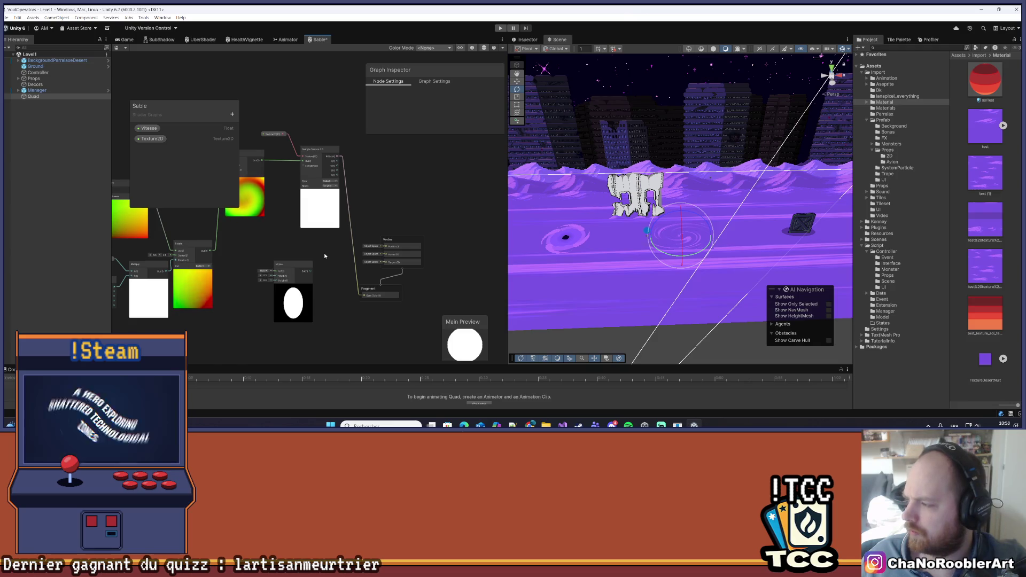
pyautogui.moveTo(325, 256); pyautogui.dragTo(418, 277)
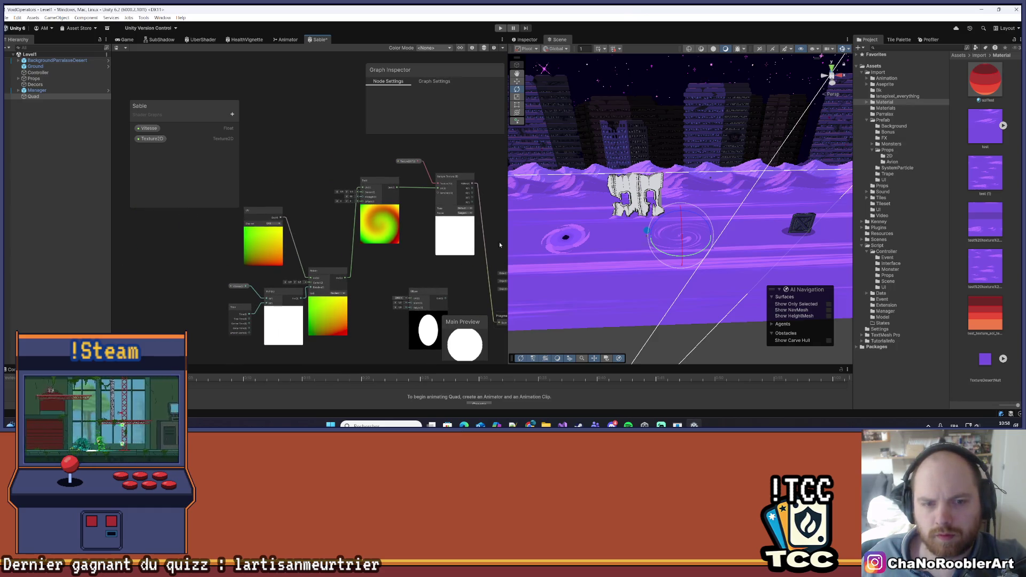
pyautogui.moveTo(507, 233); pyautogui.dragTo(606, 232)
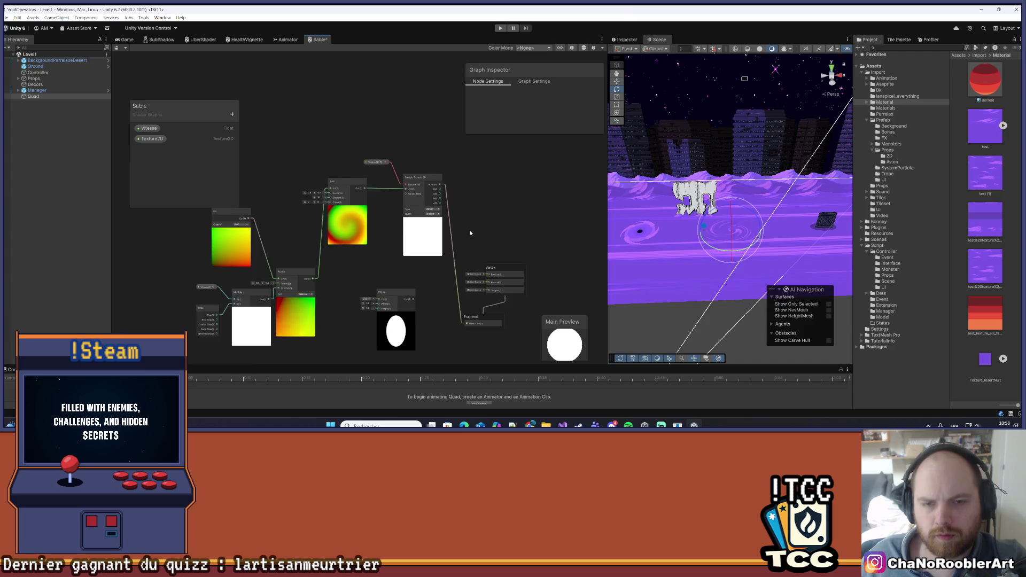
pyautogui.scroll(2, 481, 213)
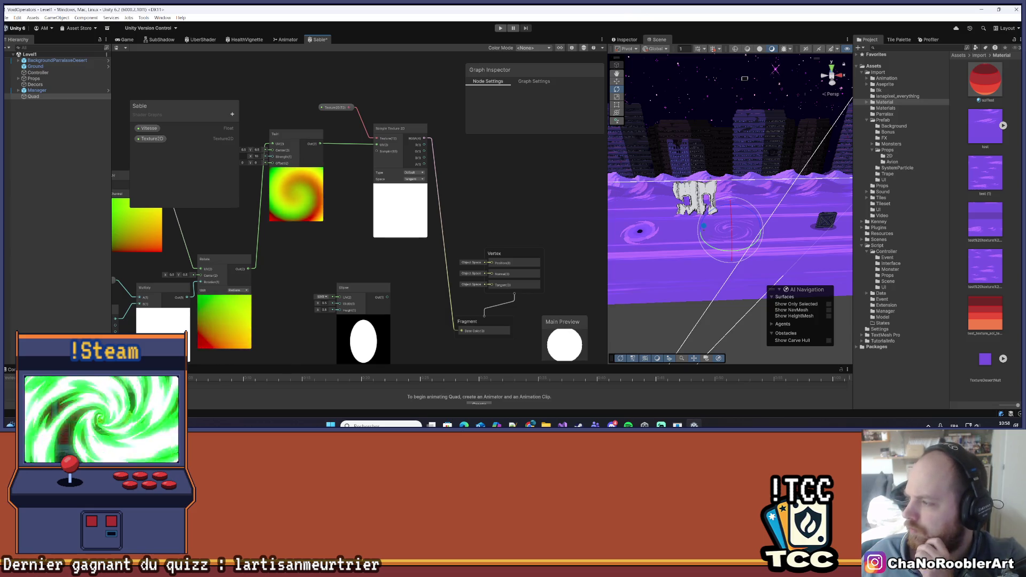
# In Graph Settings, set Surface Type to Transparent with Alpha blending.
pyautogui.click(523, 81)
pyautogui.moveTo(531, 136); pyautogui.dragTo(533, 214)
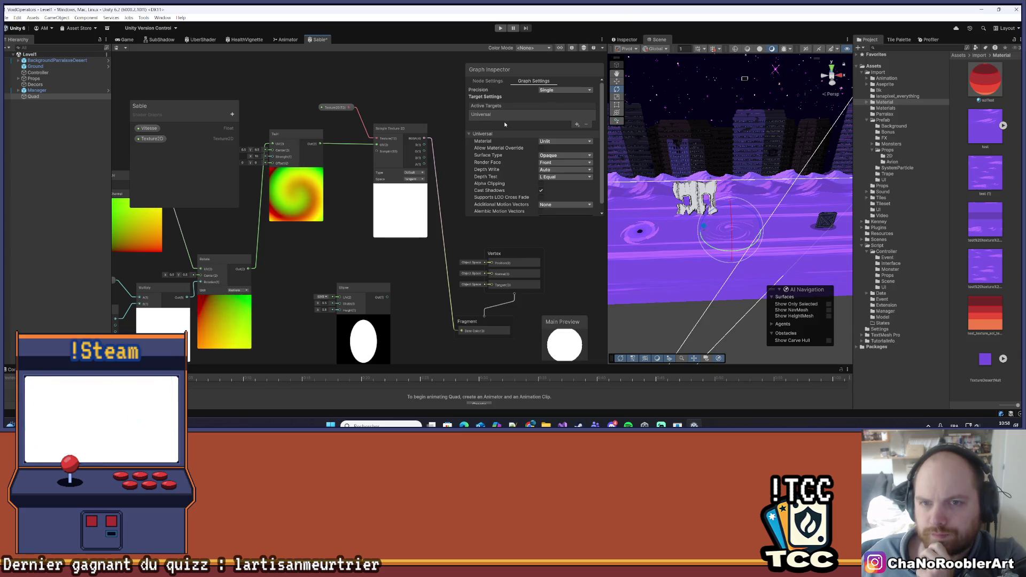
pyautogui.scroll(-1, 513, 118)
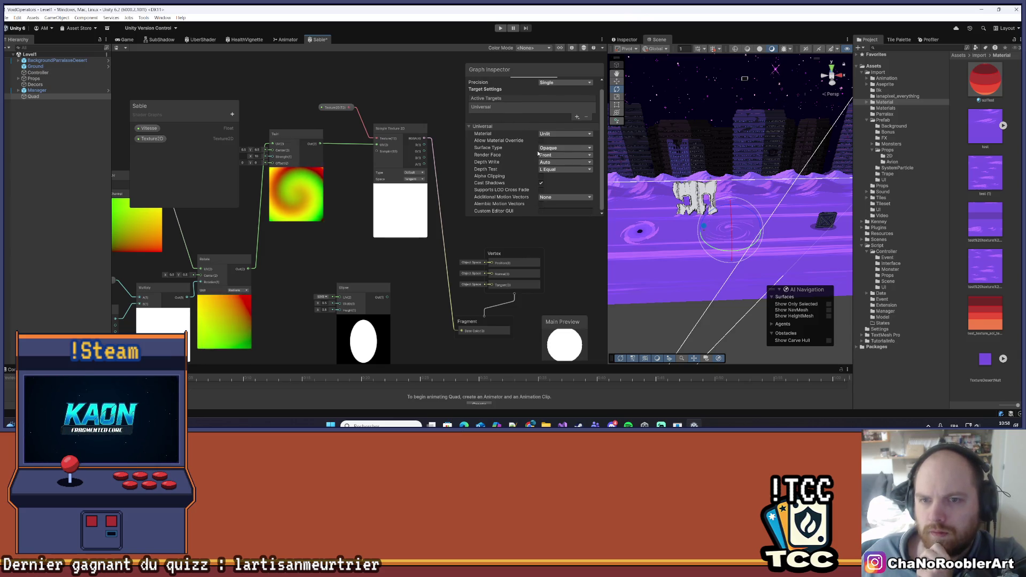
pyautogui.click(556, 164)
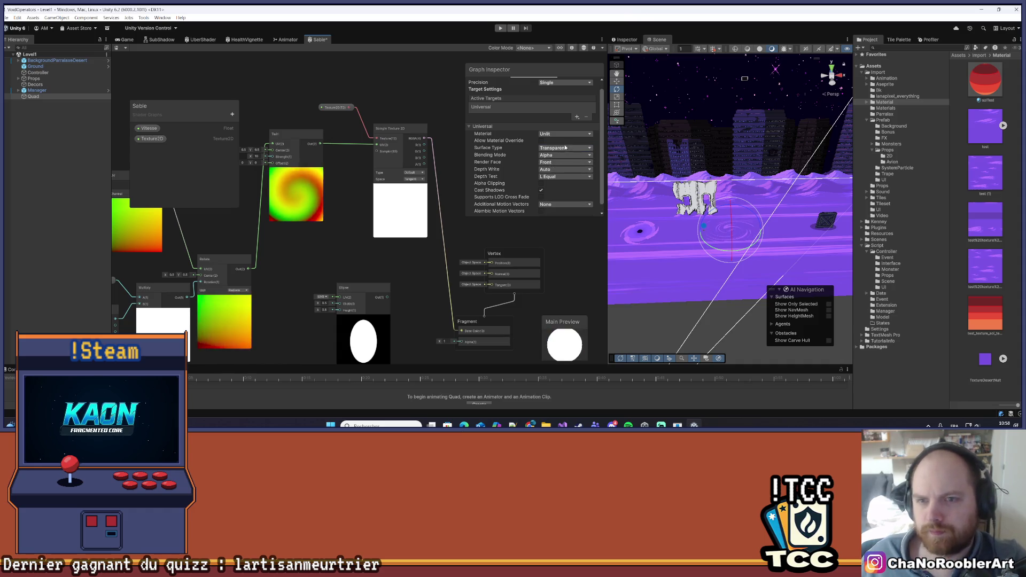
# Reposition the Ellipse node near the Fragment stage.
pyautogui.moveTo(469, 251); pyautogui.dragTo(491, 223)
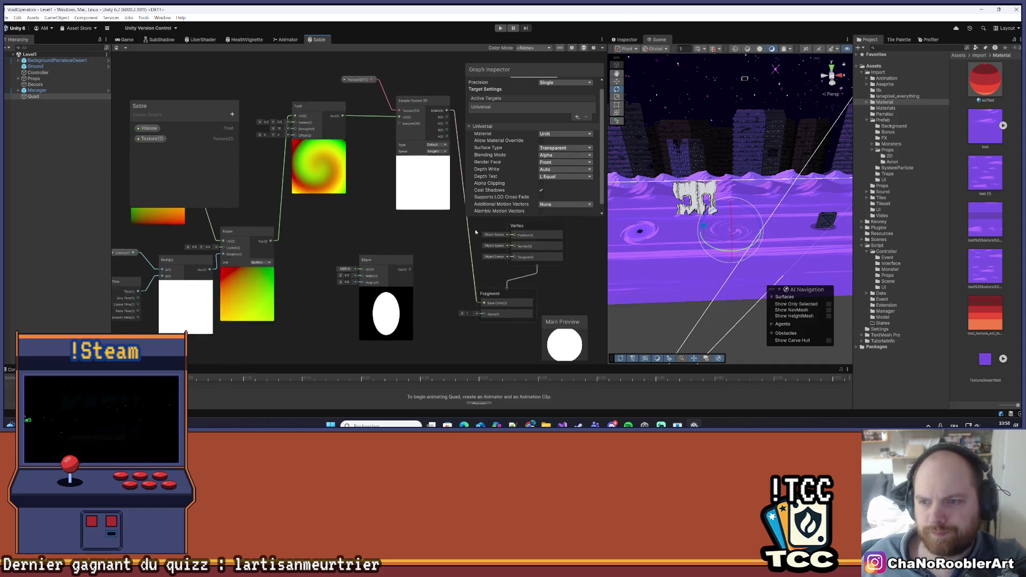
pyautogui.moveTo(385, 259); pyautogui.dragTo(357, 257)
pyautogui.scroll(-2, 401, 252)
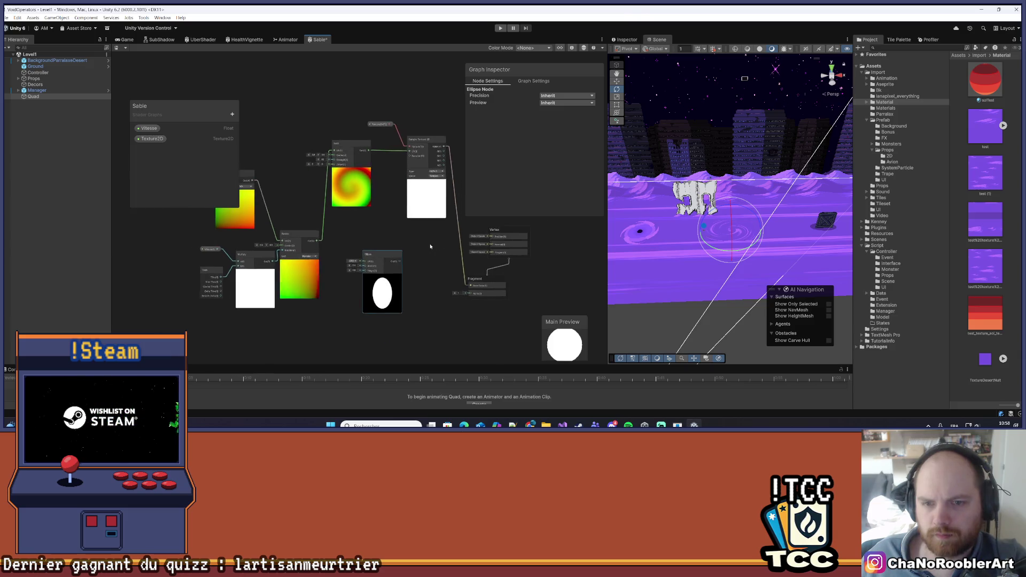
pyautogui.scroll(2, 401, 252)
pyautogui.moveTo(397, 247); pyautogui.dragTo(374, 237)
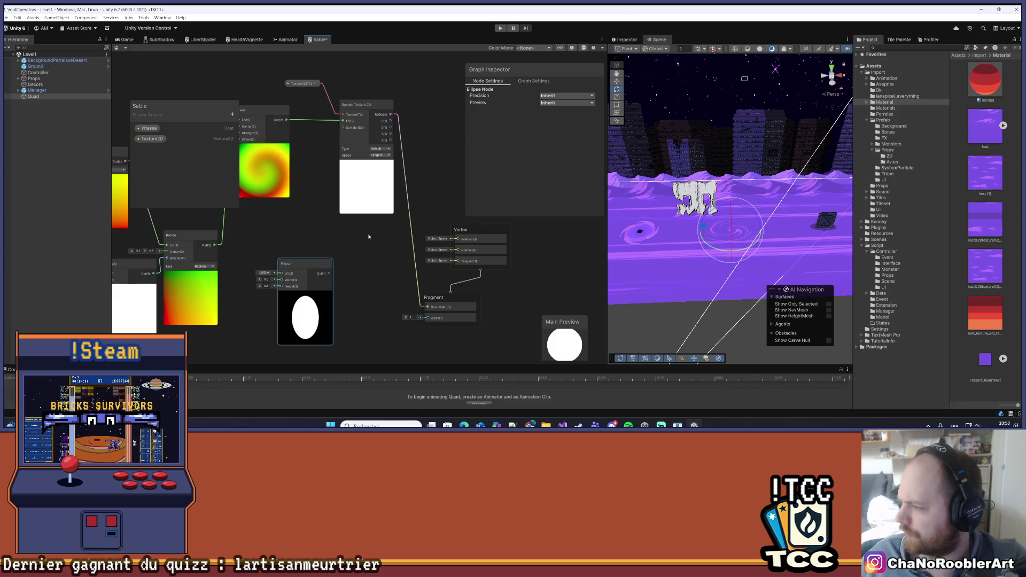
pyautogui.moveTo(316, 266); pyautogui.dragTo(337, 255)
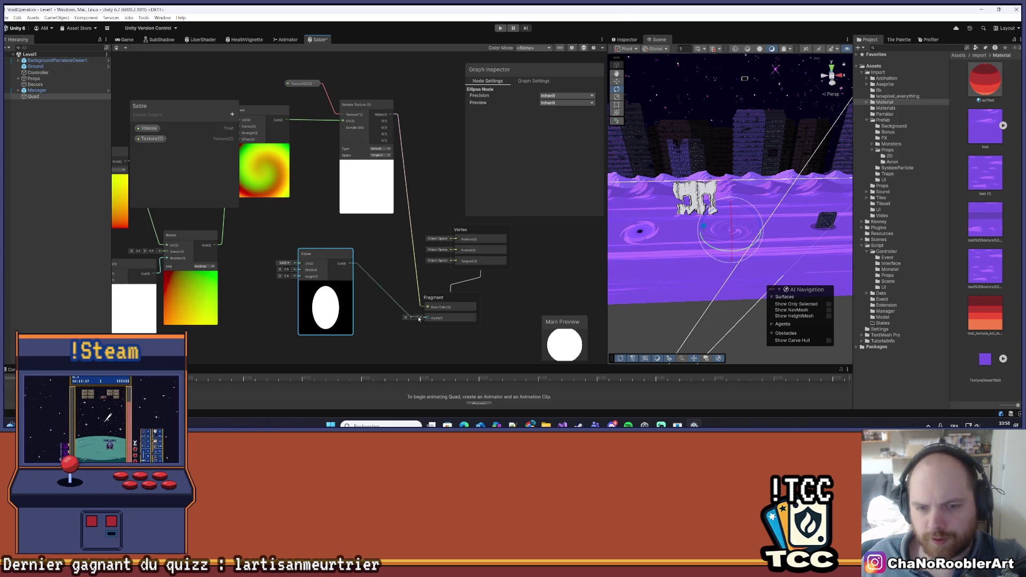
# Link Ellipse Out to Fragment Alpha, save the graph, and show the Ground's properties.
pyautogui.moveTo(418, 319); pyautogui.dragTo(425, 321)
pyautogui.hotkey('ctrl', 's')
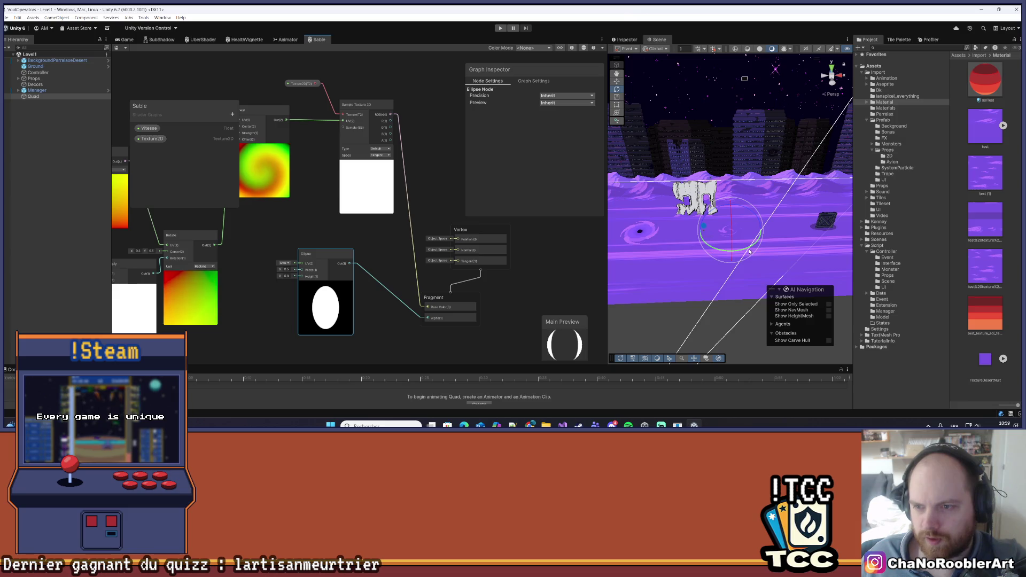
pyautogui.scroll(4, 742, 231)
pyautogui.click(787, 235)
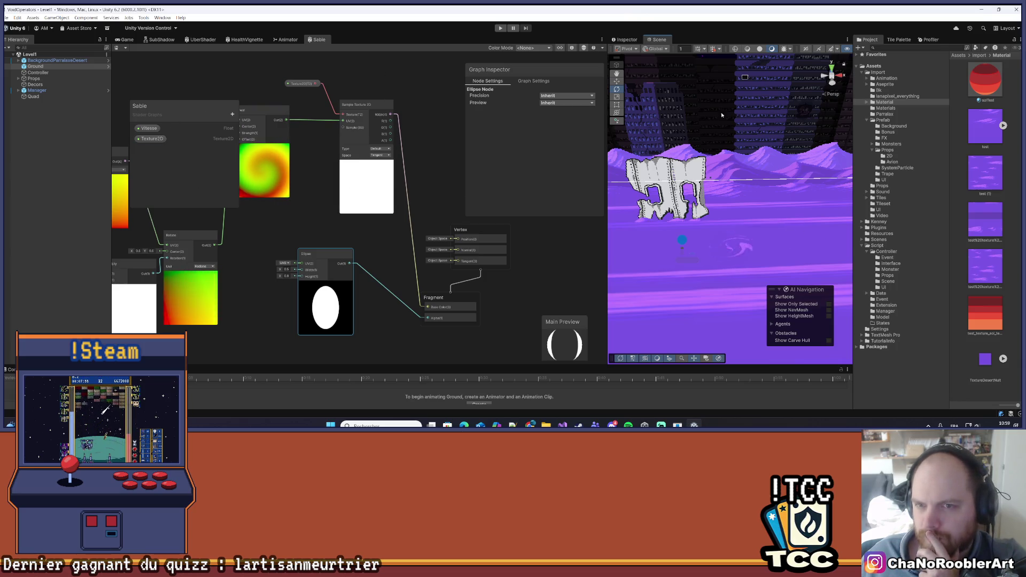
pyautogui.click(626, 40)
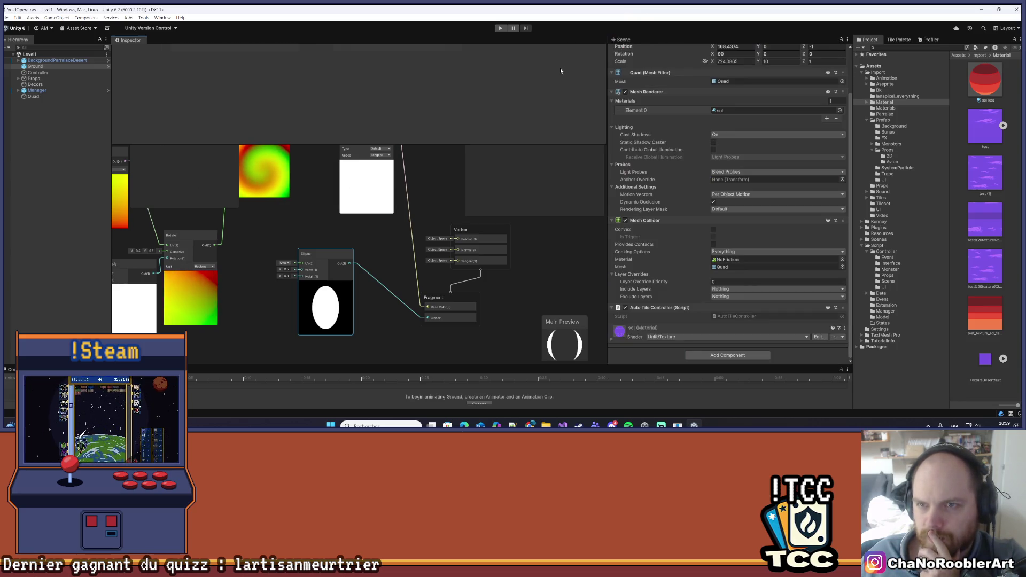
# Dock the Inspector between the Sable graph and Scene view, then check the Quad's material.
pyautogui.moveTo(568, 101); pyautogui.dragTo(569, 102)
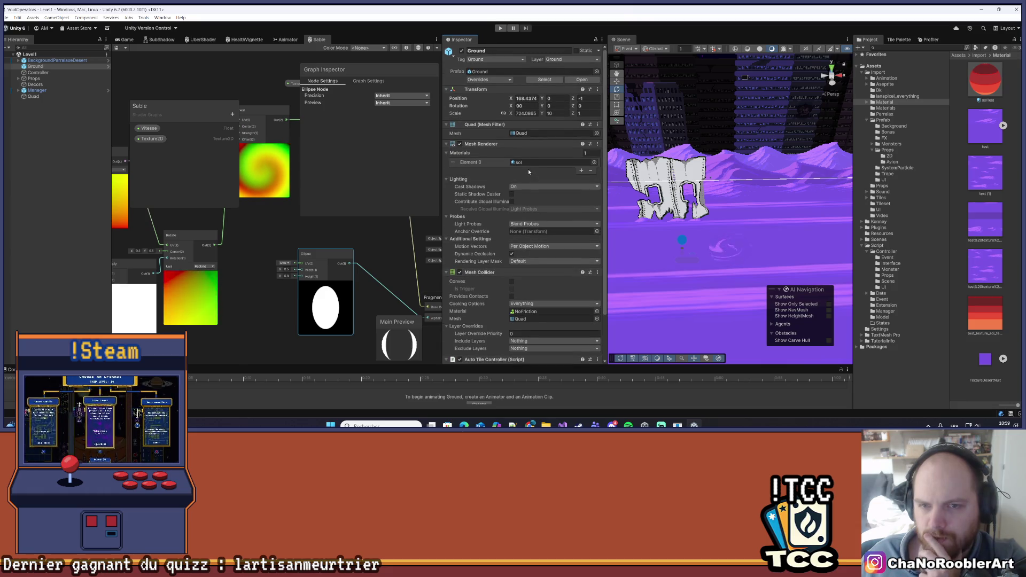
pyautogui.scroll(1, 528, 169)
pyautogui.scroll(3, 527, 169)
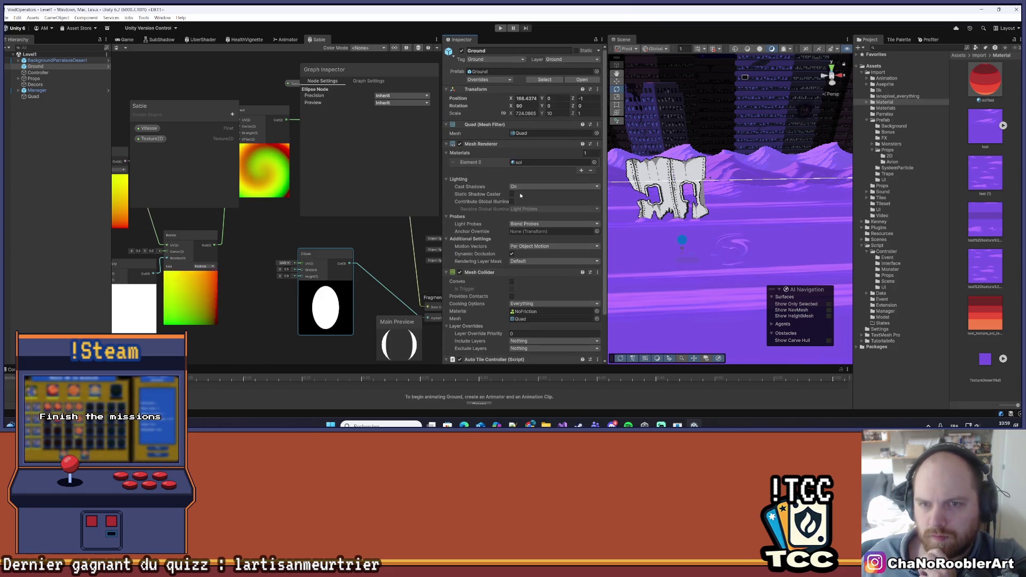
pyautogui.scroll(-4, 462, 338)
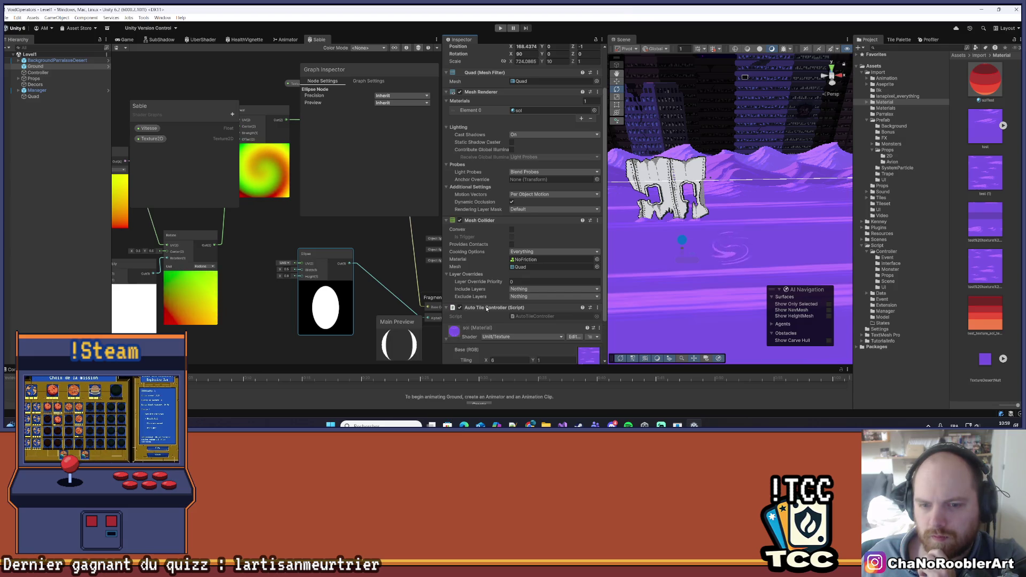
pyautogui.scroll(-4, 486, 313)
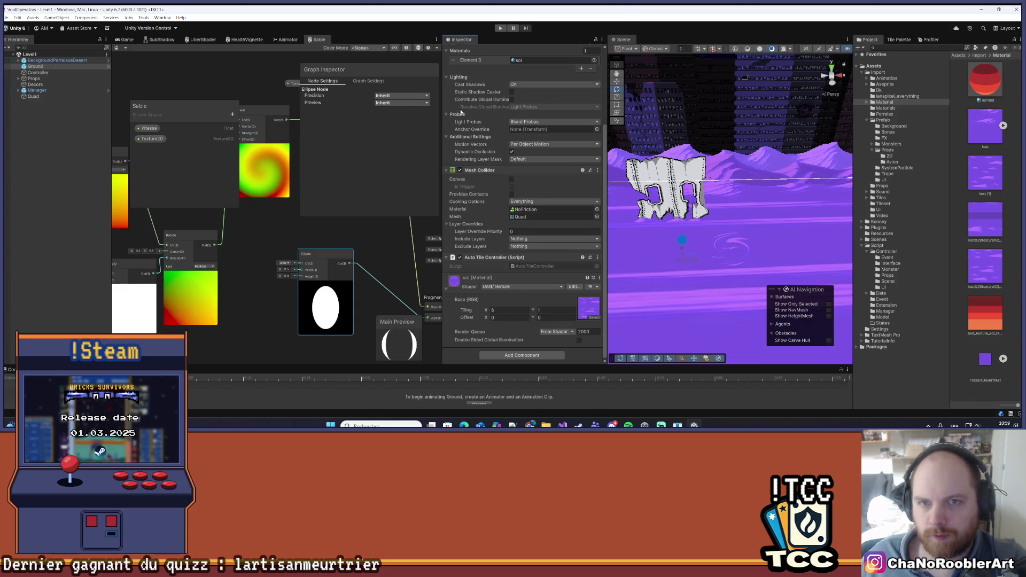
pyautogui.click(33, 97)
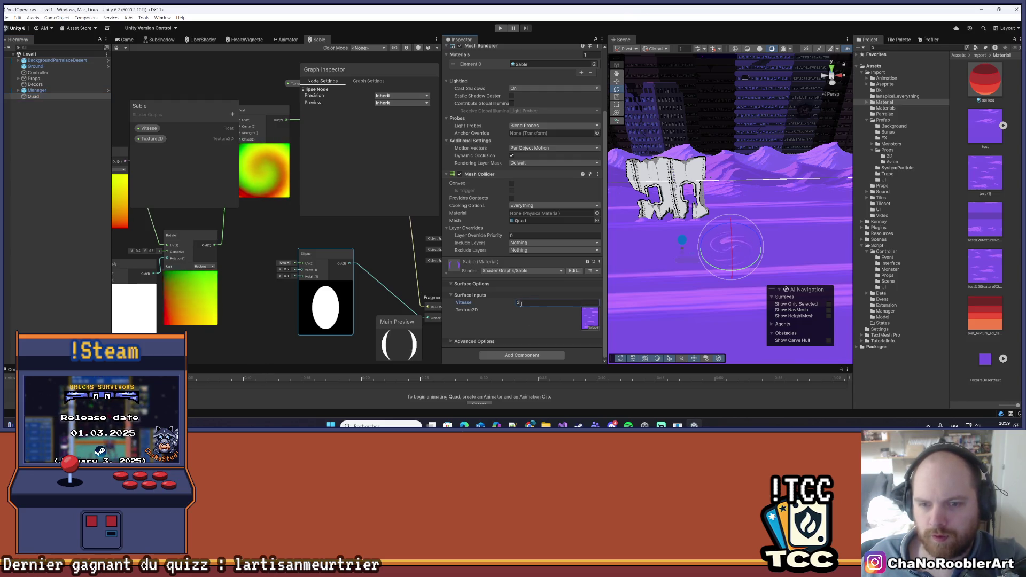
pyautogui.click(64, 259)
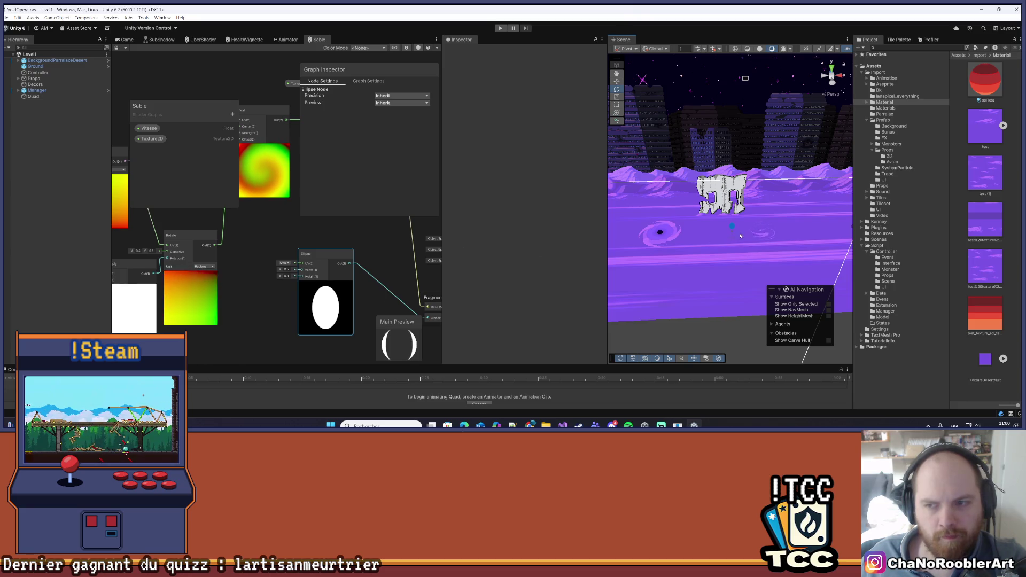
# Try widening the Ellipse Width, then undo to keep it at 0.5.
pyautogui.moveTo(733, 239); pyautogui.dragTo(786, 237)
pyautogui.moveTo(278, 272); pyautogui.dragTo(287, 272)
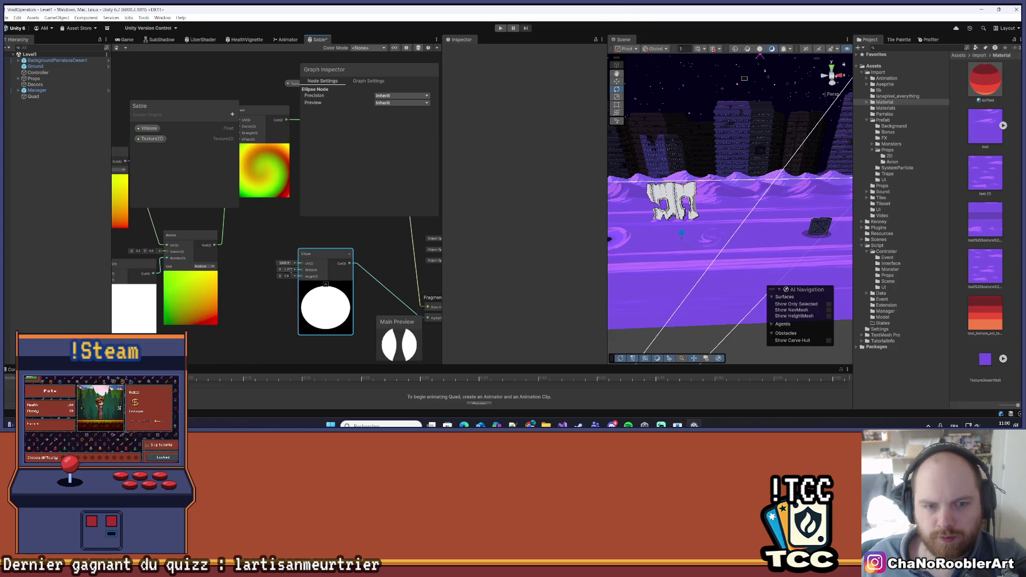
pyautogui.hotkey('ctrl', 'z')
# Widen the Shader Graph panel and narrow the Scene view.
pyautogui.moveTo(212, 183); pyautogui.dragTo(206, 150)
pyautogui.moveTo(187, 110); pyautogui.dragTo(199, 102)
pyautogui.moveTo(444, 133); pyautogui.dragTo(479, 138)
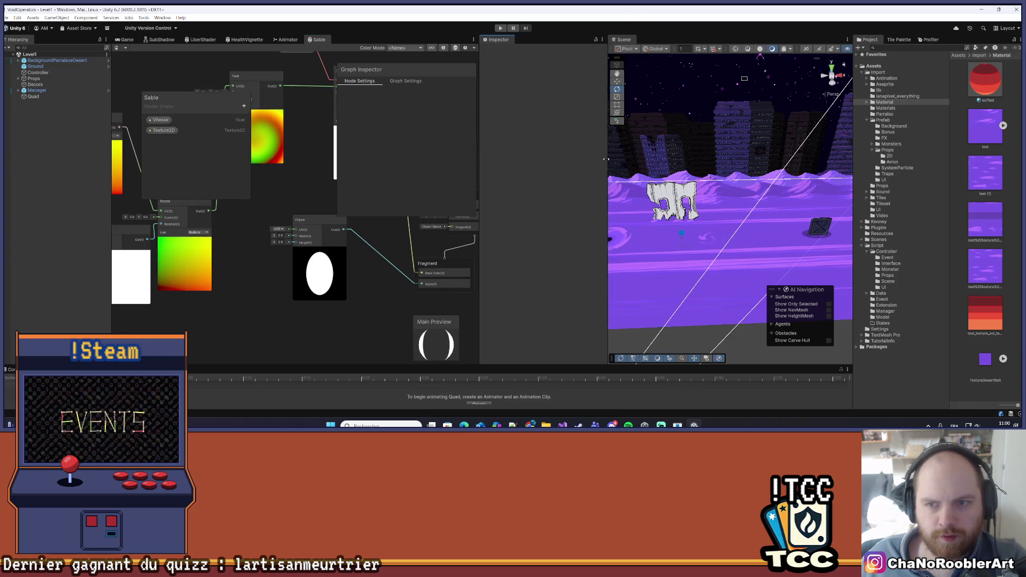
pyautogui.moveTo(607, 160); pyautogui.dragTo(642, 166)
pyautogui.scroll(1, 244, 194)
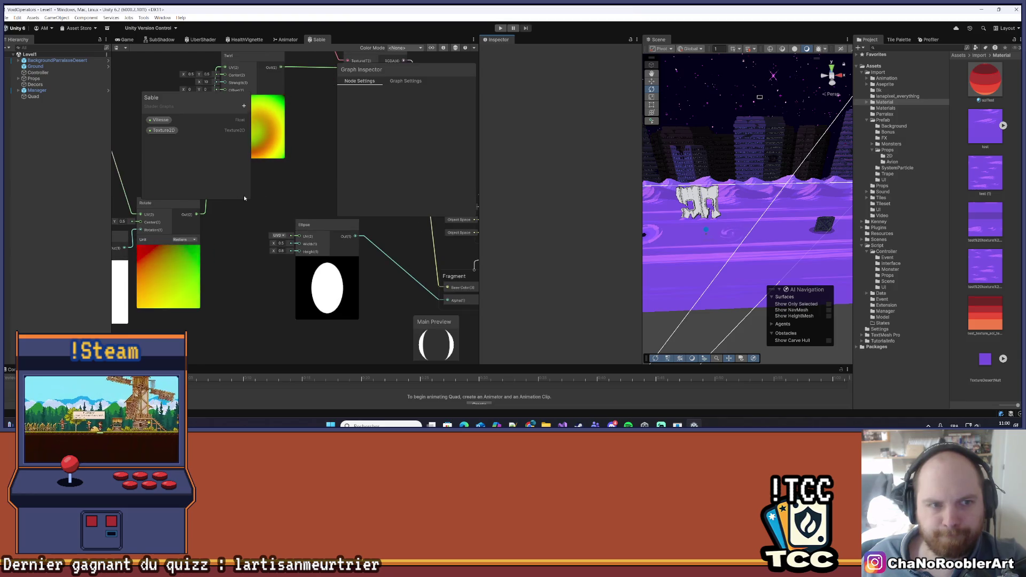
# Add a Float property EllipseWidth and place it in the graph.
pyautogui.click(244, 106)
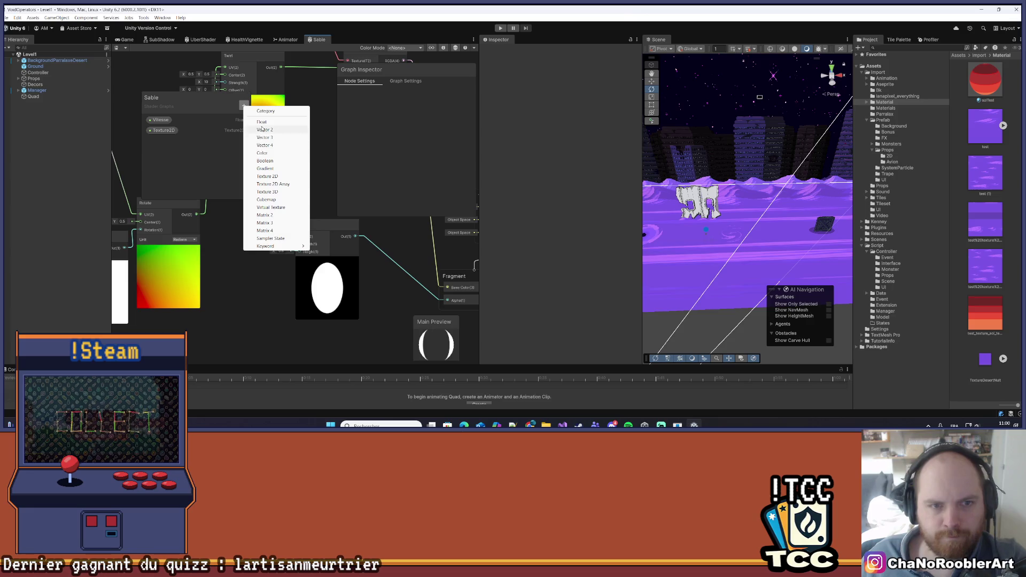
pyautogui.click(264, 122)
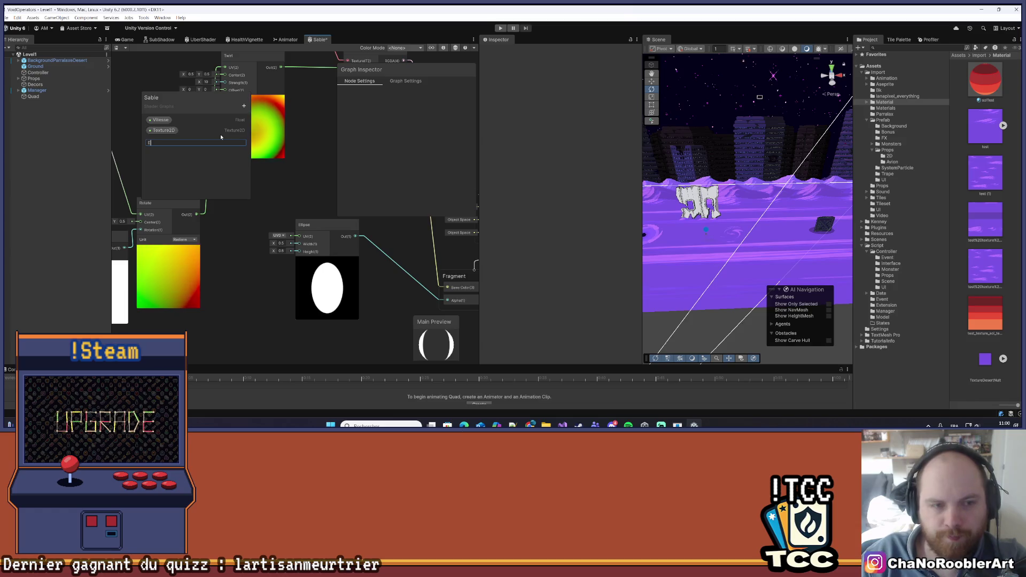
pyautogui.write('Ellipse')
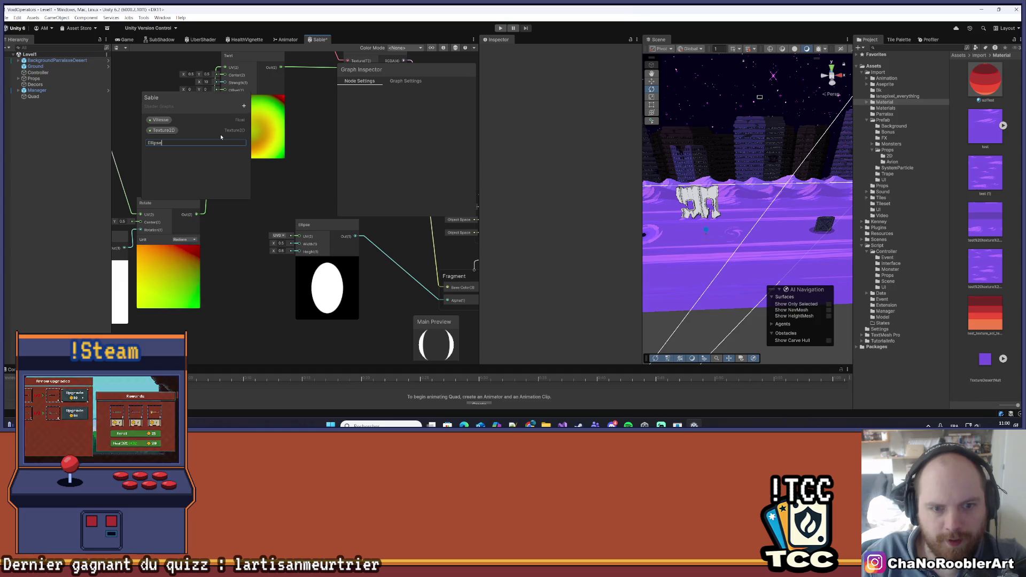
pyautogui.write('Width')
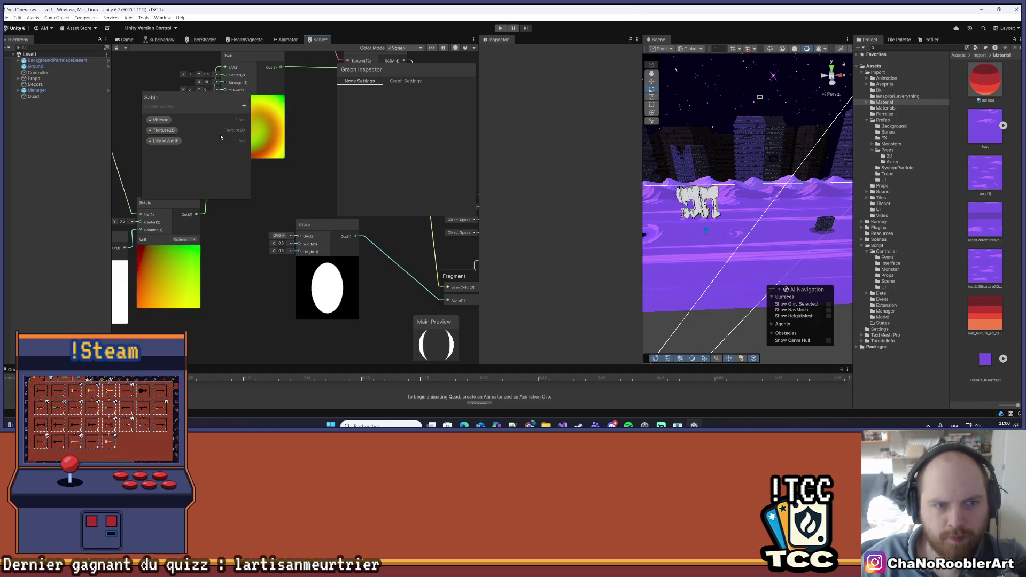
pyautogui.press('Return')
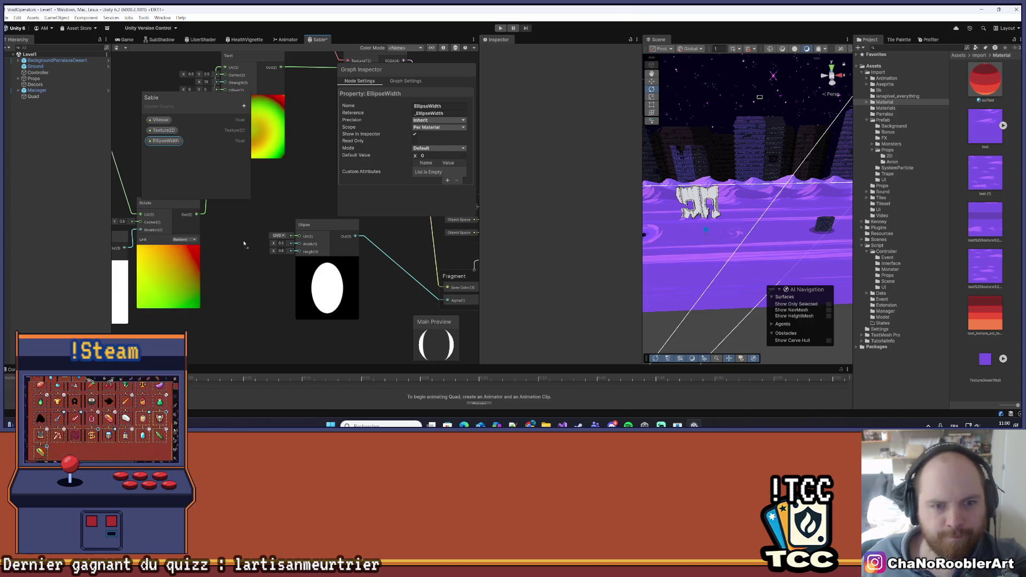
pyautogui.moveTo(165, 140); pyautogui.dragTo(251, 250)
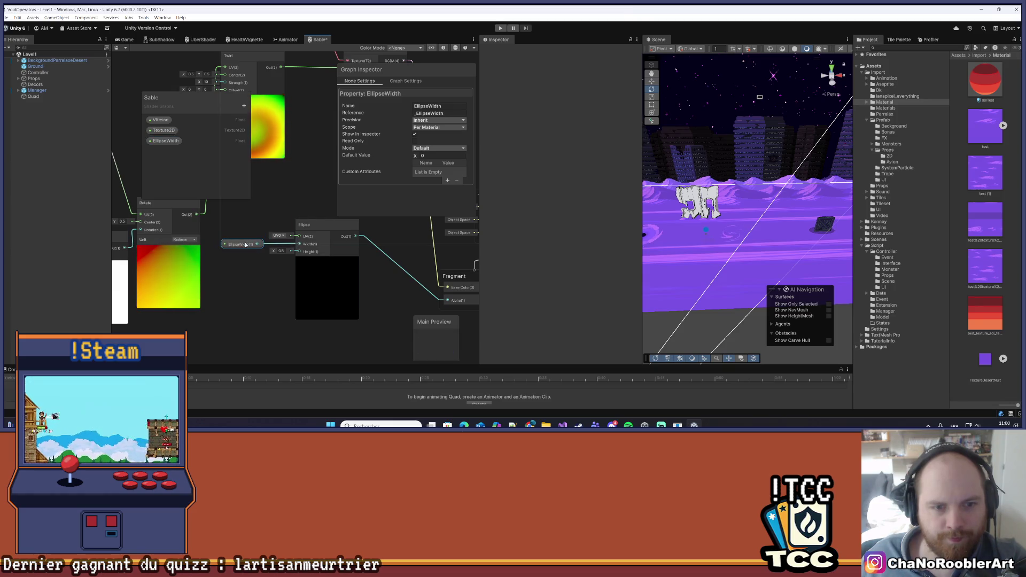
pyautogui.click(179, 159)
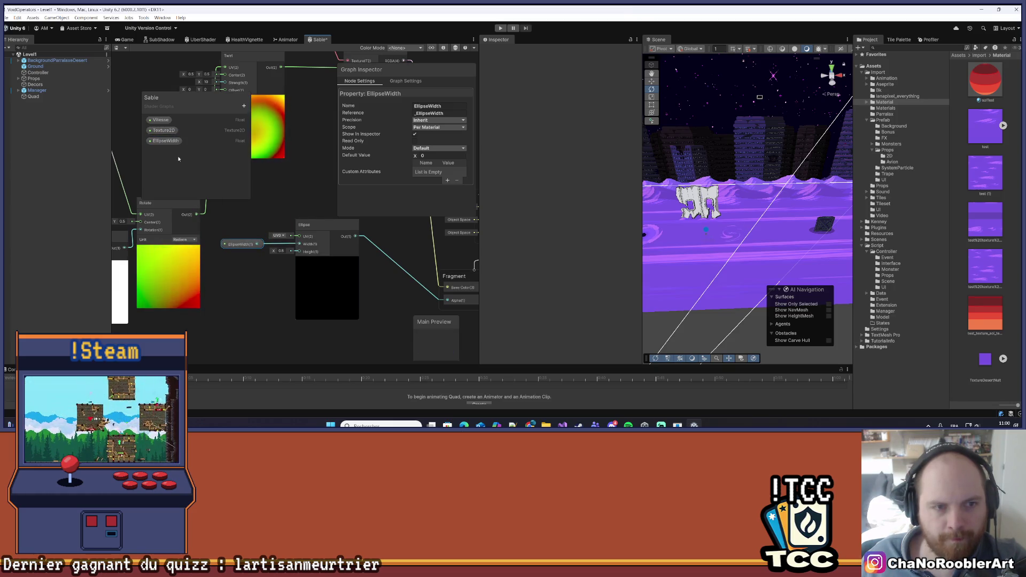
# Add a Float property EllipseHeight, place it in the graph, and save.
pyautogui.click(243, 105)
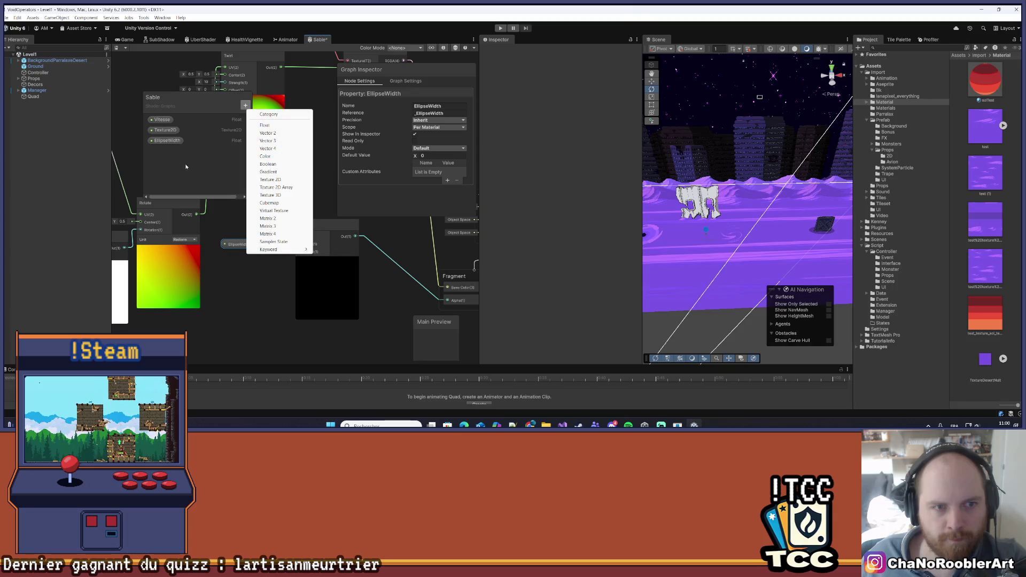
pyautogui.click(276, 126)
pyautogui.write('EllipseHeight')
pyautogui.press('Return')
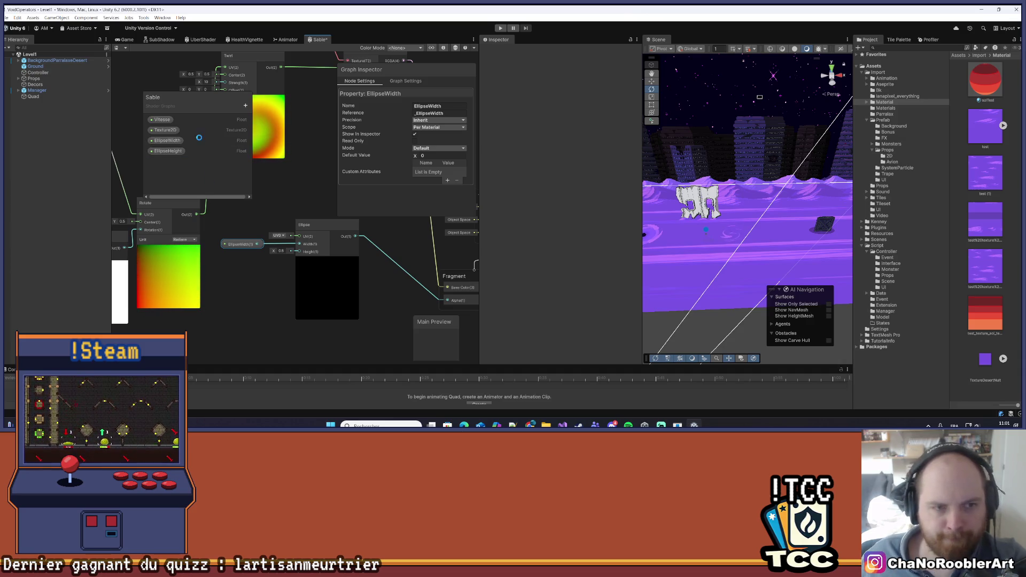
pyautogui.moveTo(168, 151)
pyautogui.mouseDown()
pyautogui.moveTo(274, 267)
pyautogui.moveTo(299, 252)
pyautogui.moveTo(237, 259)
pyautogui.mouseUp()
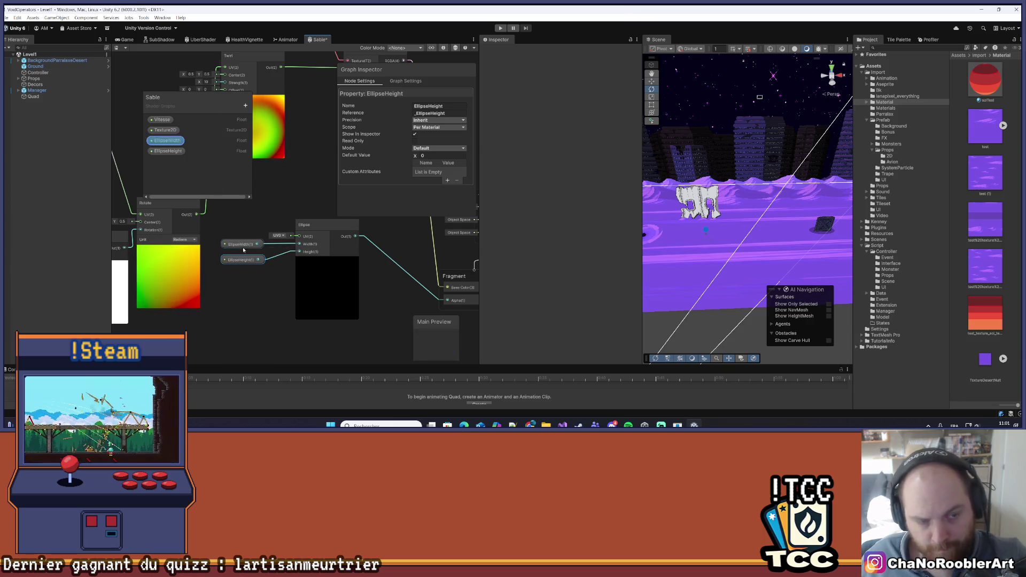
pyautogui.hotkey('ctrl', 's')
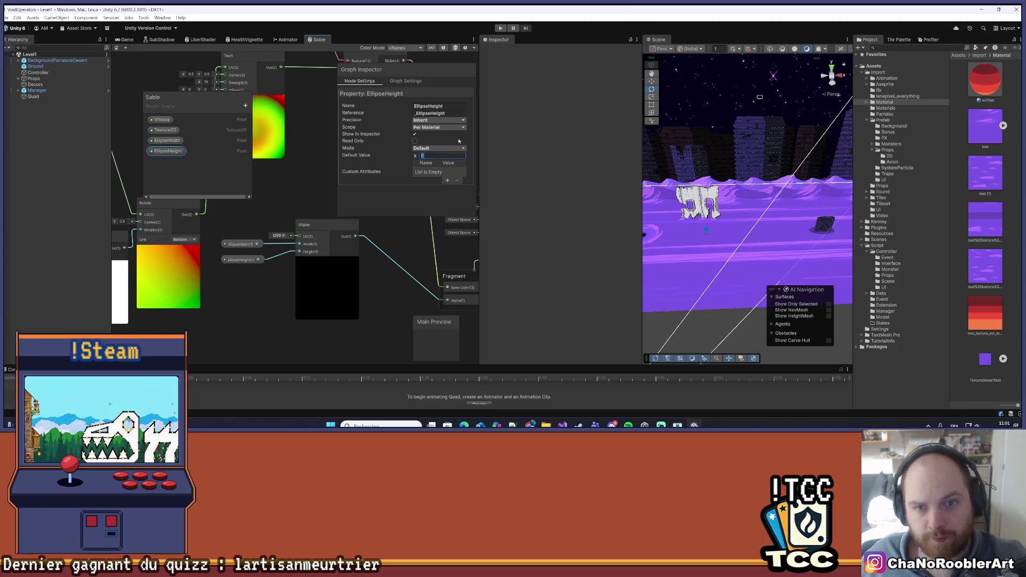
# Set EllipseHeight default to 0.8 and EllipseWidth default to 0.5, saving each, then select the Quad.
pyautogui.write('0.8')
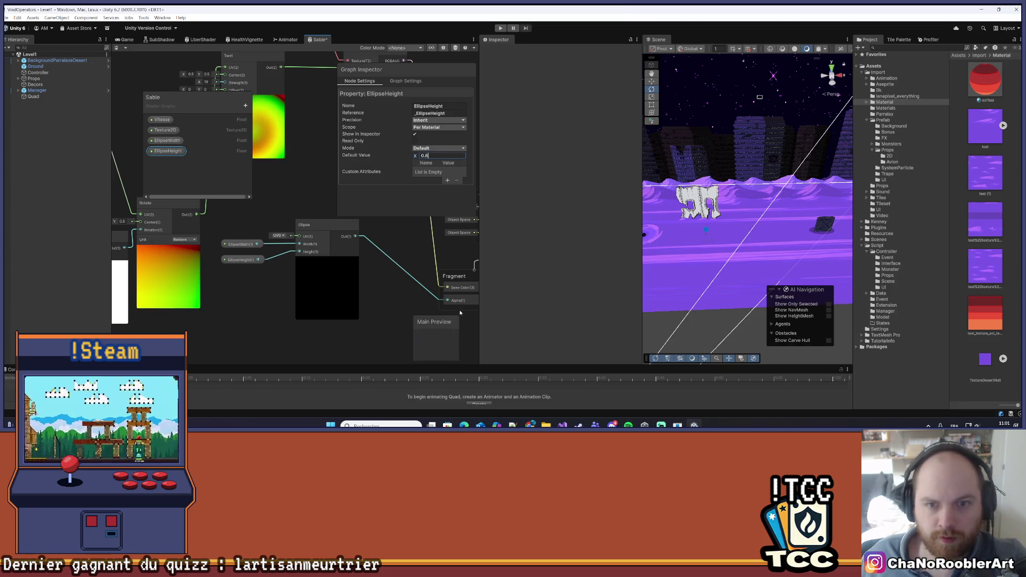
pyautogui.hotkey('ctrl', 's')
pyautogui.click(167, 140)
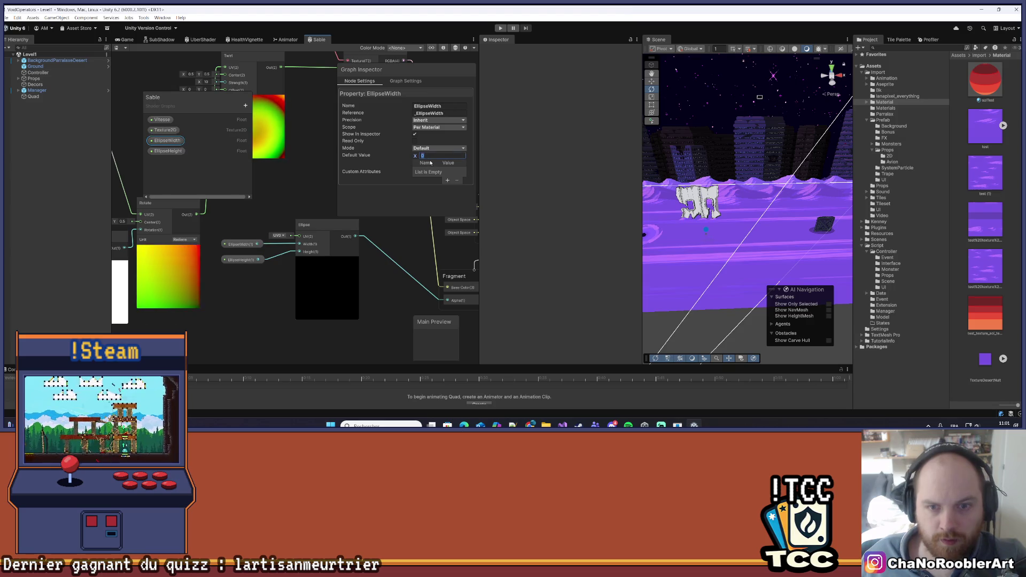
pyautogui.write('0.5')
pyautogui.hotkey('ctrl', 's')
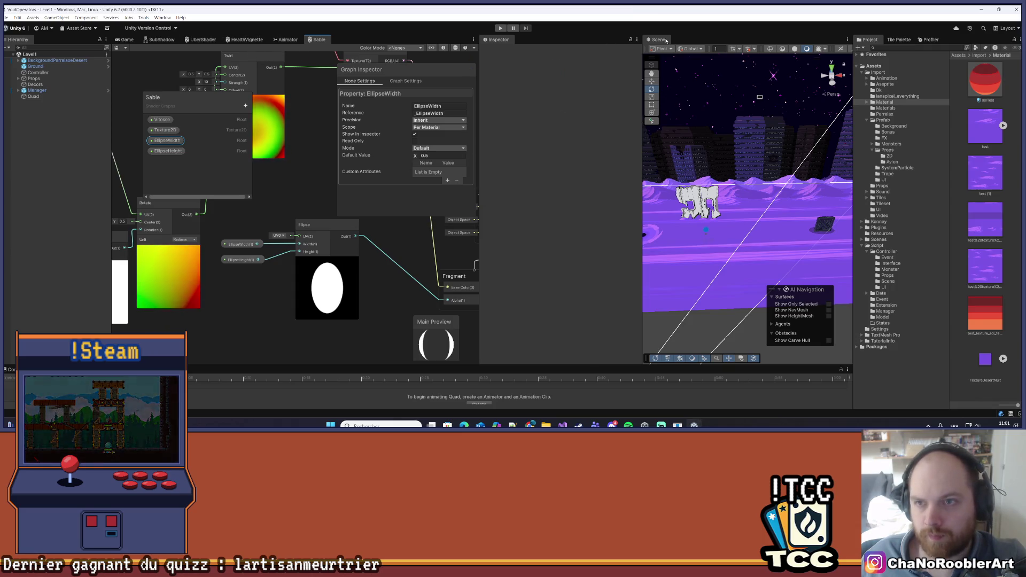
pyautogui.click(32, 98)
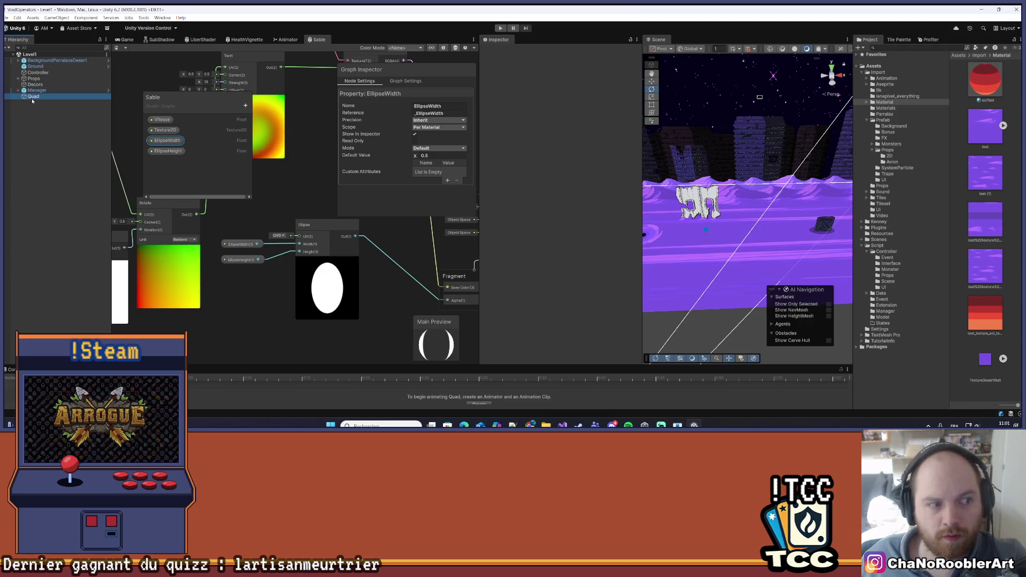
# Enter 0.8 for EllipseWidth and edit the EllipseHeight value in the Quad's material.
pyautogui.scroll(-5, 588, 248)
pyautogui.click(582, 322)
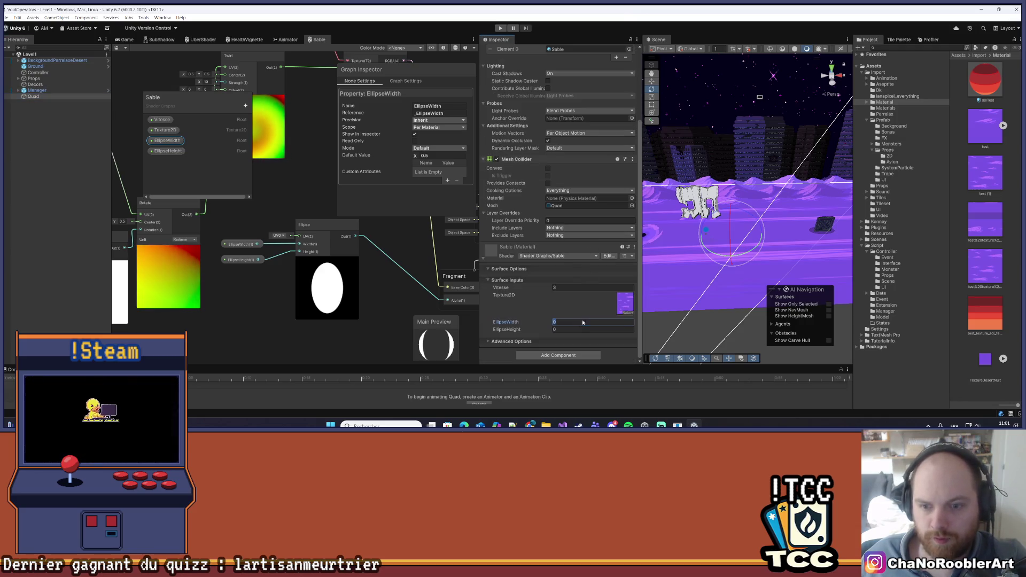
pyautogui.write('0.8')
pyautogui.press('Tab')
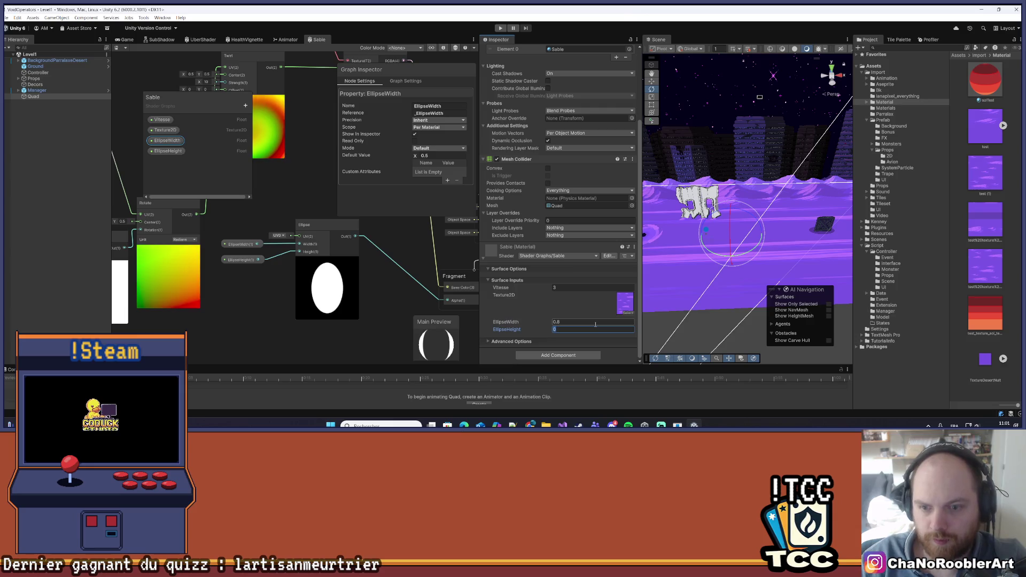
pyautogui.write('0.5')
pyautogui.press('BackSpace')
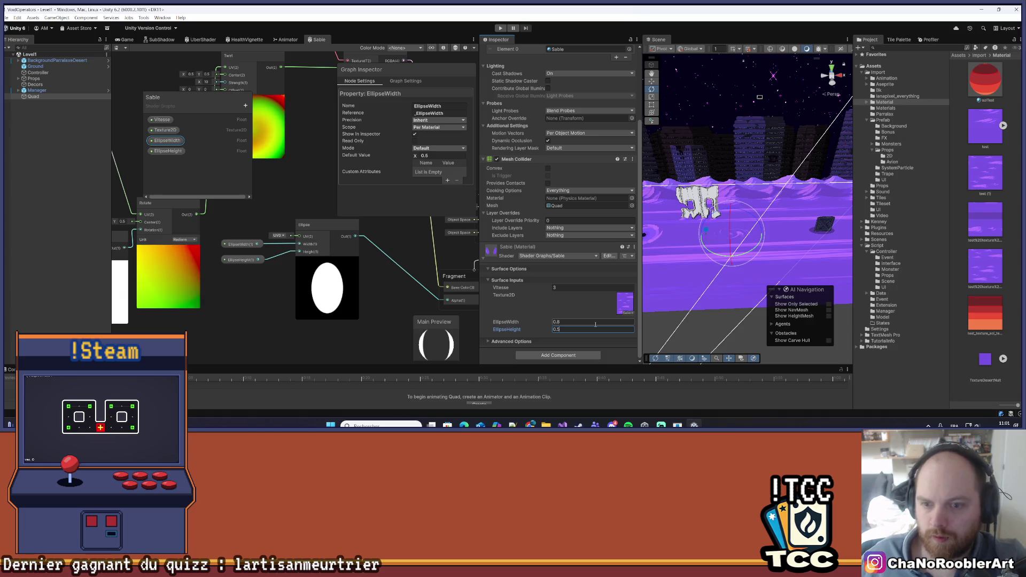
# Collapse Surface Options and enter Play mode.
pyautogui.click(629, 275)
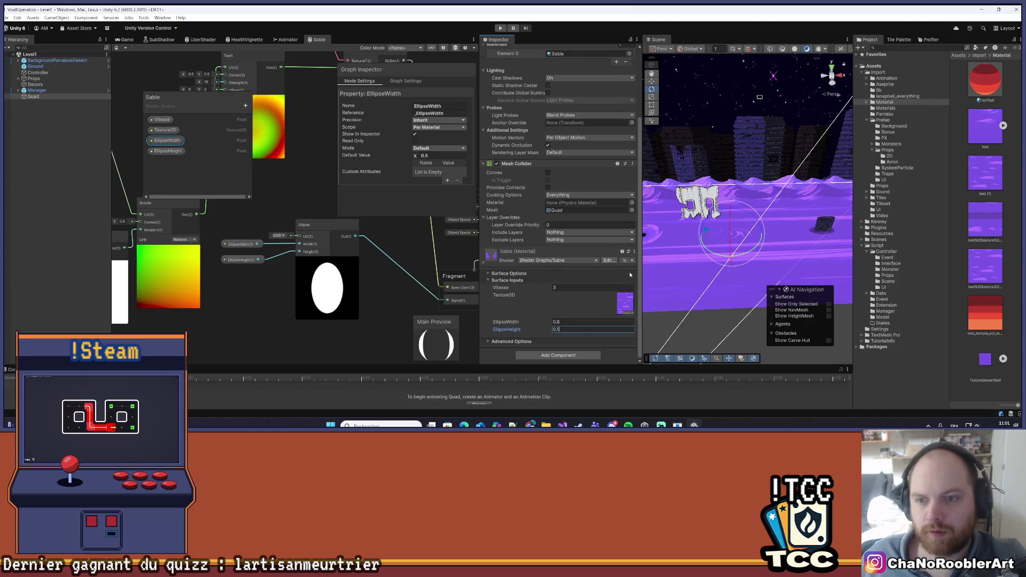
pyautogui.click(133, 42)
pyautogui.hotkey('ctrl', 'p')
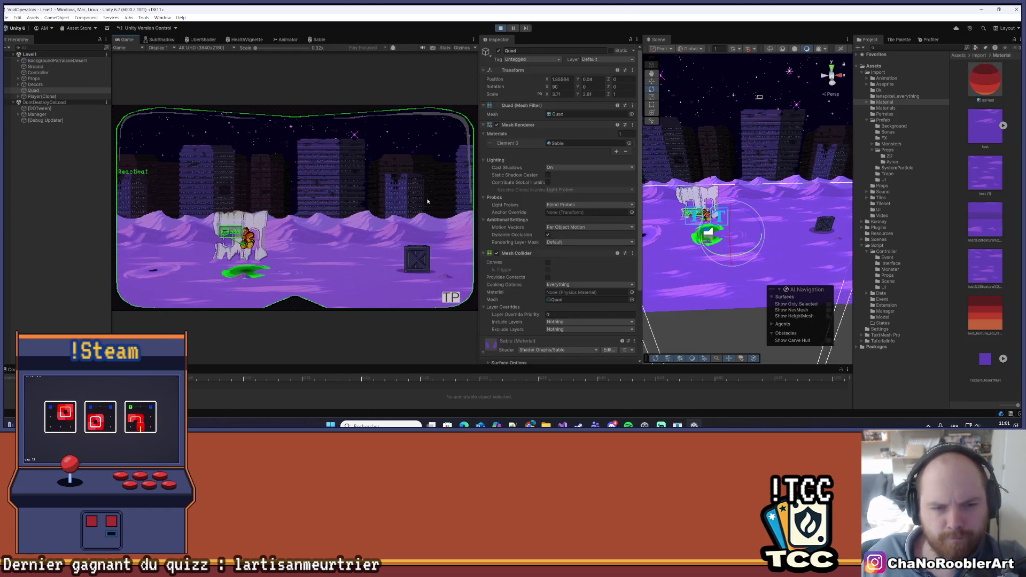
# Walk the player right in a maximized Game view, stop playing, and select the Ground.
pyautogui.press('d')
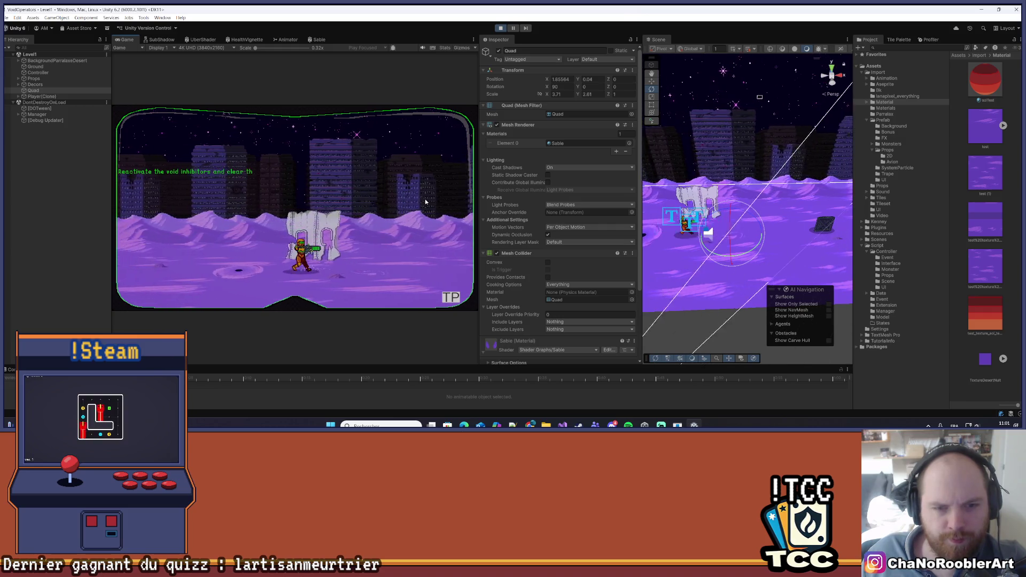
pyautogui.click(473, 39)
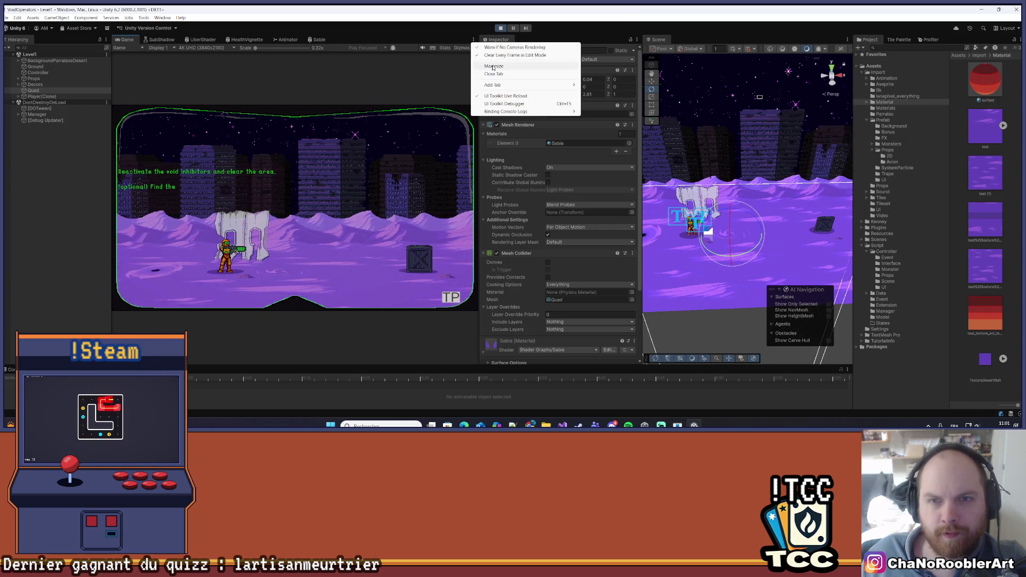
pyautogui.click(491, 66)
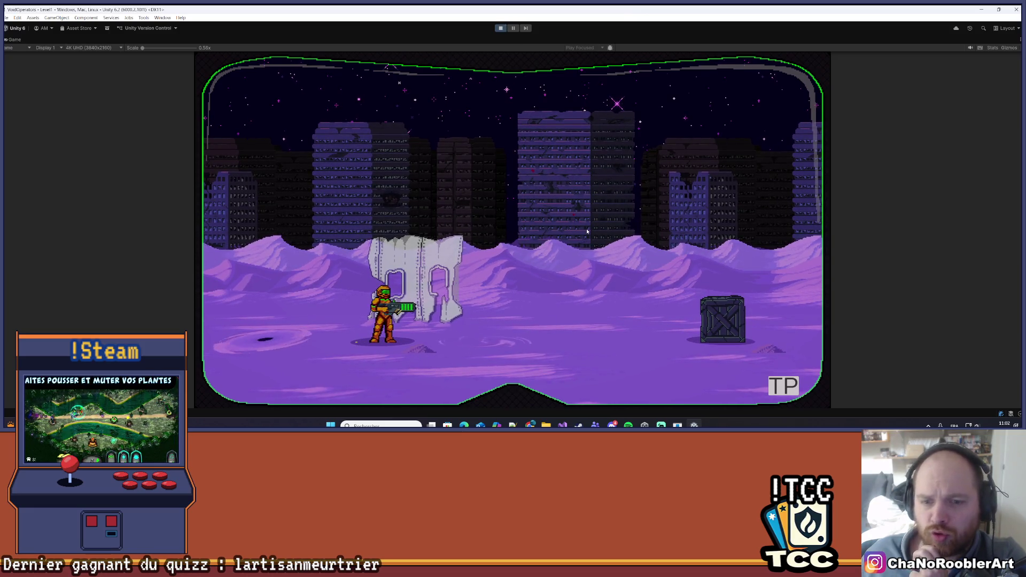
pyautogui.click(500, 28)
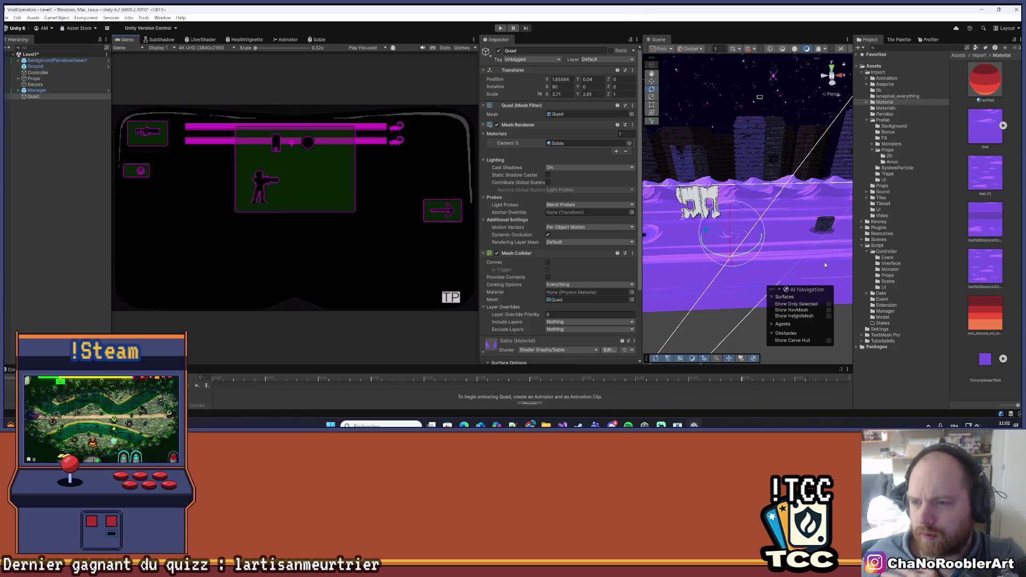
pyautogui.moveTo(805, 261)
pyautogui.mouseDown()
pyautogui.moveTo(773, 223)
pyautogui.moveTo(808, 211)
pyautogui.moveTo(758, 256)
pyautogui.mouseUp()
pyautogui.click(722, 303)
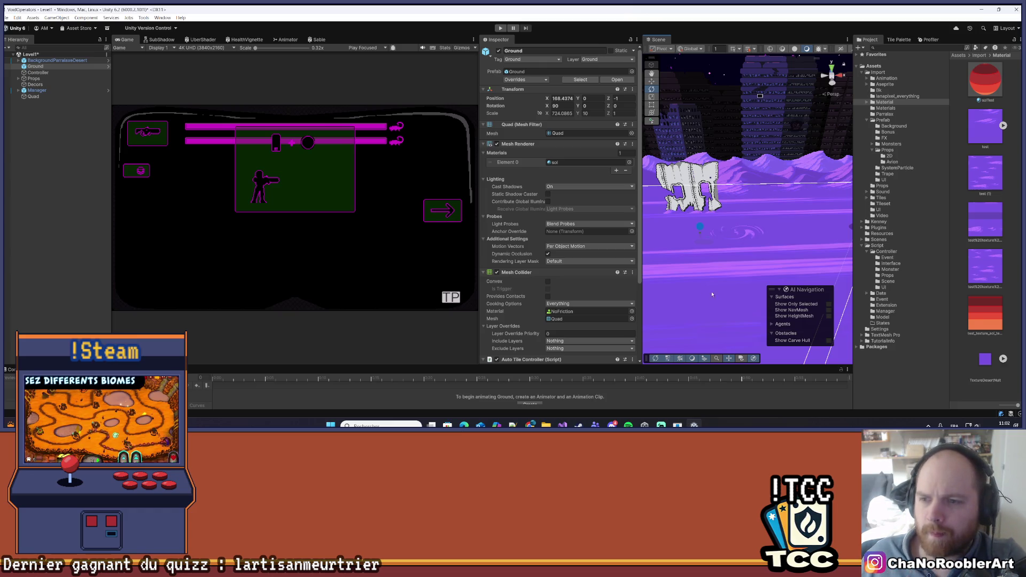
# Switch from the Animator tab back to the Sable Shader Graph tab.
pyautogui.click(292, 41)
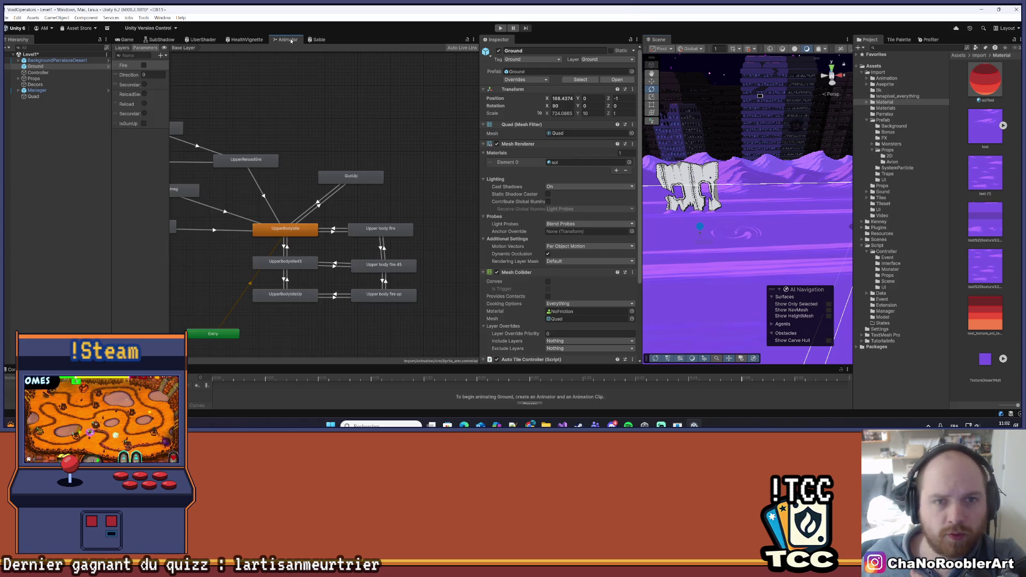
pyautogui.click(319, 39)
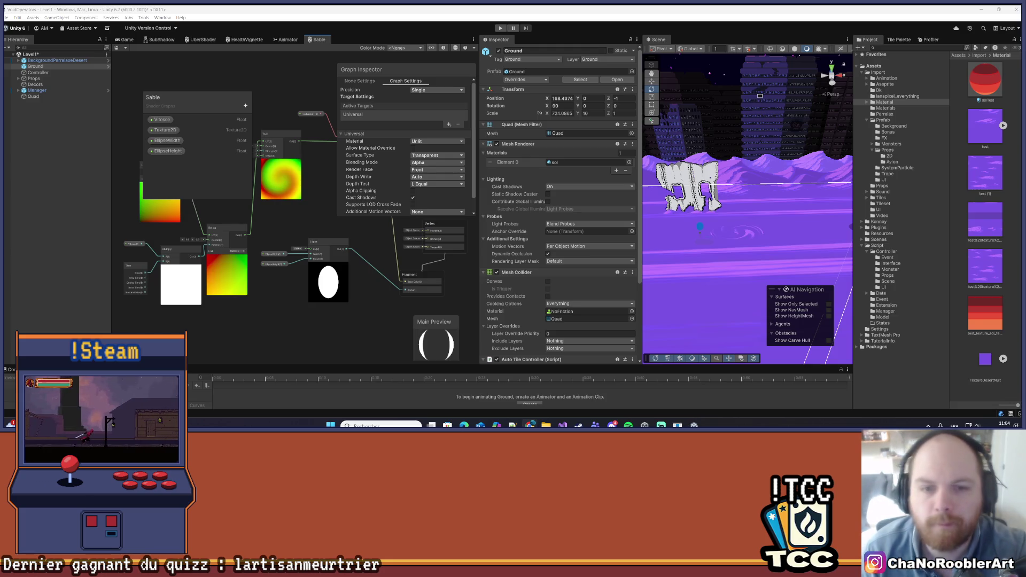
# Look over the graph, briefly detaching the Vertex Position block and putting it back in the Vertex stack.
pyautogui.moveTo(402, 293)
pyautogui.mouseDown()
pyautogui.moveTo(316, 303)
pyautogui.moveTo(341, 305)
pyautogui.moveTo(372, 334)
pyautogui.mouseUp()
pyautogui.scroll(-3, 372, 334)
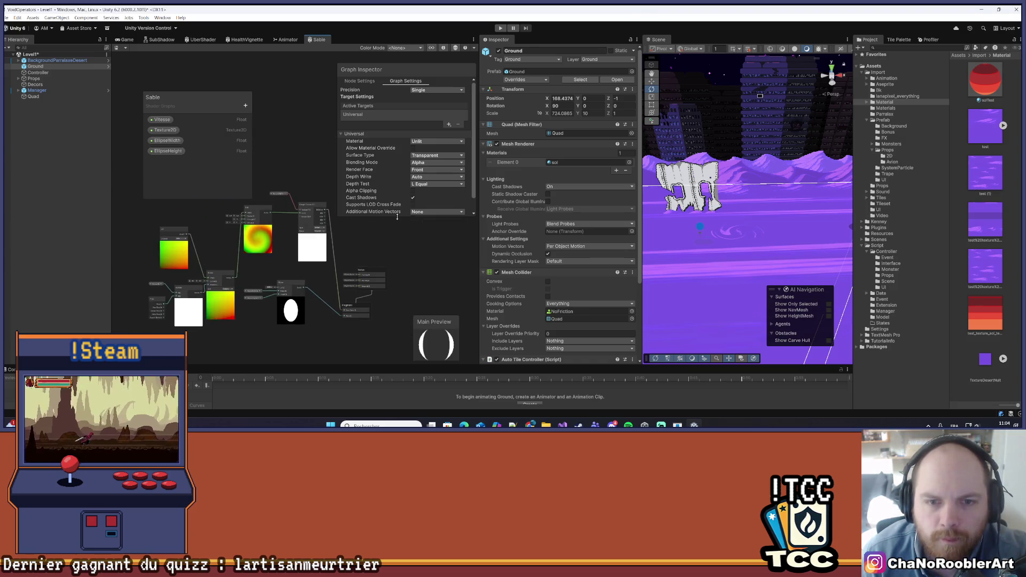
pyautogui.scroll(3, 373, 252)
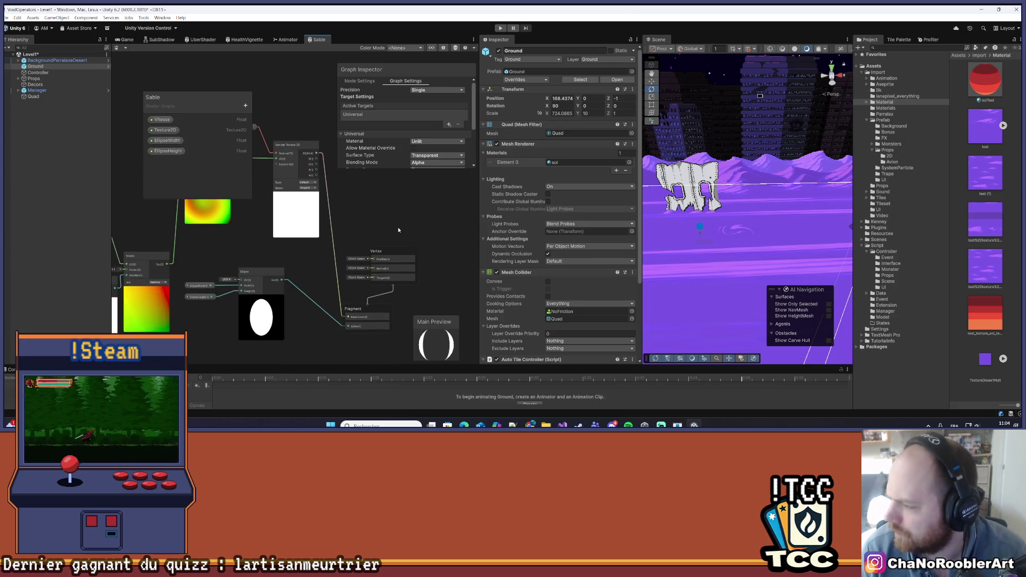
pyautogui.scroll(-1, 398, 240)
pyautogui.moveTo(376, 241)
pyautogui.mouseDown()
pyautogui.moveTo(454, 244)
pyautogui.moveTo(374, 243)
pyautogui.mouseUp()
pyautogui.moveTo(350, 283)
pyautogui.mouseDown()
pyautogui.moveTo(406, 277)
pyautogui.moveTo(448, 291)
pyautogui.mouseUp()
pyautogui.scroll(1, 325, 288)
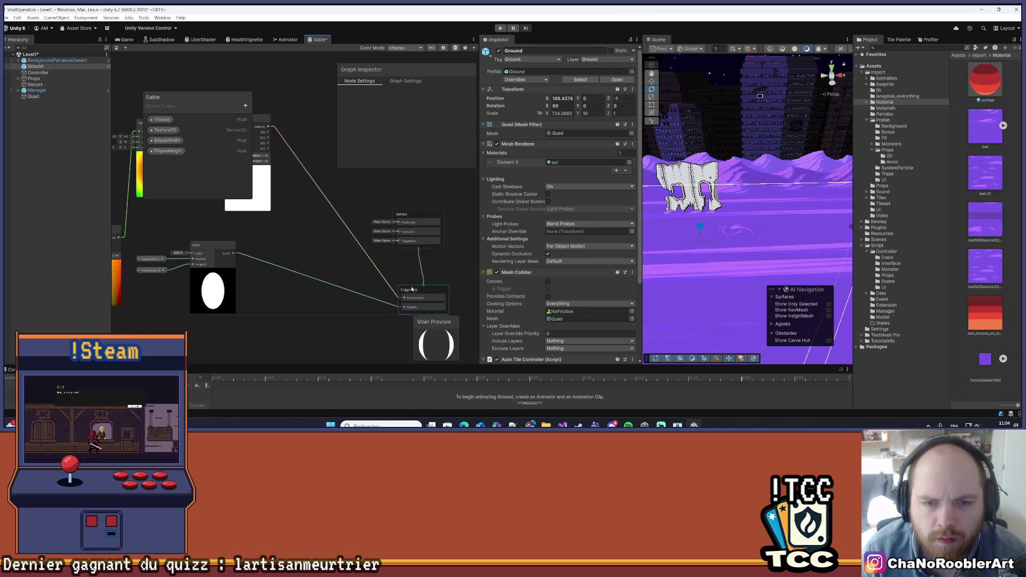
# Add a Posterize node after the texture sample and nudge it up.
pyautogui.rightClick(318, 235)
pyautogui.click(337, 240)
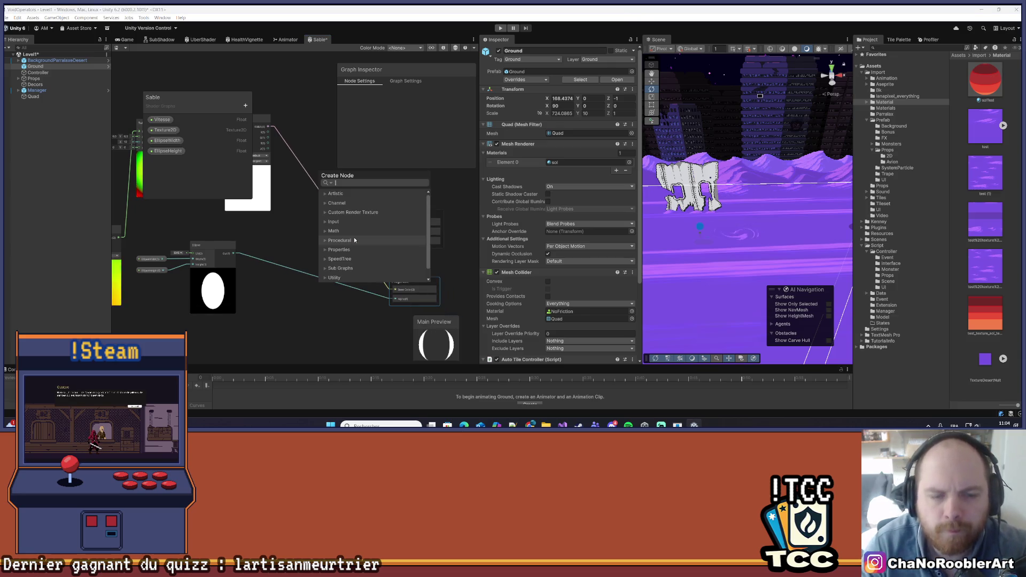
pyautogui.write('posterize')
pyautogui.press('Return')
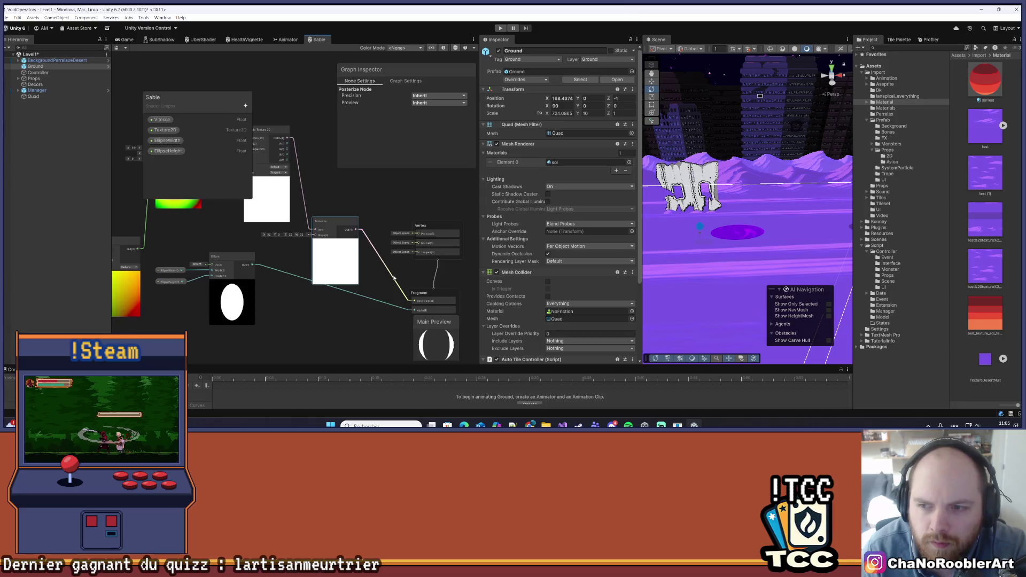
pyautogui.moveTo(336, 215); pyautogui.dragTo(339, 196)
pyautogui.click(811, 212)
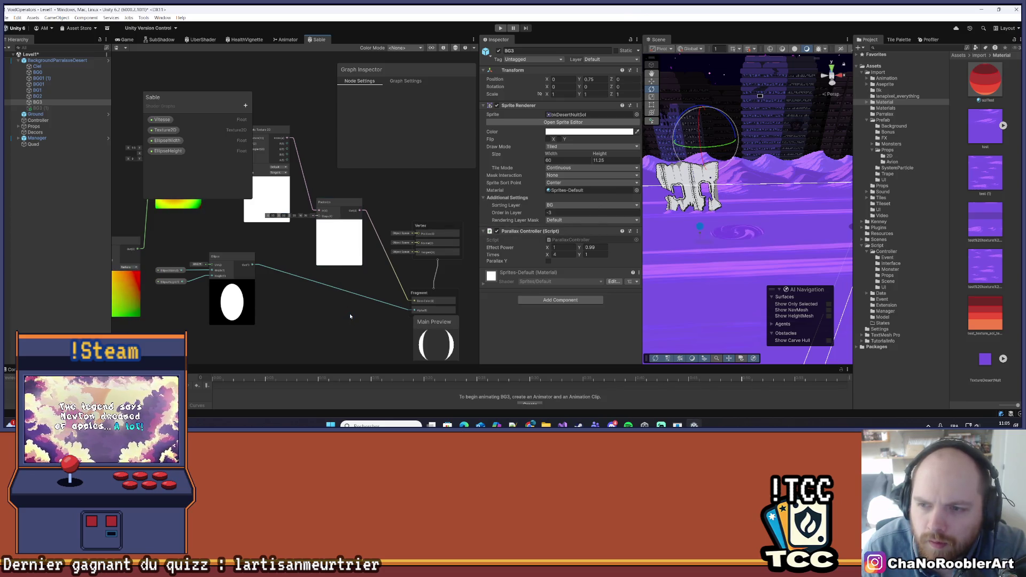
# Select Ground, zoom and orbit the Scene view over the sand pit, then open the Blackboard's new-property menu.
pyautogui.click(781, 235)
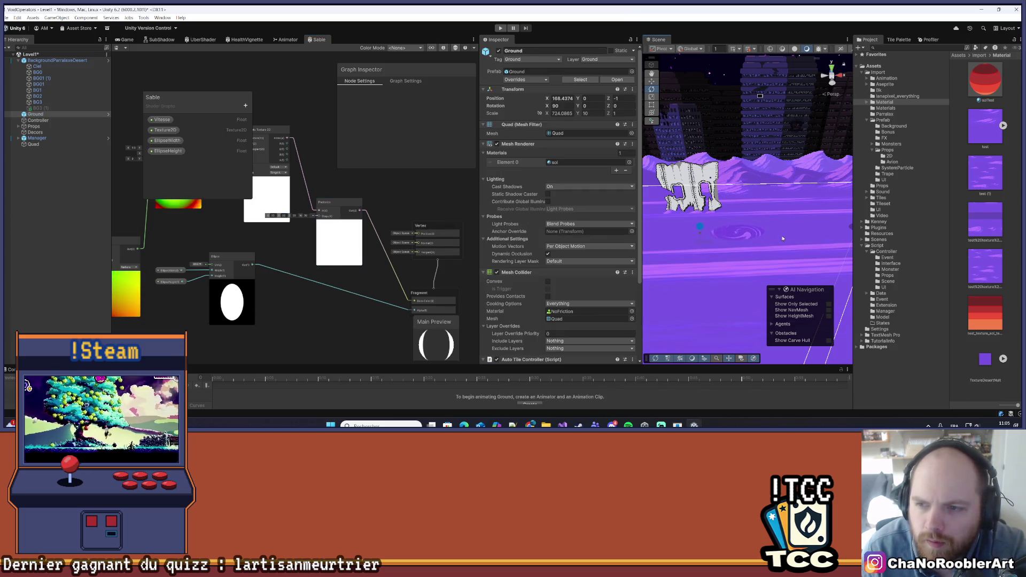
pyautogui.scroll(5, 774, 249)
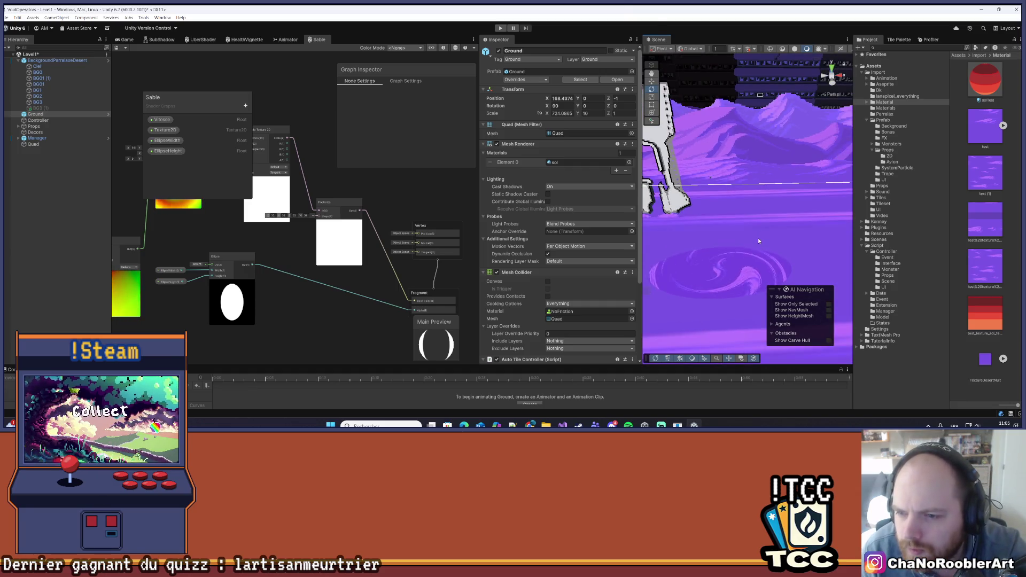
pyautogui.scroll(-4, 758, 241)
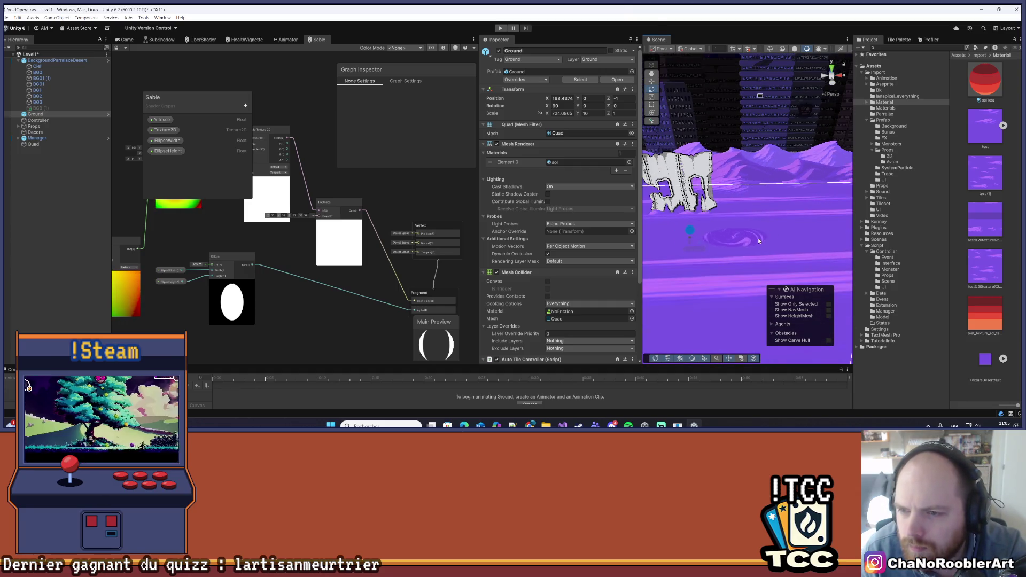
pyautogui.scroll(-1, 757, 242)
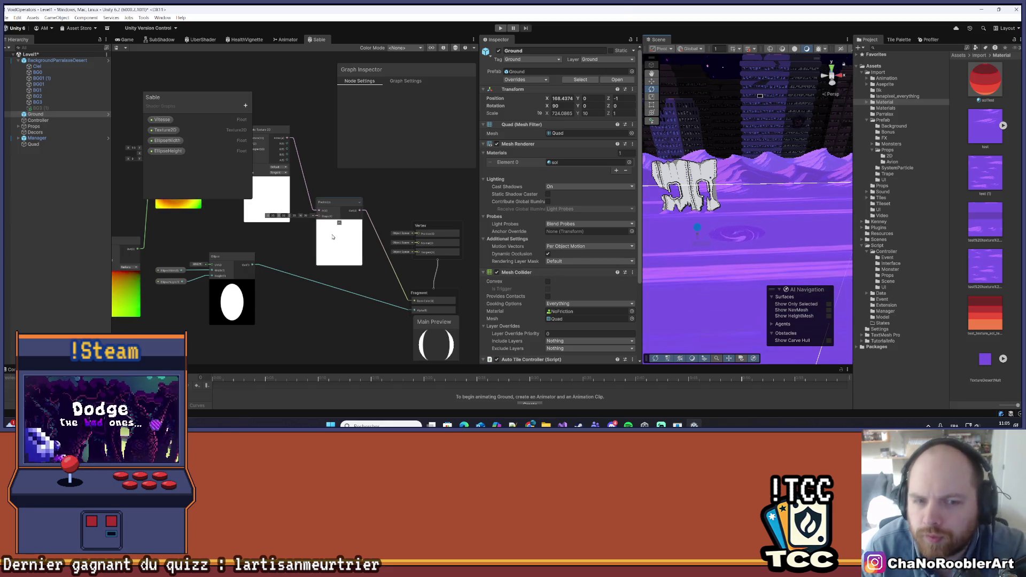
pyautogui.scroll(-4, 729, 199)
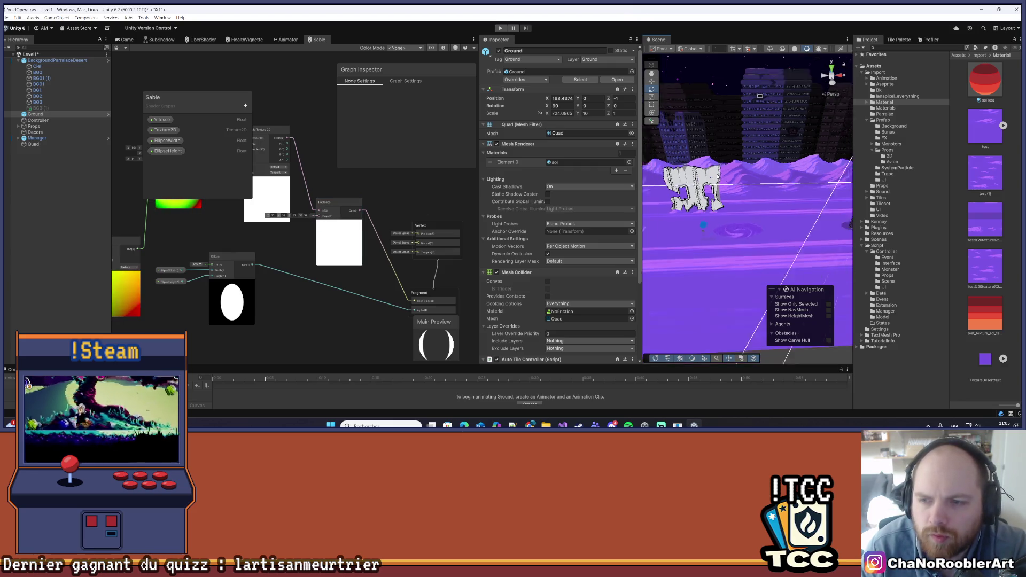
pyautogui.moveTo(729, 199)
pyautogui.mouseDown()
pyautogui.moveTo(741, 215)
pyautogui.moveTo(730, 194)
pyautogui.mouseUp()
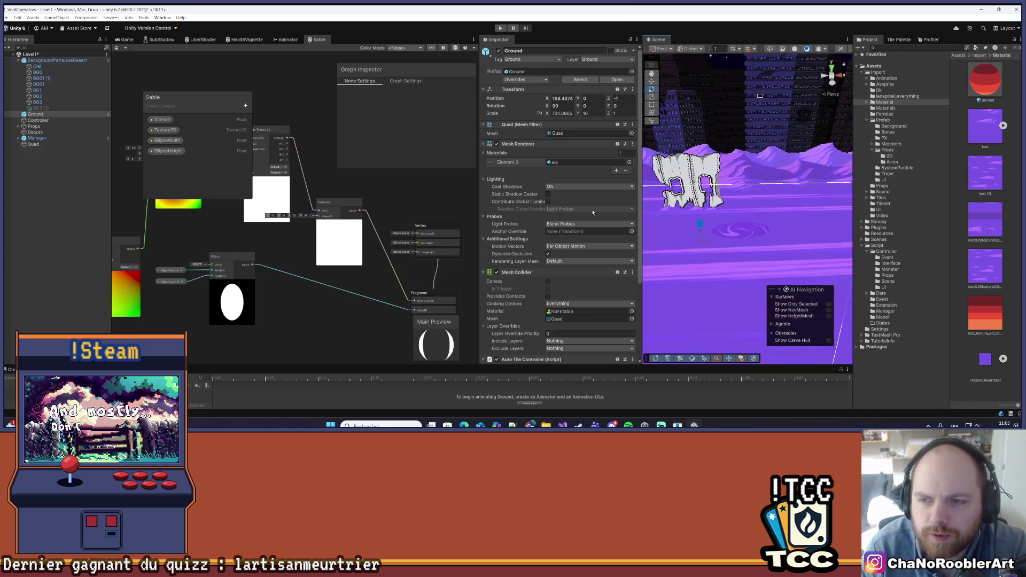
pyautogui.click(244, 107)
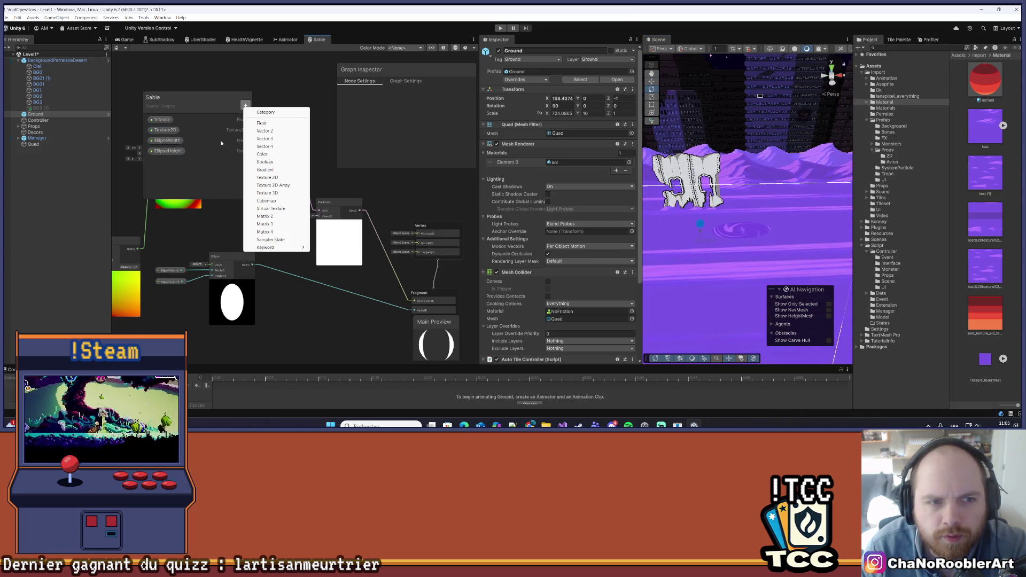
# Add a Float property named Pixel, place its node in the graph, and save.
pyautogui.click(262, 123)
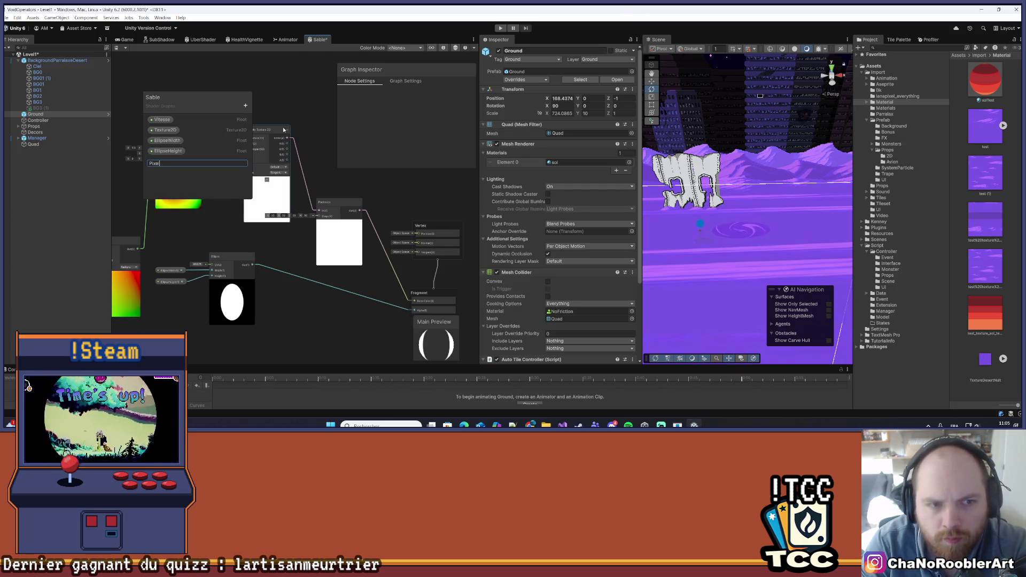
pyautogui.press('Return')
pyautogui.click(161, 162)
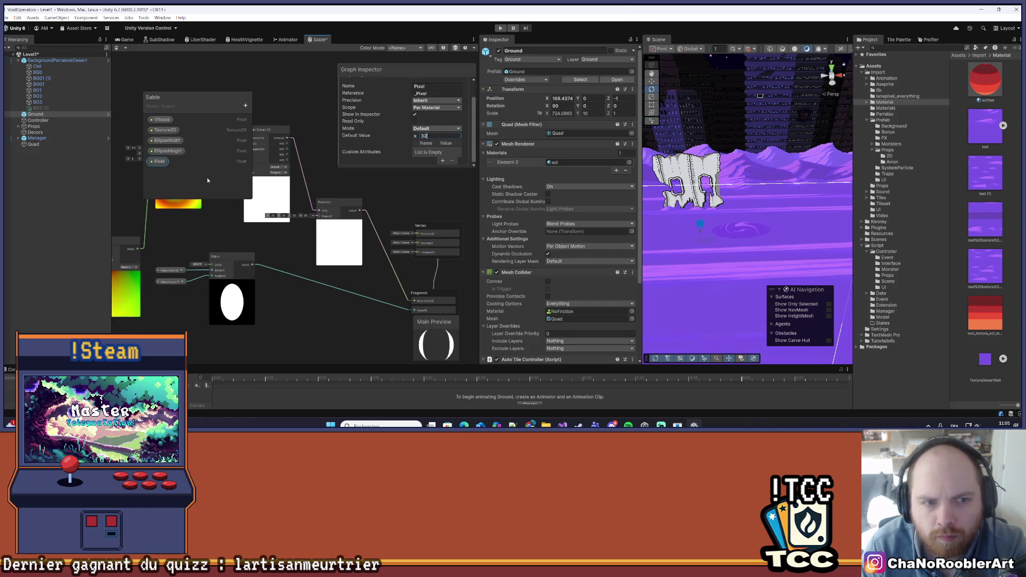
pyautogui.hotkey('ctrl', 's')
pyautogui.moveTo(289, 242); pyautogui.dragTo(319, 216)
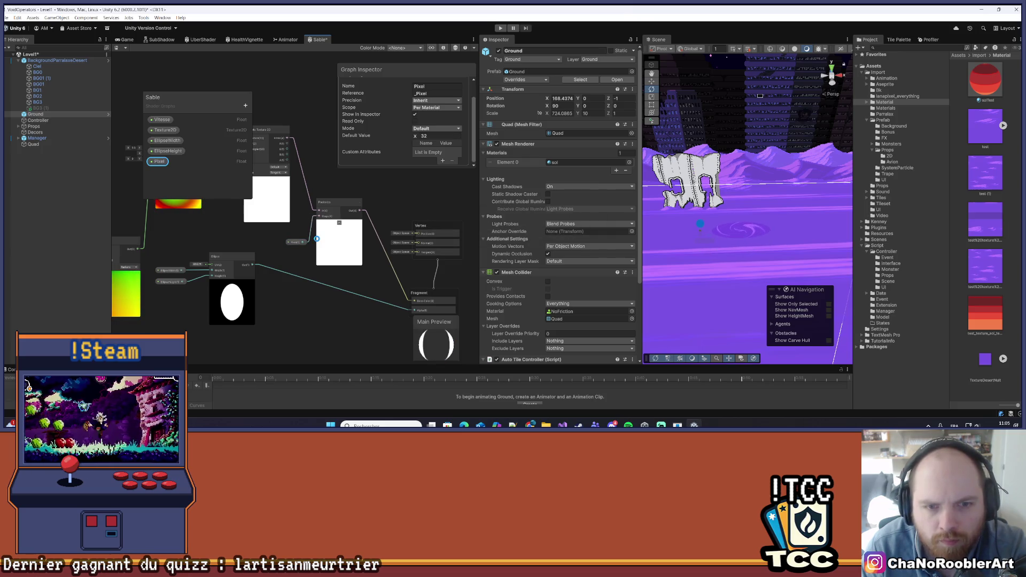
pyautogui.hotkey('ctrl', 's')
pyautogui.click(219, 220)
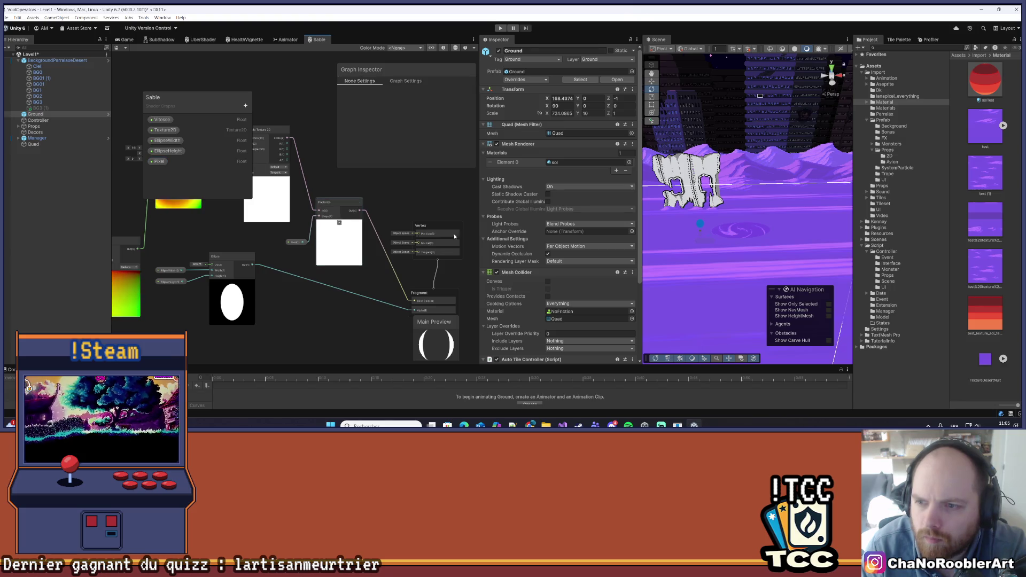
# Select the Quad and set its Sable material's Pixel value to 32.
pyautogui.click(787, 198)
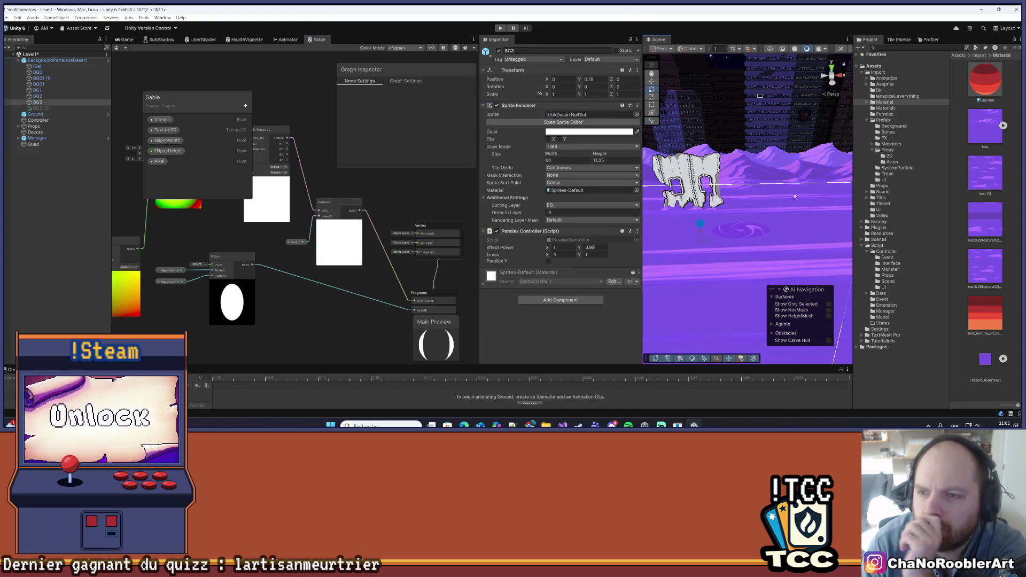
pyautogui.click(25, 146)
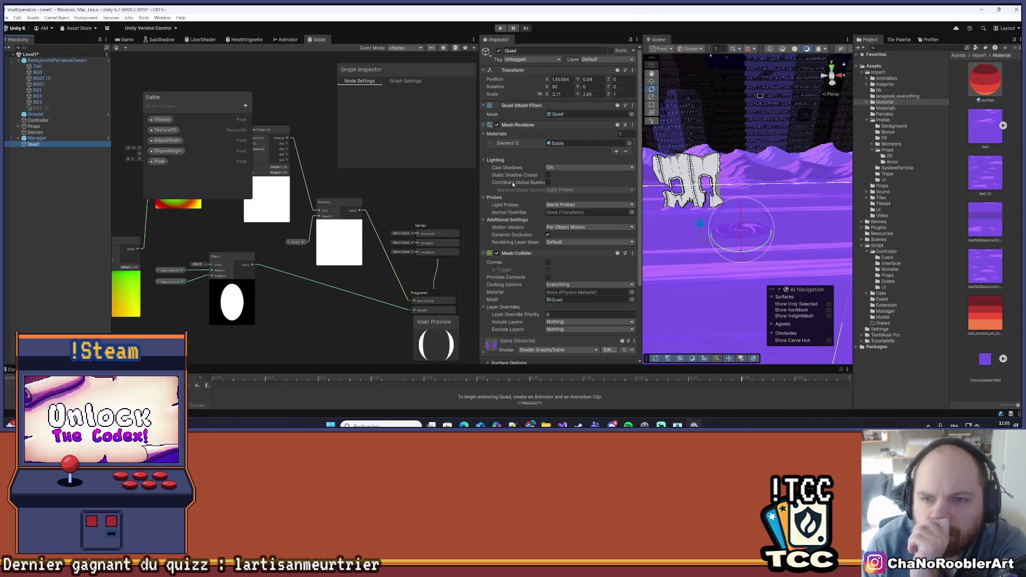
pyautogui.scroll(-5, 605, 227)
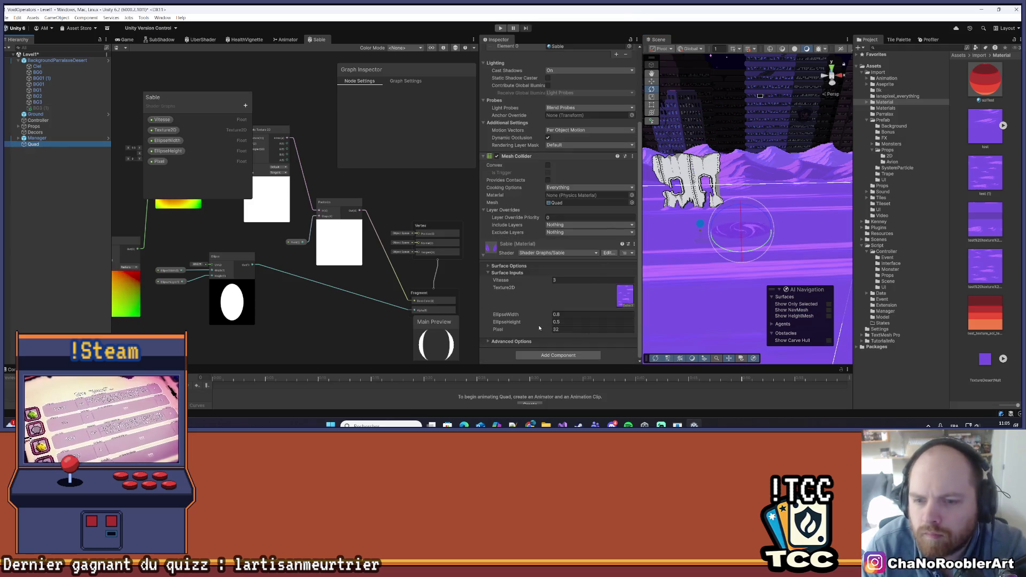
pyautogui.click(555, 329)
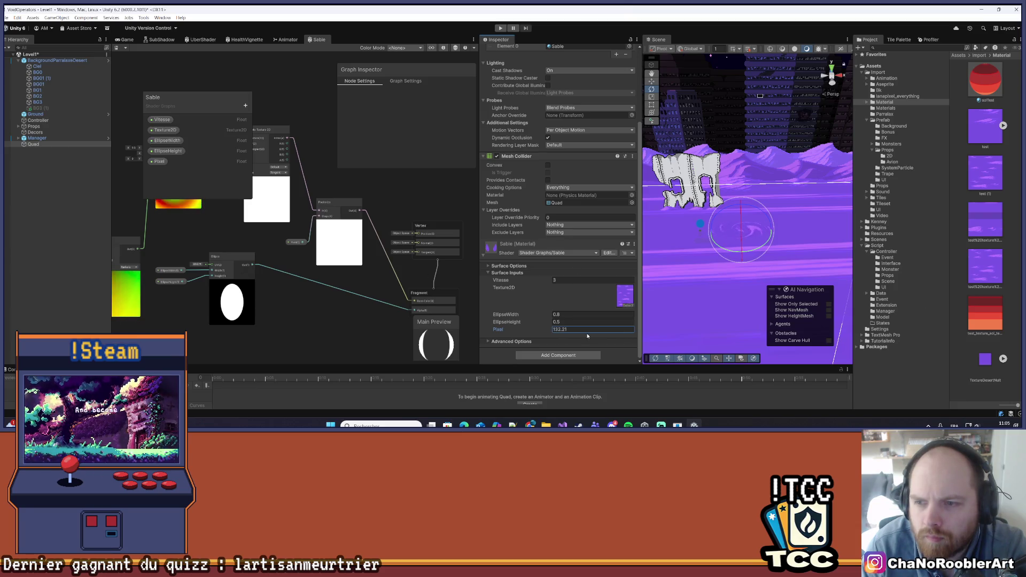
pyautogui.write('64')
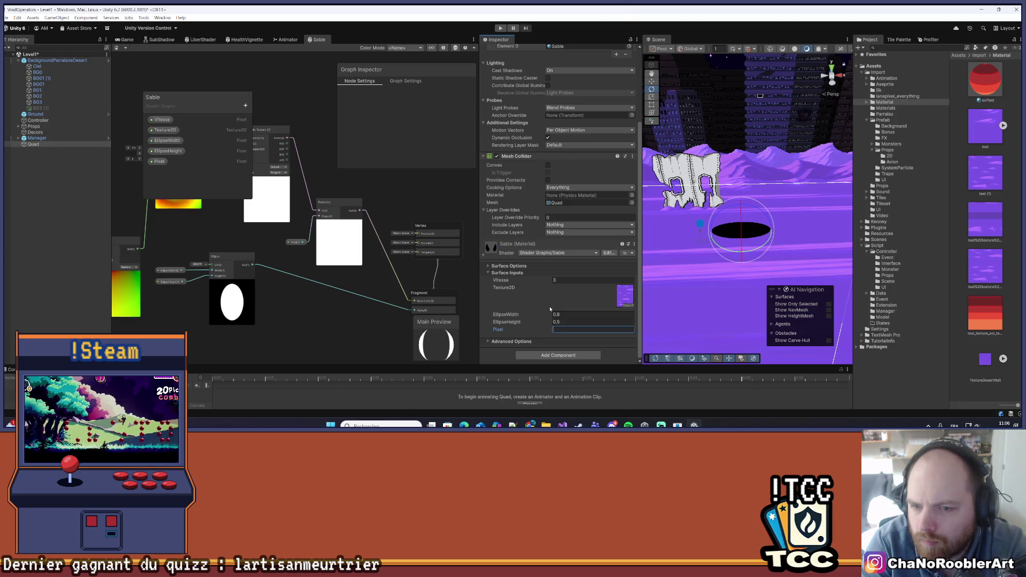
pyautogui.write('64')
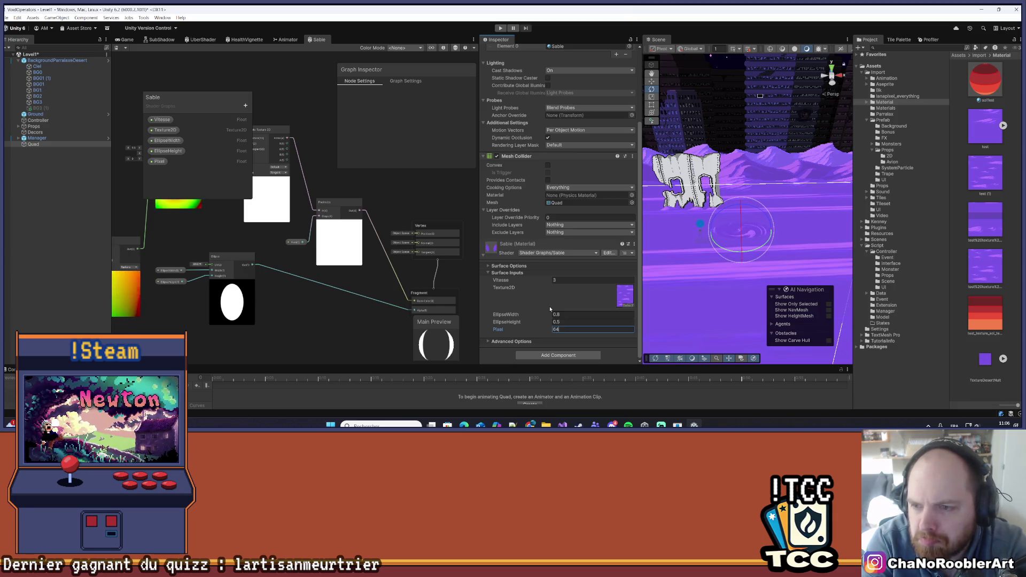
pyautogui.press('BackSpace')
pyautogui.write('32')
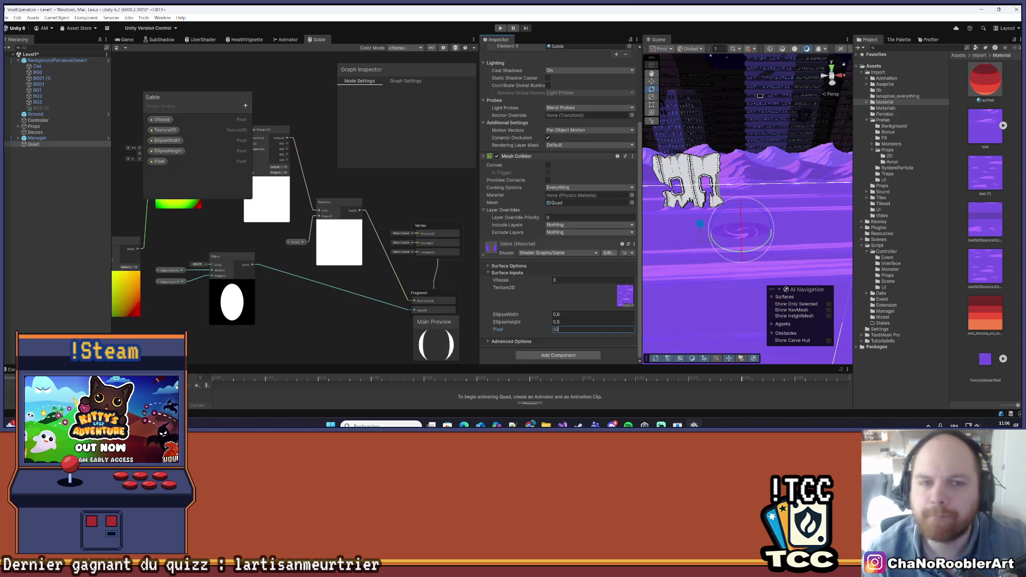
pyautogui.moveTo(273, 283)
pyautogui.mouseDown()
pyautogui.moveTo(306, 295)
pyautogui.moveTo(307, 279)
pyautogui.mouseUp()
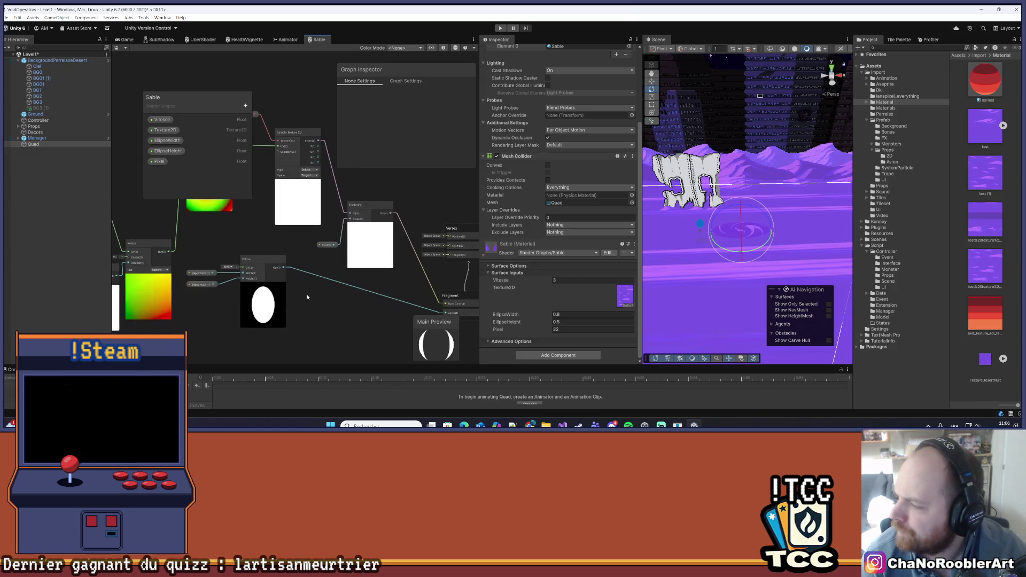
# Add a One Minus node after the Ellipse and rearrange the Ellipse, Posterize and One Minus nodes.
pyautogui.moveTo(310, 306); pyautogui.dragTo(357, 284)
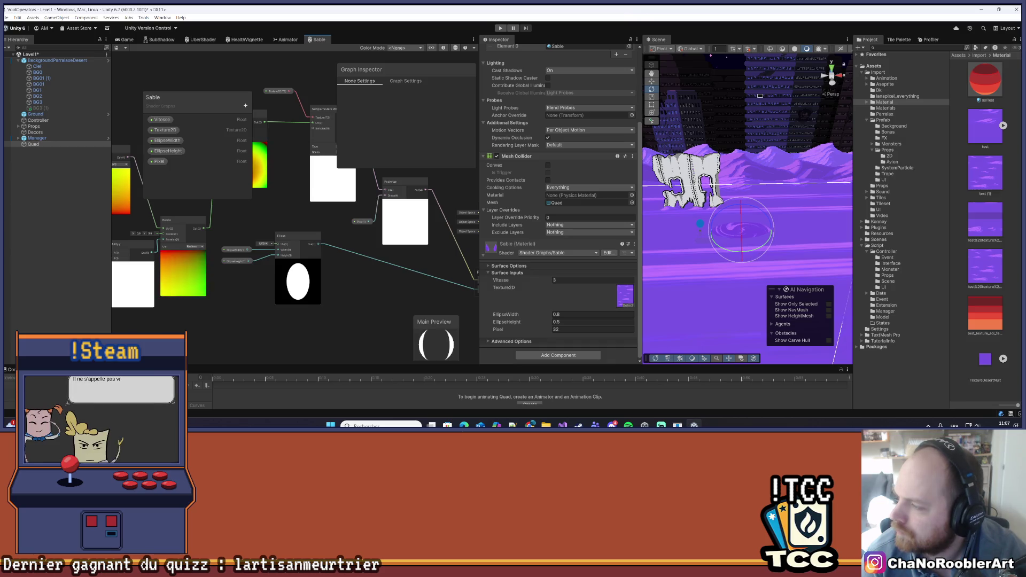
pyautogui.moveTo(293, 301); pyautogui.dragTo(265, 308)
pyautogui.rightClick(332, 296)
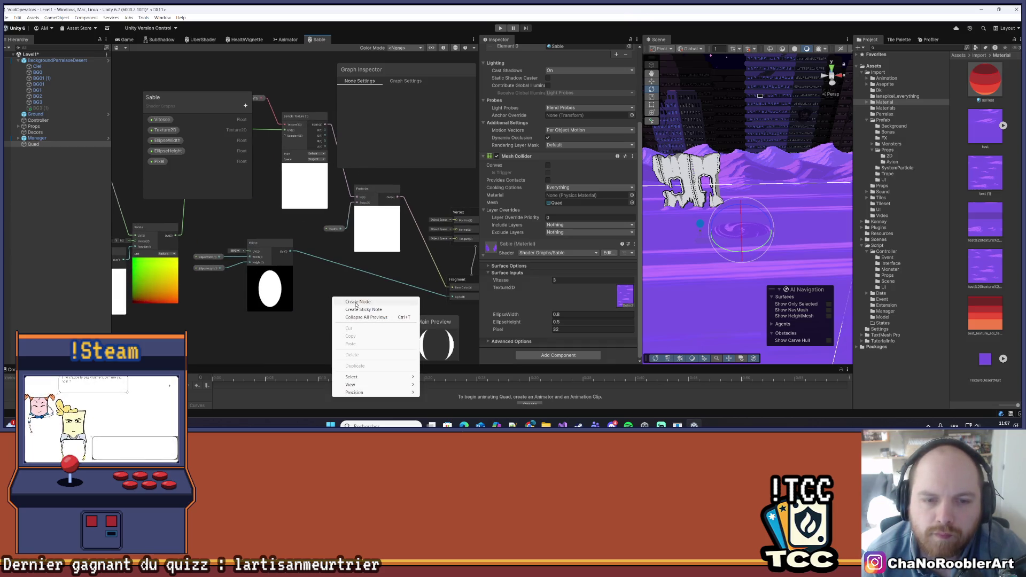
pyautogui.click(350, 301)
pyautogui.write('one minus')
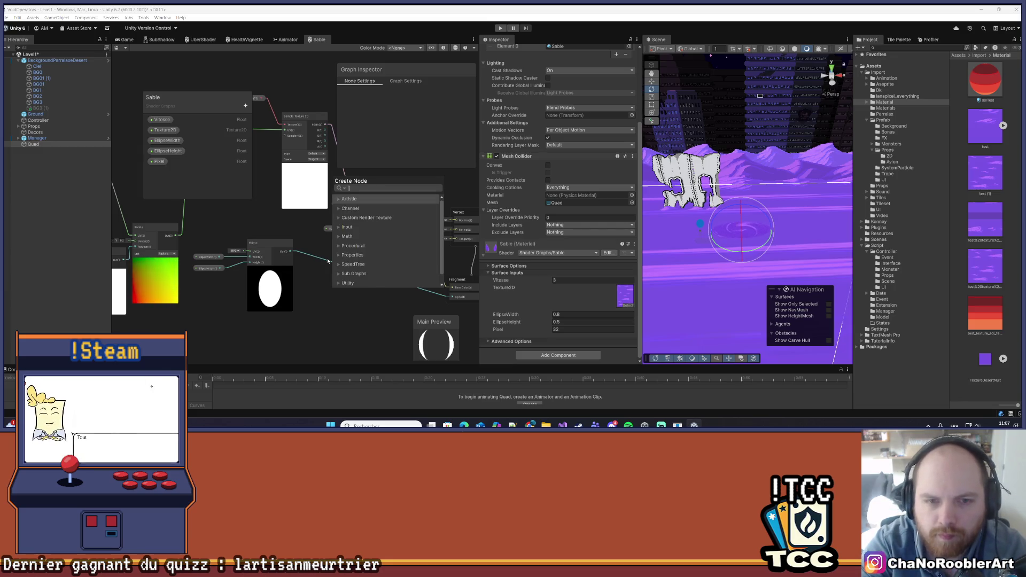
pyautogui.press('Return')
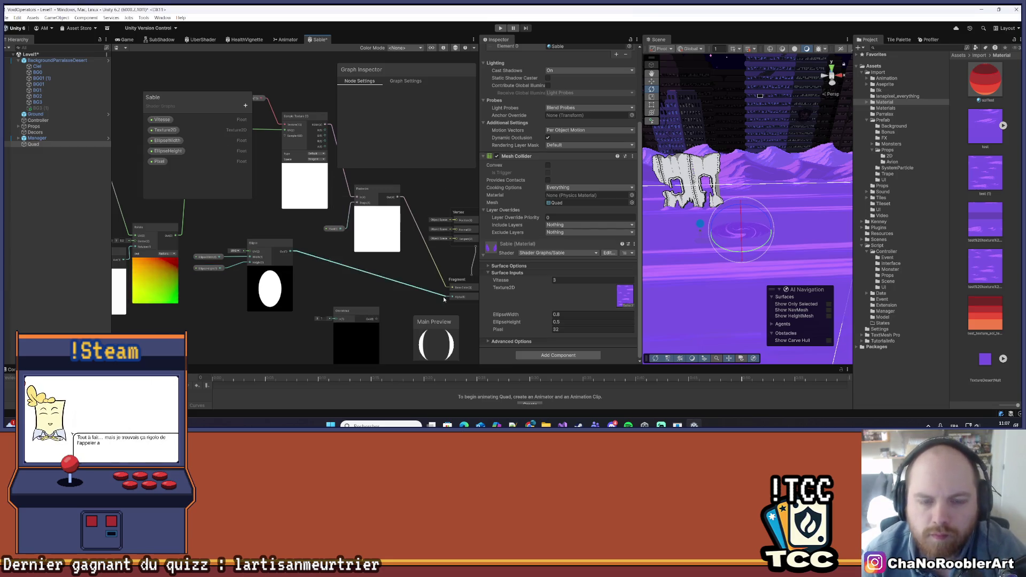
pyautogui.moveTo(359, 316); pyautogui.dragTo(349, 284)
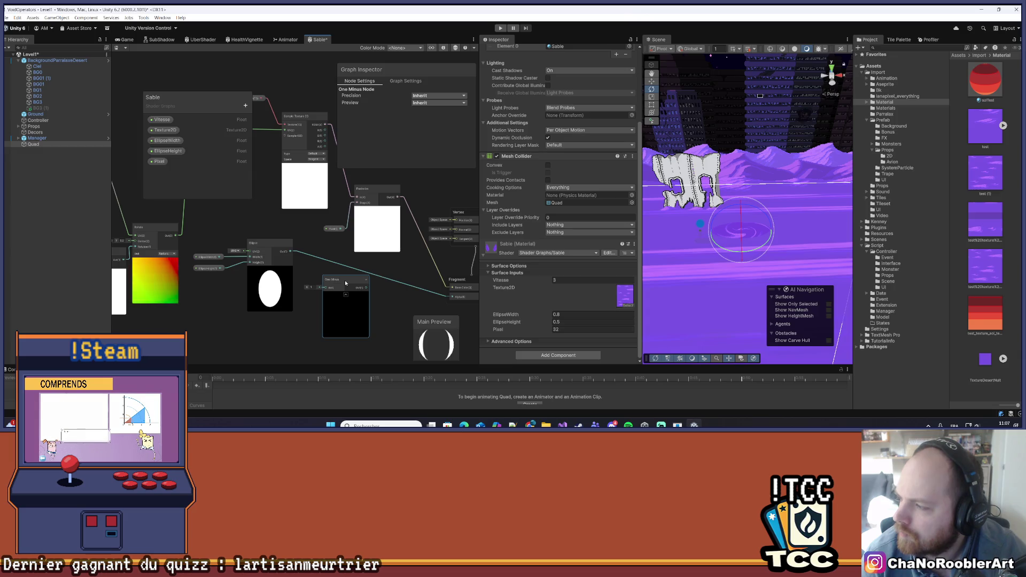
pyautogui.moveTo(284, 258)
pyautogui.mouseDown()
pyautogui.moveTo(277, 292)
pyautogui.moveTo(328, 290)
pyautogui.moveTo(313, 227)
pyautogui.mouseUp()
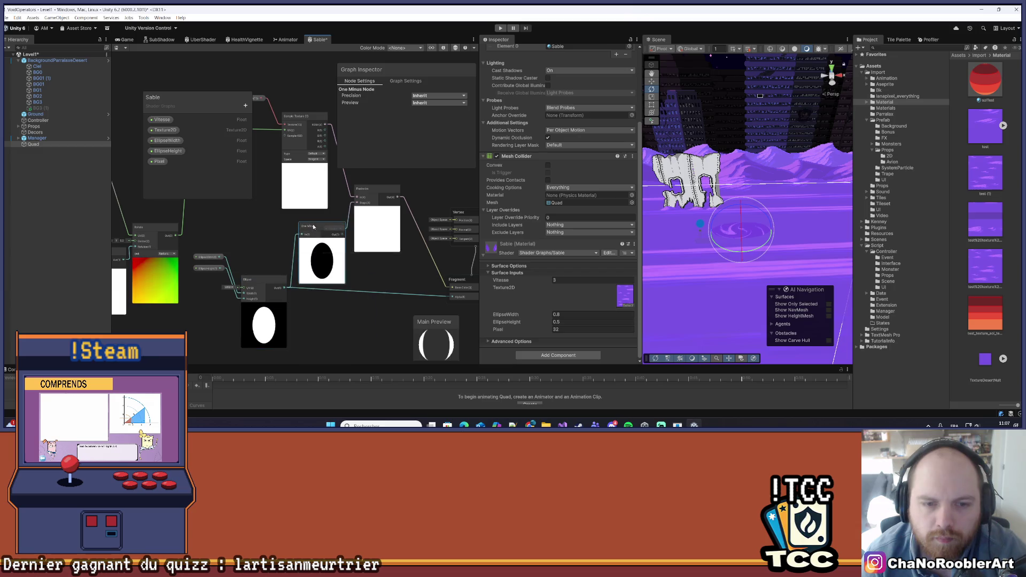
pyautogui.moveTo(414, 199)
pyautogui.mouseDown()
pyautogui.moveTo(393, 219)
pyautogui.moveTo(377, 187)
pyautogui.mouseUp()
pyautogui.moveTo(303, 249)
pyautogui.mouseDown()
pyautogui.moveTo(279, 268)
pyautogui.moveTo(316, 274)
pyautogui.moveTo(361, 230)
pyautogui.moveTo(430, 198)
pyautogui.moveTo(330, 124)
pyautogui.moveTo(336, 141)
pyautogui.mouseUp()
pyautogui.moveTo(346, 249); pyautogui.dragTo(316, 250)
pyautogui.click(269, 287)
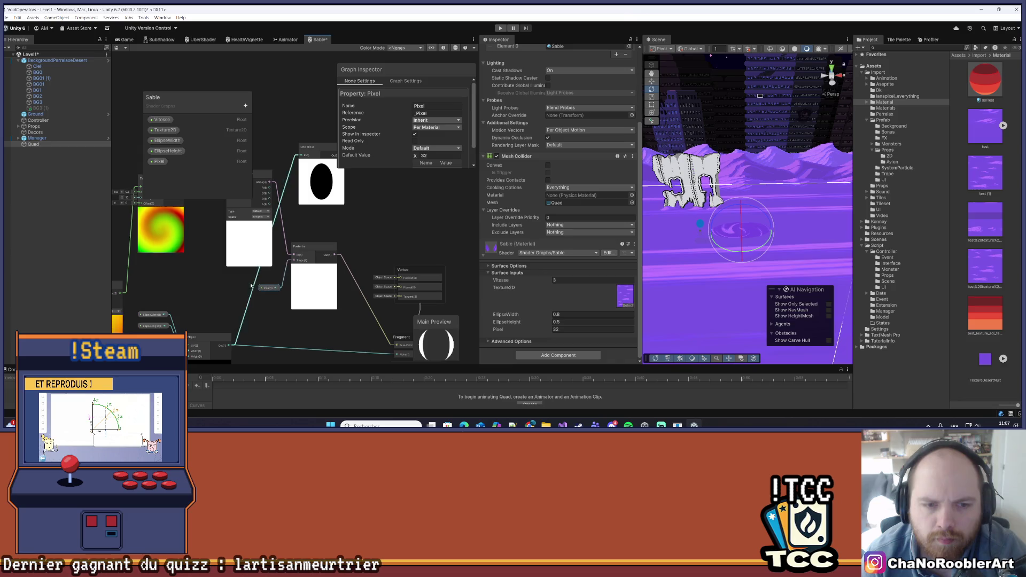
pyautogui.moveTo(318, 194); pyautogui.dragTo(320, 369)
# Add a Multiply node taking One Minus into B, feed its output to Base Color, and save.
pyautogui.rightClick(319, 258)
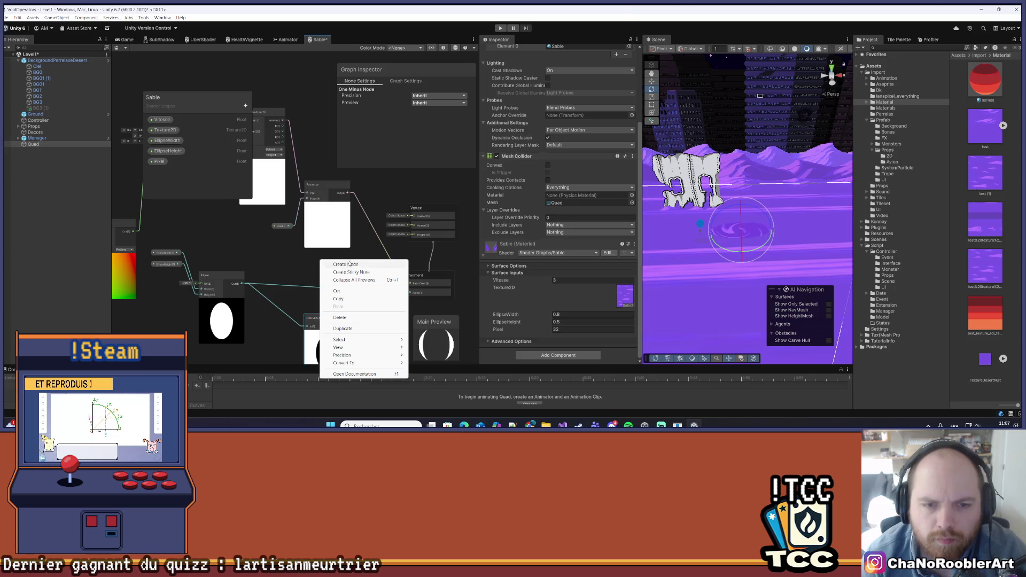
pyautogui.click(331, 264)
pyautogui.write('mult')
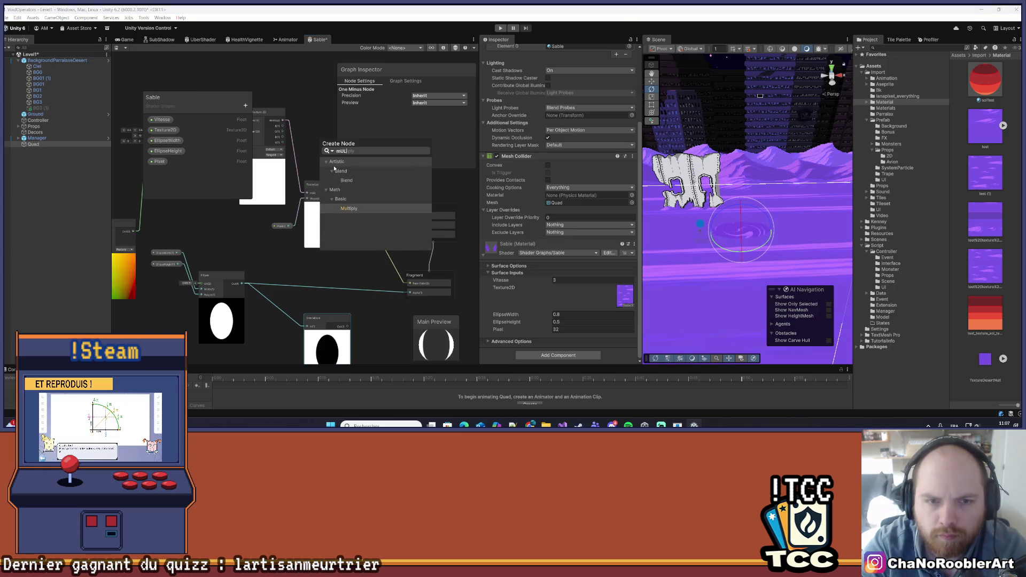
pyautogui.press('Return')
pyautogui.moveTo(346, 268)
pyautogui.mouseDown()
pyautogui.moveTo(384, 255)
pyautogui.moveTo(341, 330)
pyautogui.mouseUp()
pyautogui.moveTo(364, 264); pyautogui.dragTo(348, 326)
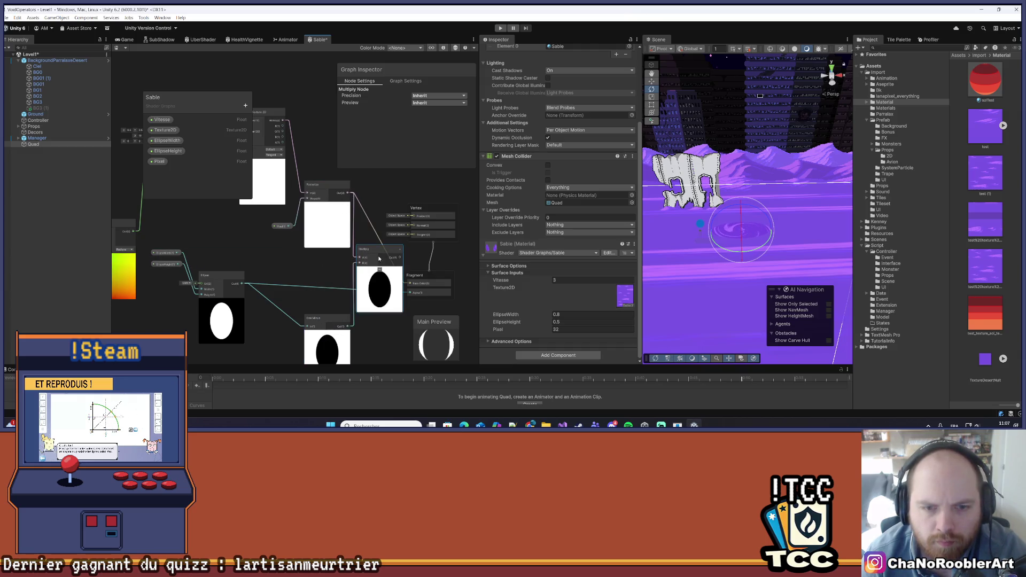
pyautogui.moveTo(411, 287); pyautogui.dragTo(426, 287)
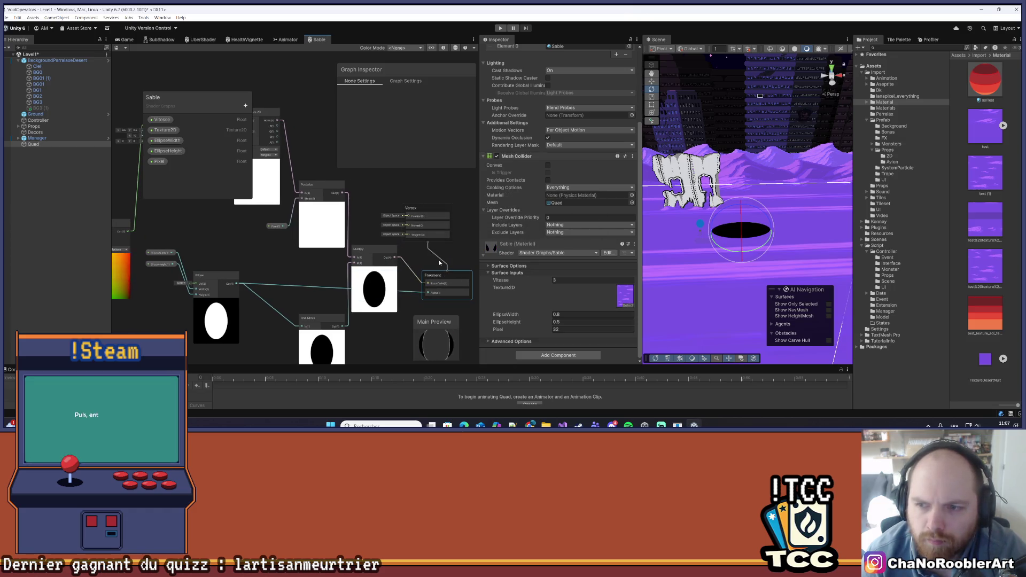
pyautogui.click(377, 191)
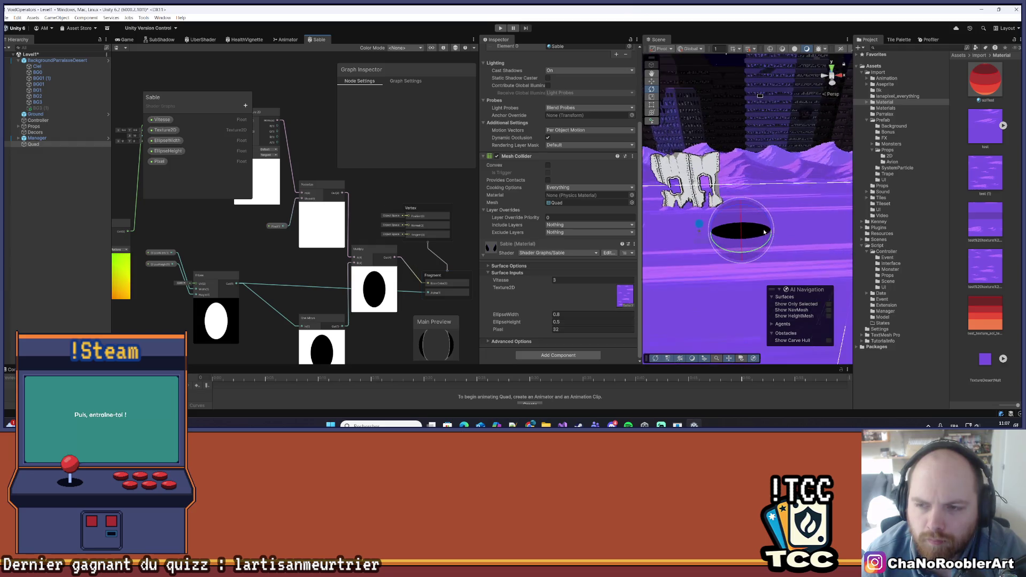
pyautogui.scroll(2, 793, 224)
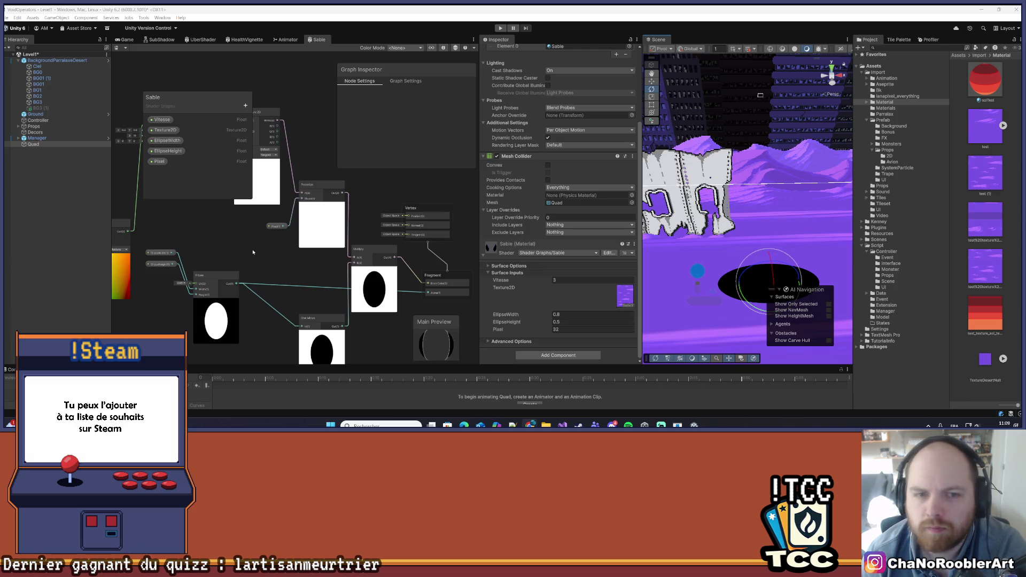
pyautogui.moveTo(245, 259)
pyautogui.mouseDown()
pyautogui.moveTo(302, 289)
pyautogui.moveTo(292, 302)
pyautogui.mouseUp()
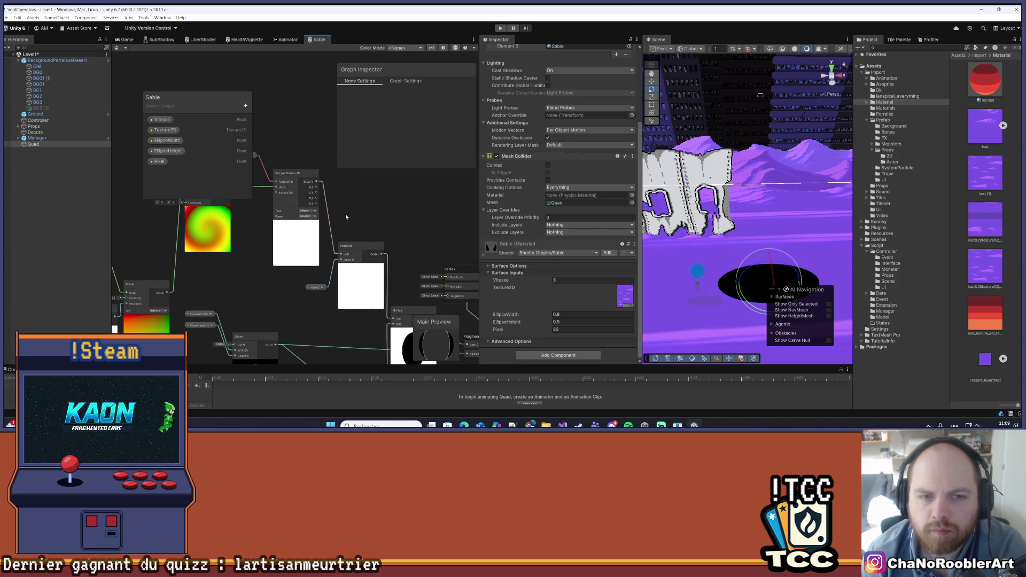
# Reposition the Posterize node and place the Pixel property beside its Steps input.
pyautogui.moveTo(349, 210)
pyautogui.mouseDown()
pyautogui.moveTo(333, 187)
pyautogui.moveTo(321, 198)
pyautogui.moveTo(311, 147)
pyautogui.mouseUp()
pyautogui.moveTo(401, 70); pyautogui.dragTo(401, 65)
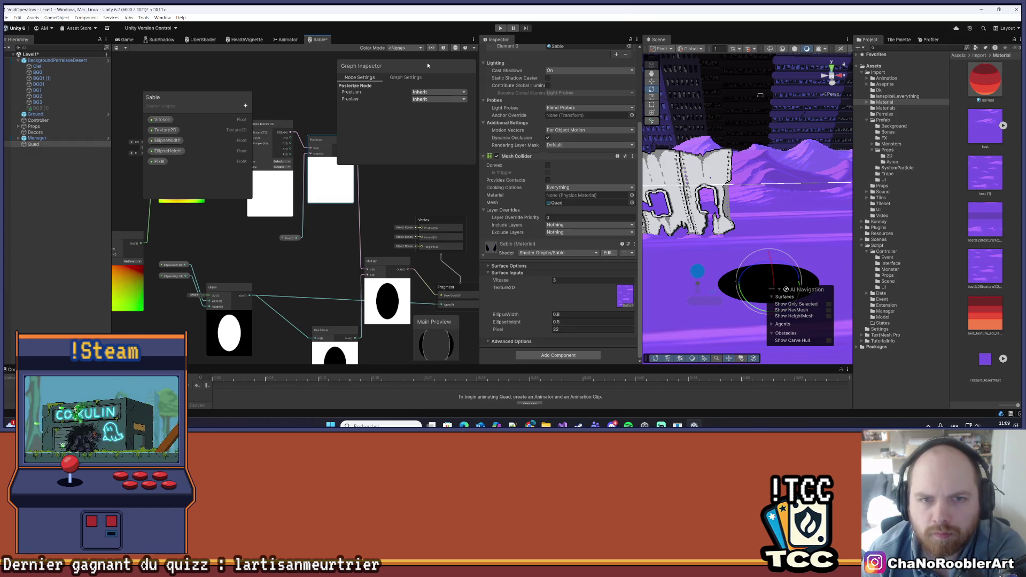
pyautogui.moveTo(402, 164); pyautogui.dragTo(421, 80)
pyautogui.moveTo(344, 142)
pyautogui.mouseDown()
pyautogui.moveTo(370, 133)
pyautogui.moveTo(420, 142)
pyautogui.moveTo(410, 138)
pyautogui.mouseUp()
pyautogui.moveTo(344, 158); pyautogui.dragTo(354, 167)
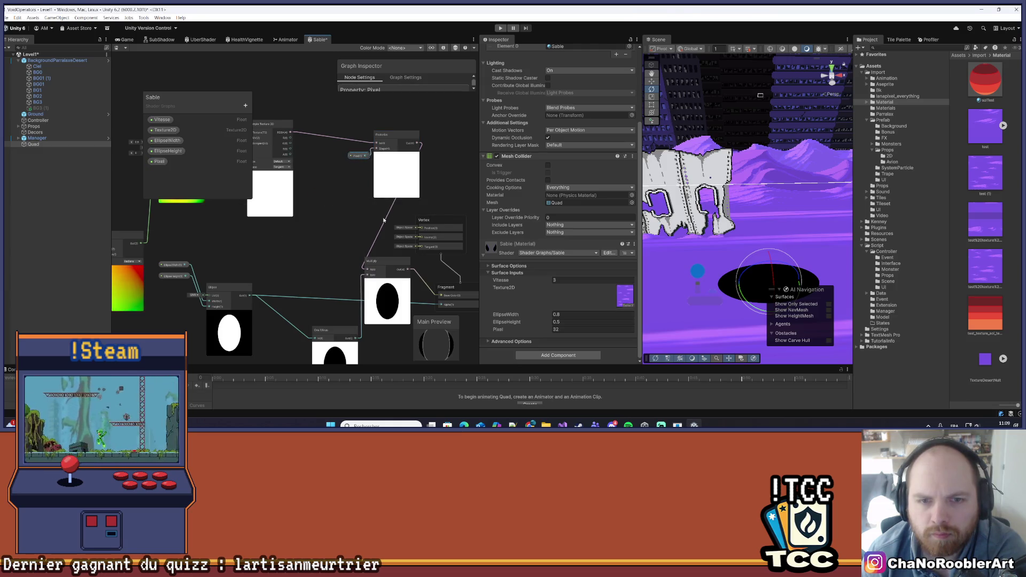
# Delete the links into Multiply and Posterize, then feed the texture's RGBA(4) output into Multiply and save.
pyautogui.click(383, 220)
pyautogui.press('Delete')
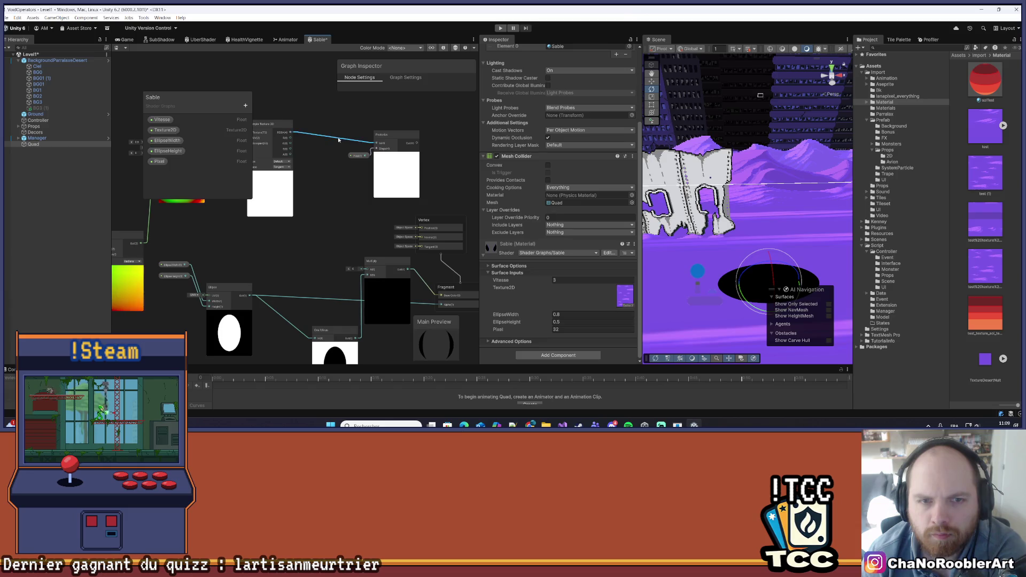
pyautogui.click(338, 139)
pyautogui.press('Delete')
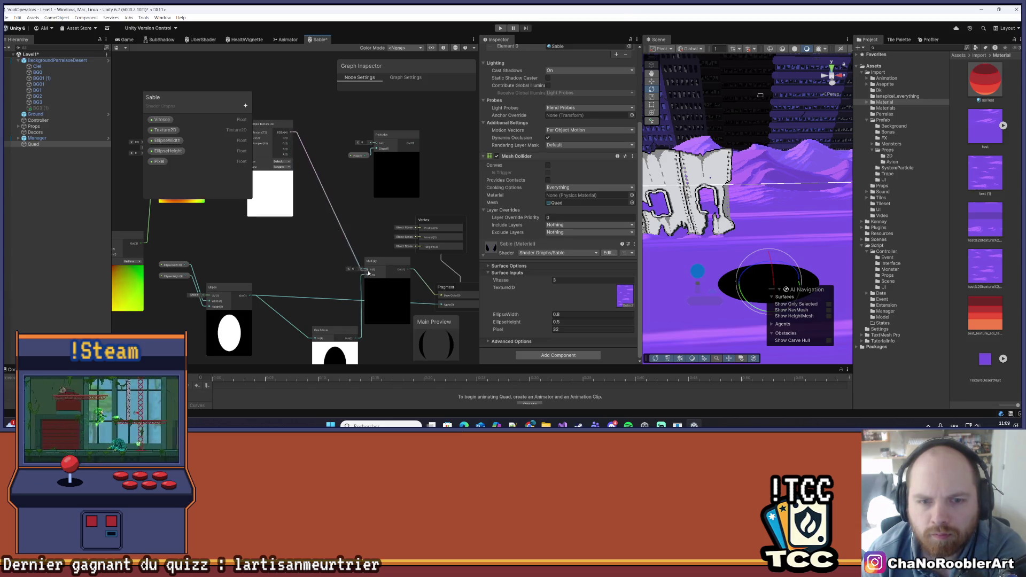
pyautogui.moveTo(368, 273); pyautogui.dragTo(367, 269)
pyautogui.hotkey('ctrl', 's')
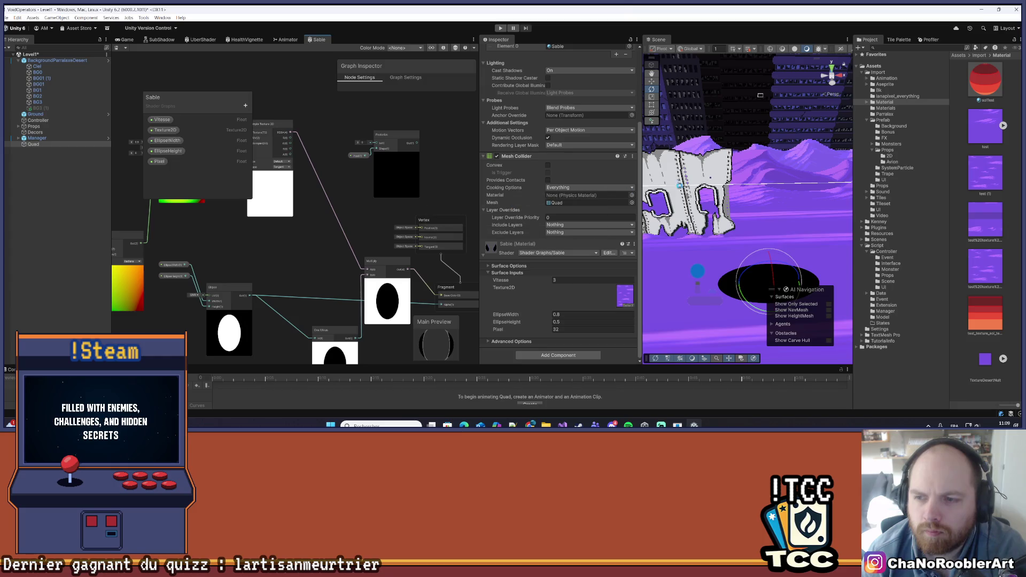
pyautogui.scroll(-2, 678, 186)
pyautogui.moveTo(724, 180); pyautogui.dragTo(648, 195)
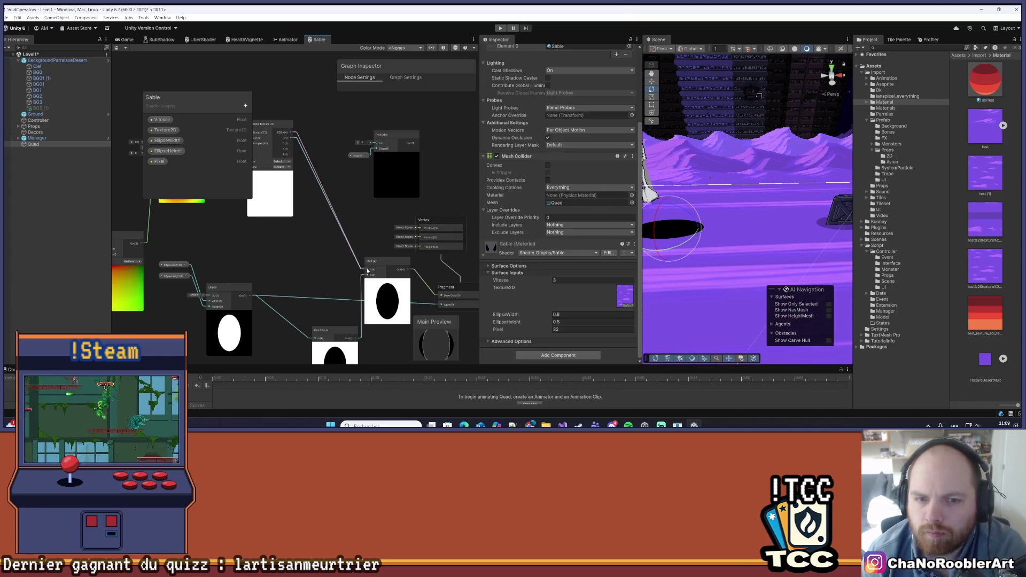
pyautogui.moveTo(657, 235)
pyautogui.mouseDown()
pyautogui.moveTo(714, 225)
pyautogui.moveTo(651, 209)
pyautogui.mouseUp()
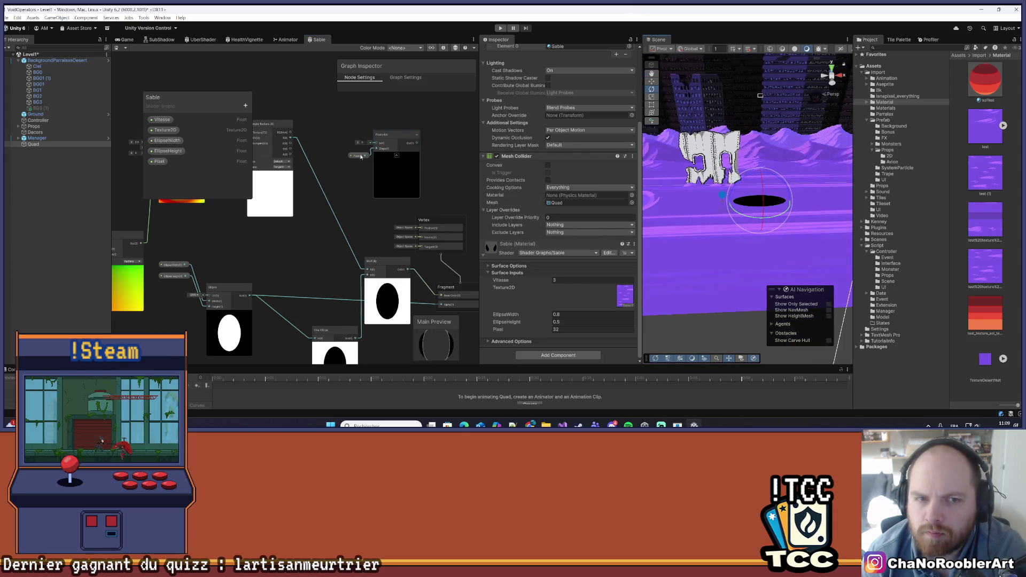
pyautogui.moveTo(295, 132); pyautogui.dragTo(290, 133)
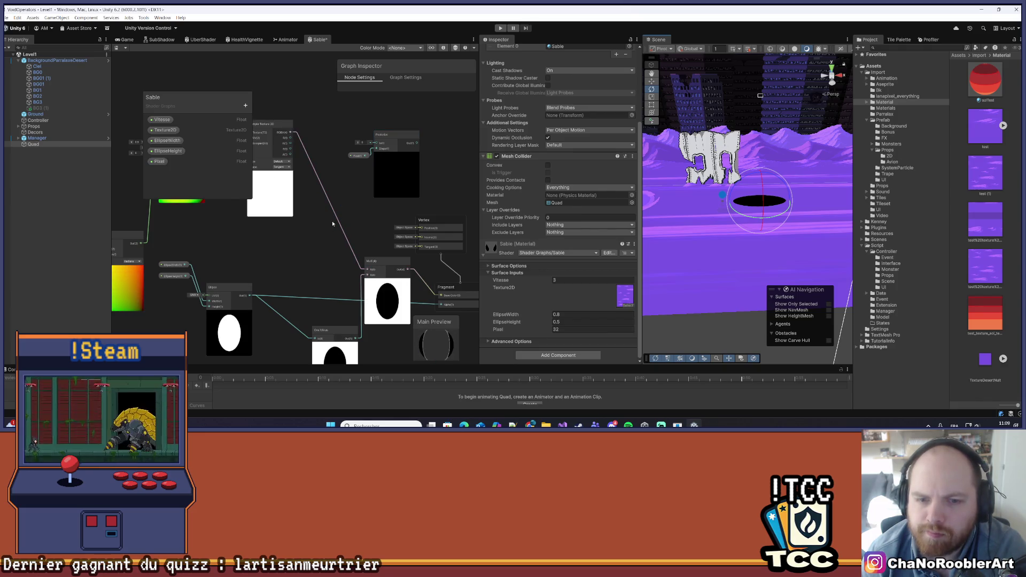
pyautogui.scroll(-3, 332, 223)
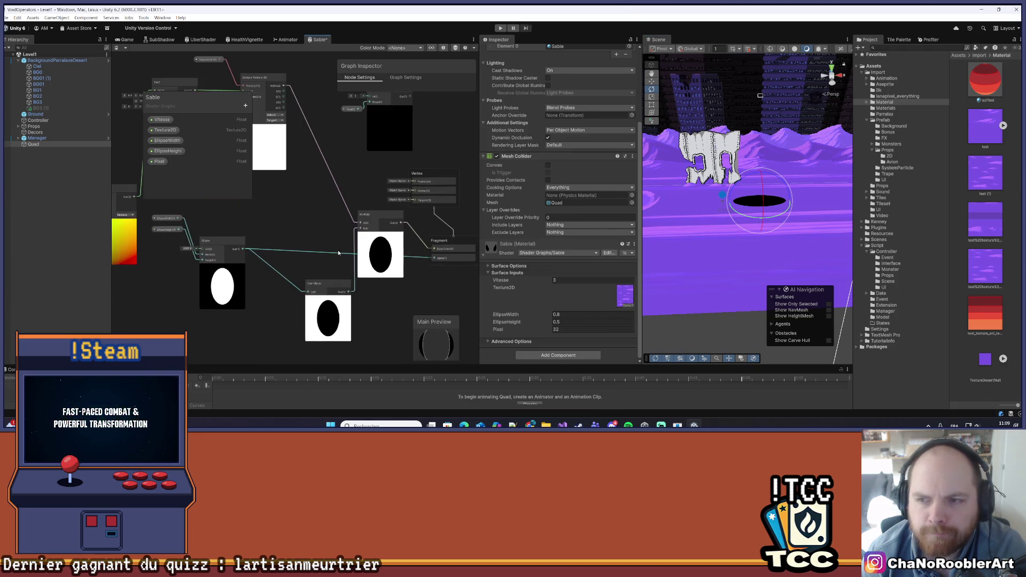
# Move the Multiply node up and left and the One Minus node to the left.
pyautogui.scroll(2, 338, 253)
pyautogui.hscroll(2, 342, 251)
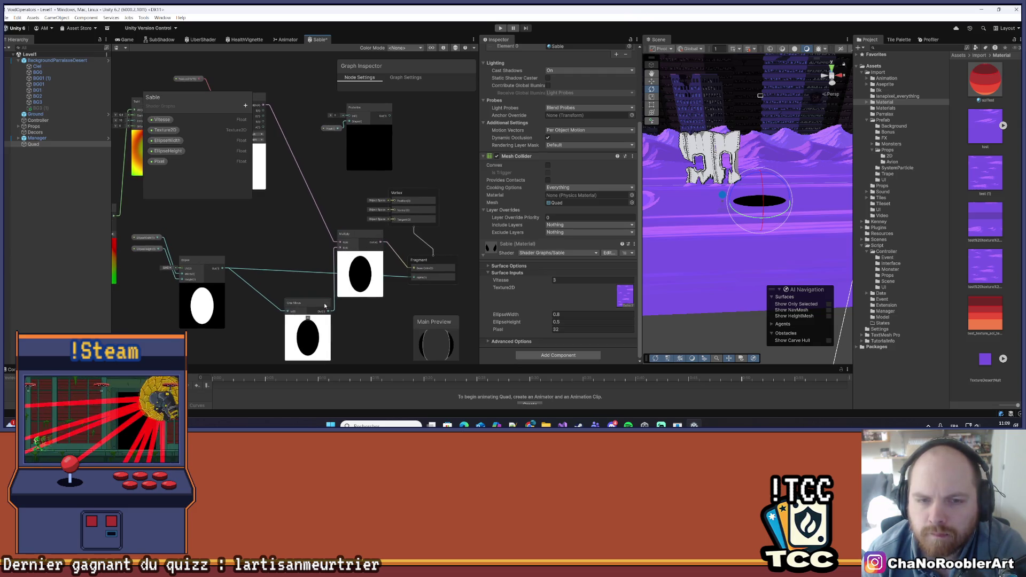
pyautogui.scroll(-2, 300, 290)
pyautogui.hscroll(-2, 342, 281)
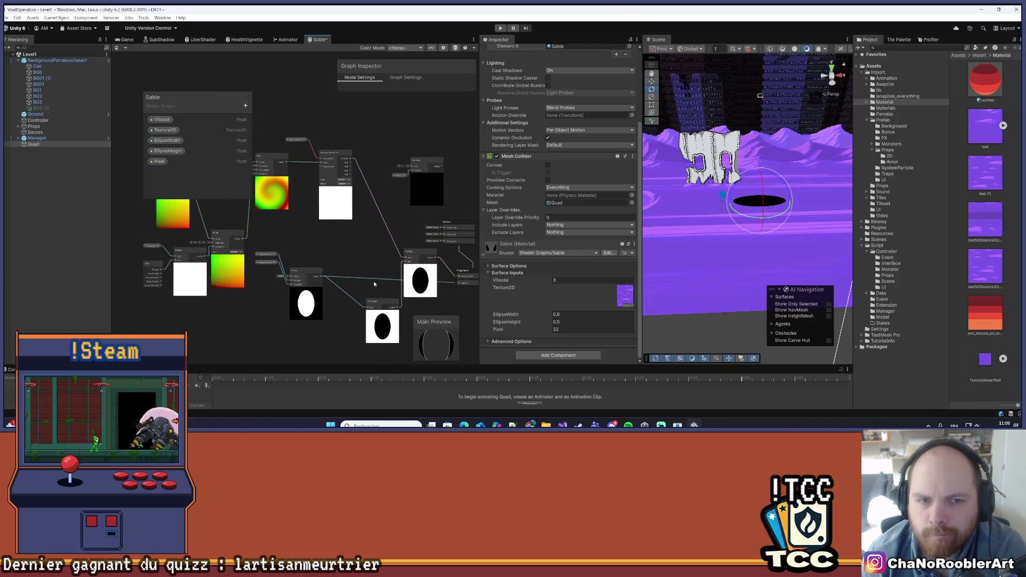
pyautogui.moveTo(378, 287)
pyautogui.mouseDown()
pyautogui.moveTo(310, 276)
pyautogui.moveTo(324, 276)
pyautogui.mouseUp()
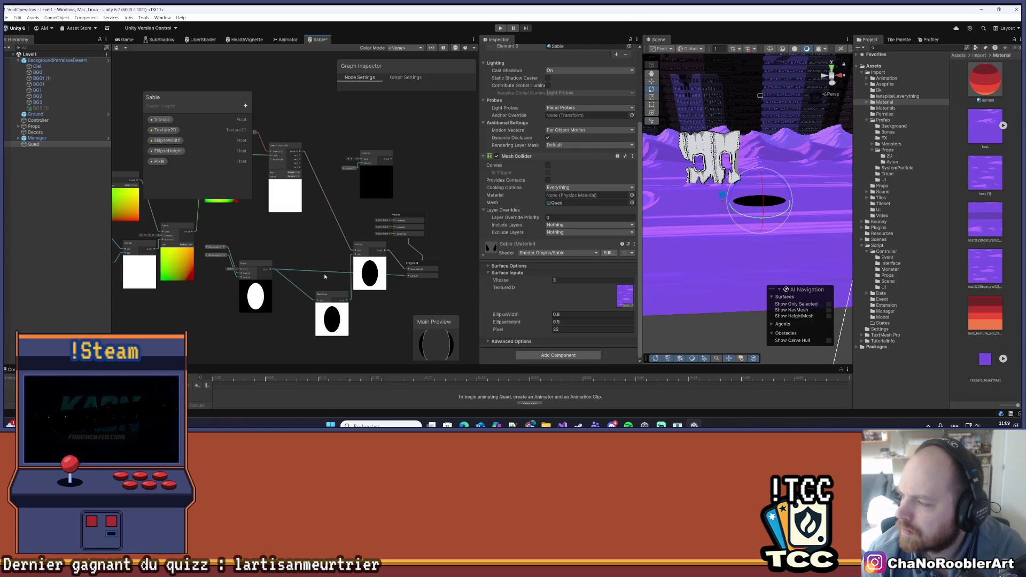
pyautogui.moveTo(369, 246); pyautogui.dragTo(348, 219)
pyautogui.moveTo(341, 295); pyautogui.dragTo(318, 290)
pyautogui.scroll(4, 319, 262)
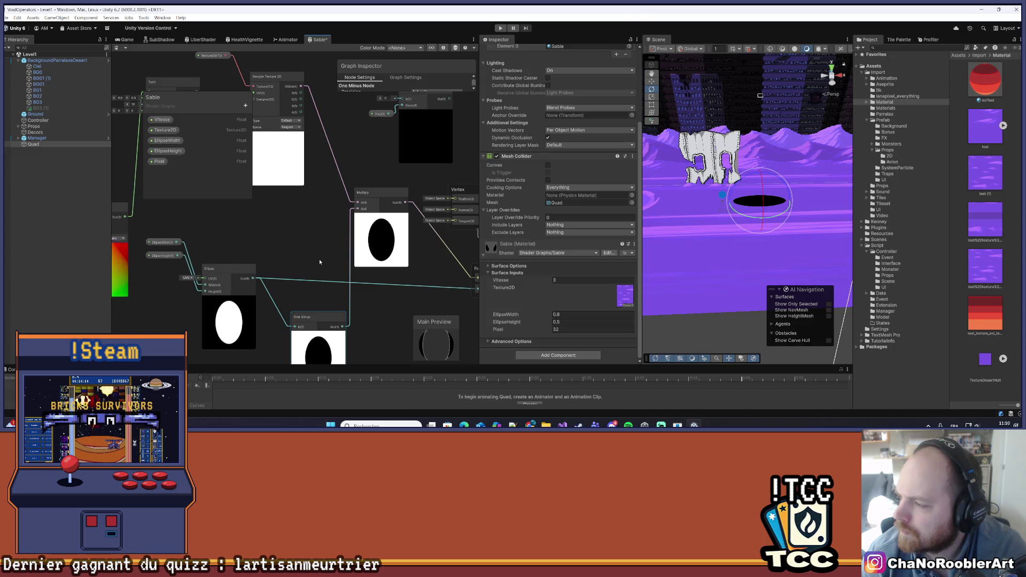
pyautogui.scroll(-2, 319, 262)
pyautogui.scroll(2, 347, 258)
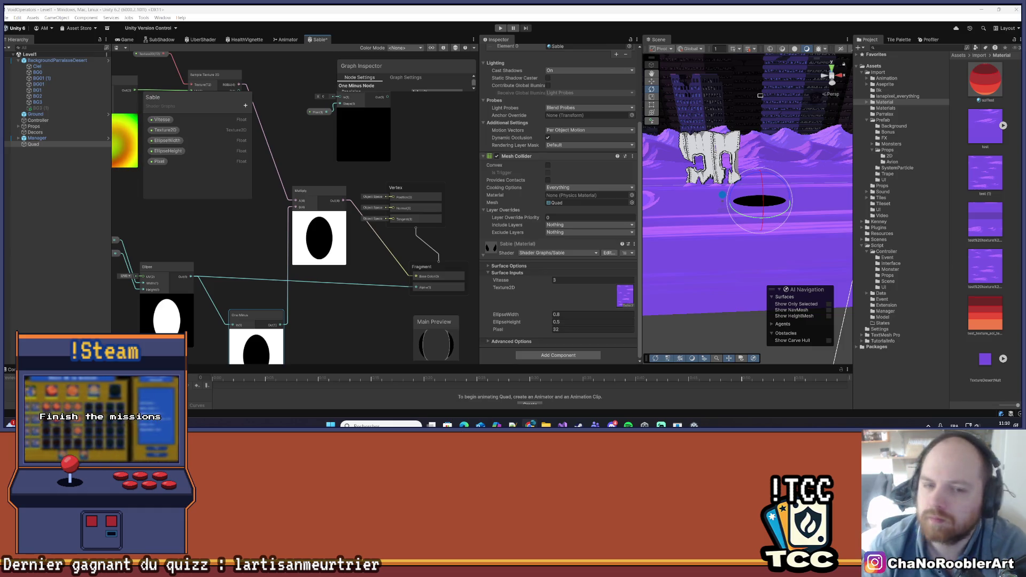
pyautogui.moveTo(232, 319); pyautogui.dragTo(289, 299)
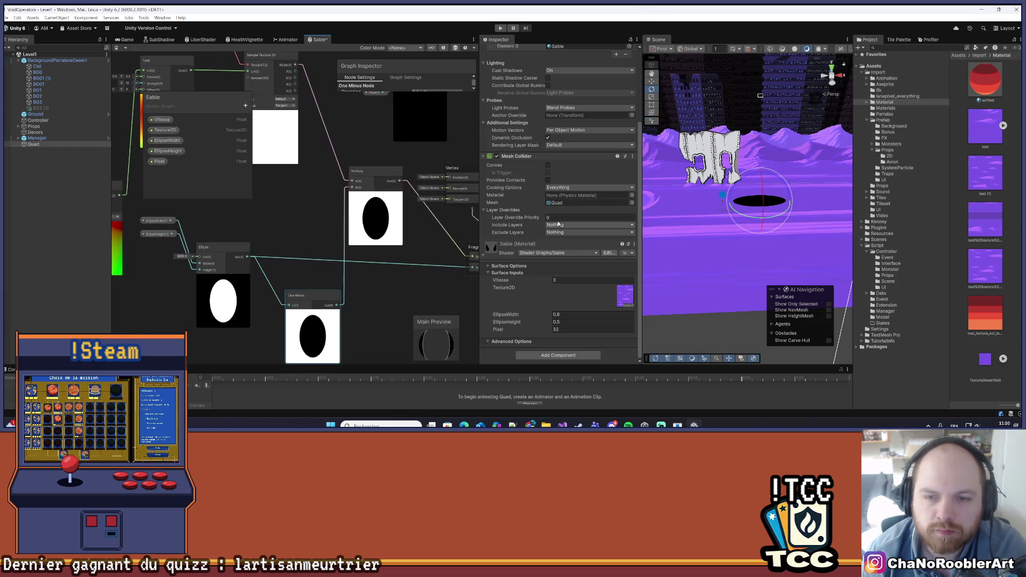
# Try a much smaller Ellipse width, then restore it to 0.8.
pyautogui.moveTo(550, 315); pyautogui.dragTo(541, 317)
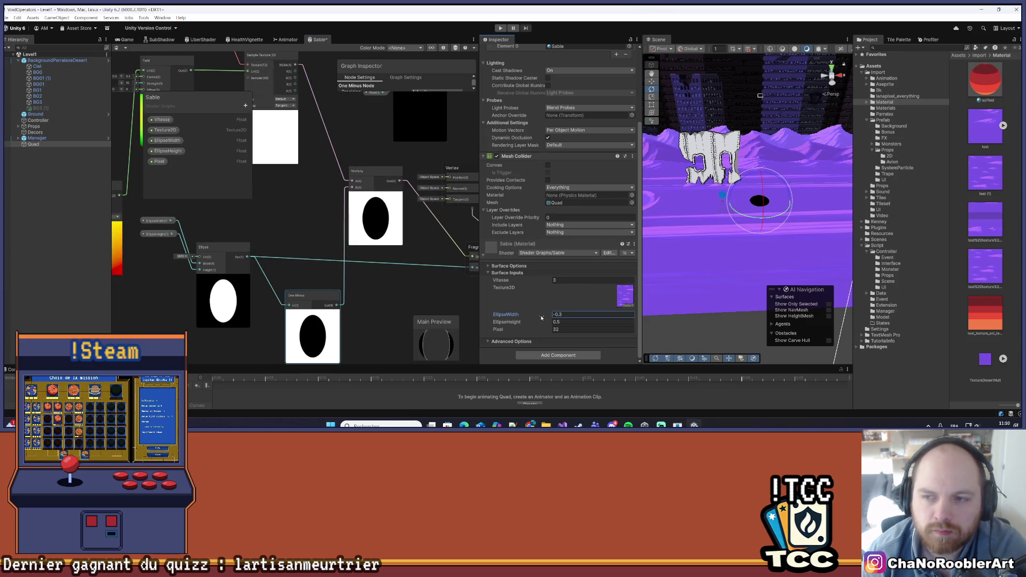
pyautogui.hotkey('ctrl', 'z')
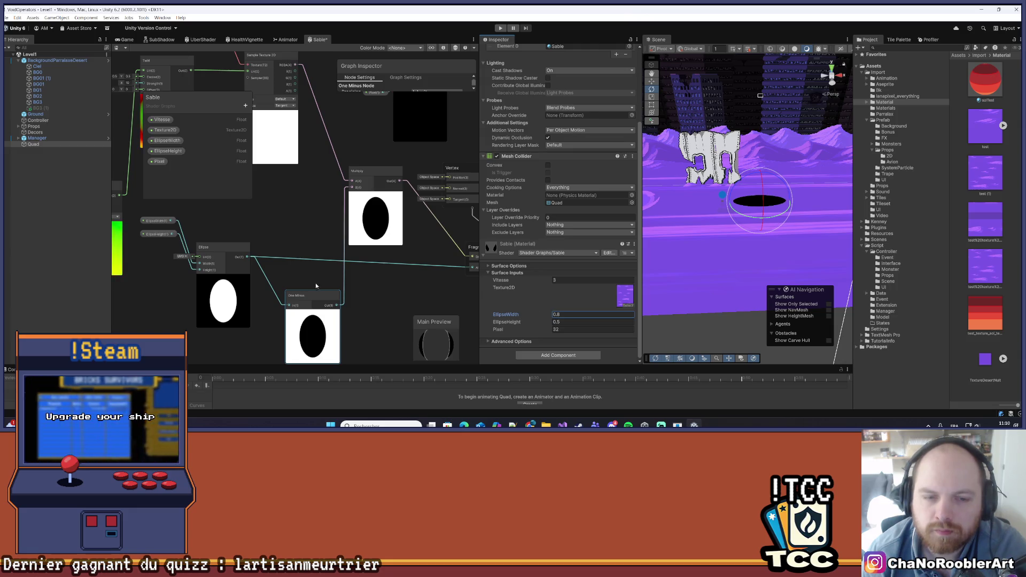
pyautogui.scroll(-2, 297, 265)
pyautogui.scroll(1, 292, 253)
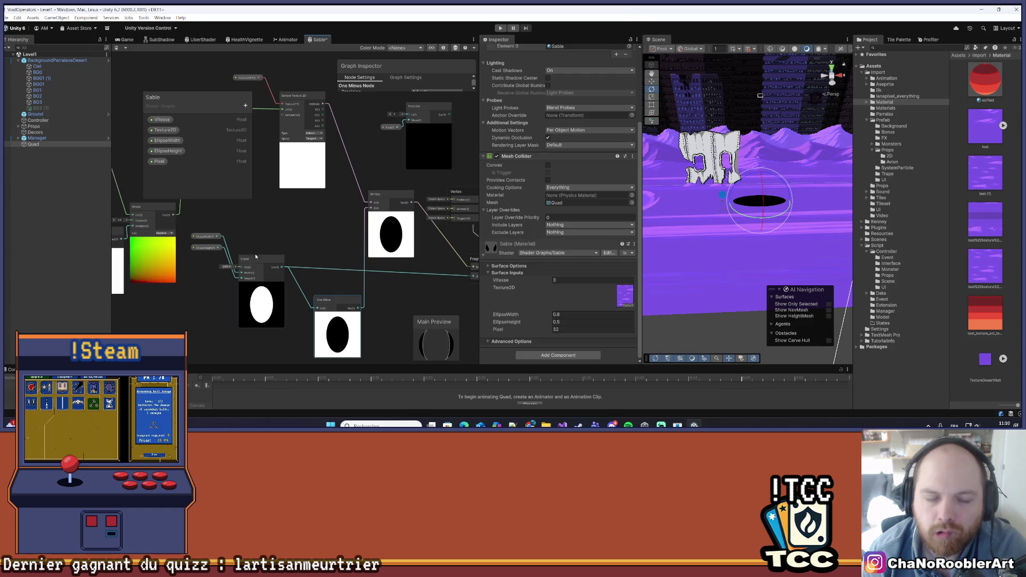
# Remove the Ellipse-to-One Minus link and move the Ellipse and its size properties lower.
pyautogui.moveTo(316, 262); pyautogui.dragTo(292, 264)
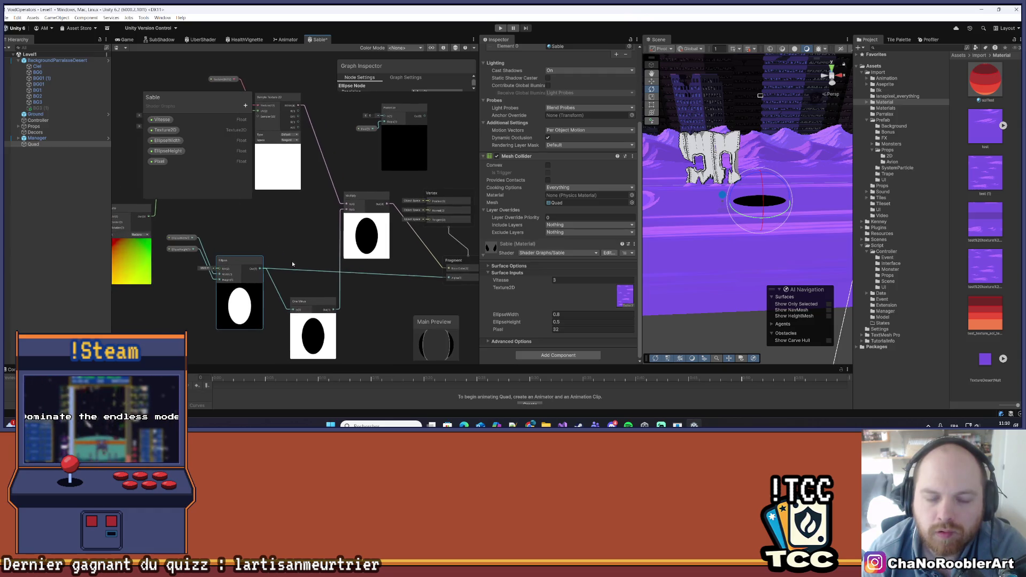
pyautogui.moveTo(303, 301)
pyautogui.mouseDown()
pyautogui.moveTo(309, 271)
pyautogui.moveTo(309, 319)
pyautogui.moveTo(326, 214)
pyautogui.mouseUp()
pyautogui.hotkey('ctrl', 'z')
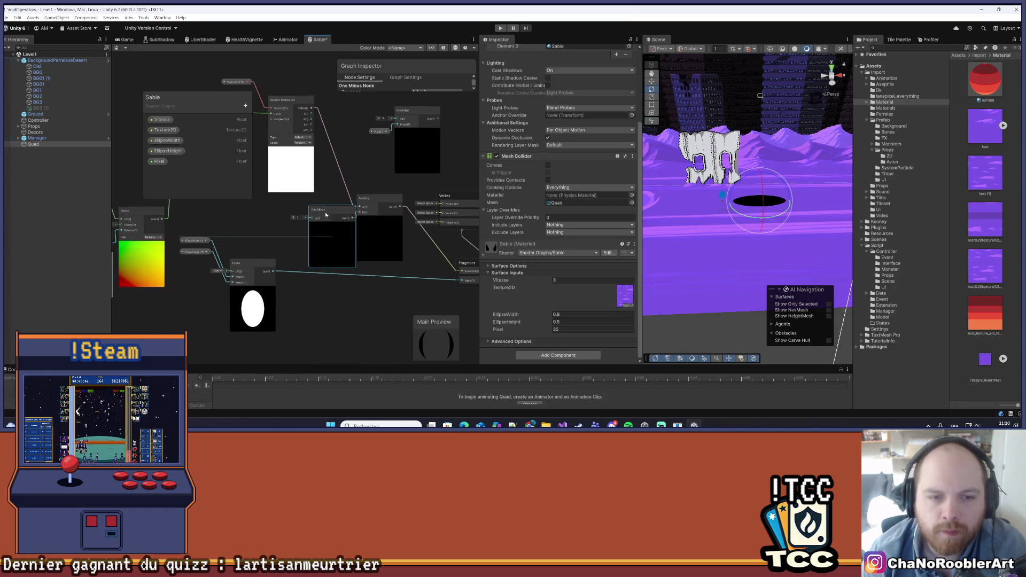
pyautogui.moveTo(257, 264); pyautogui.dragTo(281, 306)
pyautogui.moveTo(213, 240); pyautogui.dragTo(223, 315)
# Duplicate the Ellipse node and move the copy, then undo both actions.
pyautogui.click(271, 302)
pyautogui.hotkey('ctrl', 'd')
pyautogui.moveTo(327, 302)
pyautogui.mouseDown()
pyautogui.moveTo(243, 217)
pyautogui.moveTo(264, 222)
pyautogui.mouseUp()
pyautogui.hotkey('ctrl', 'z')
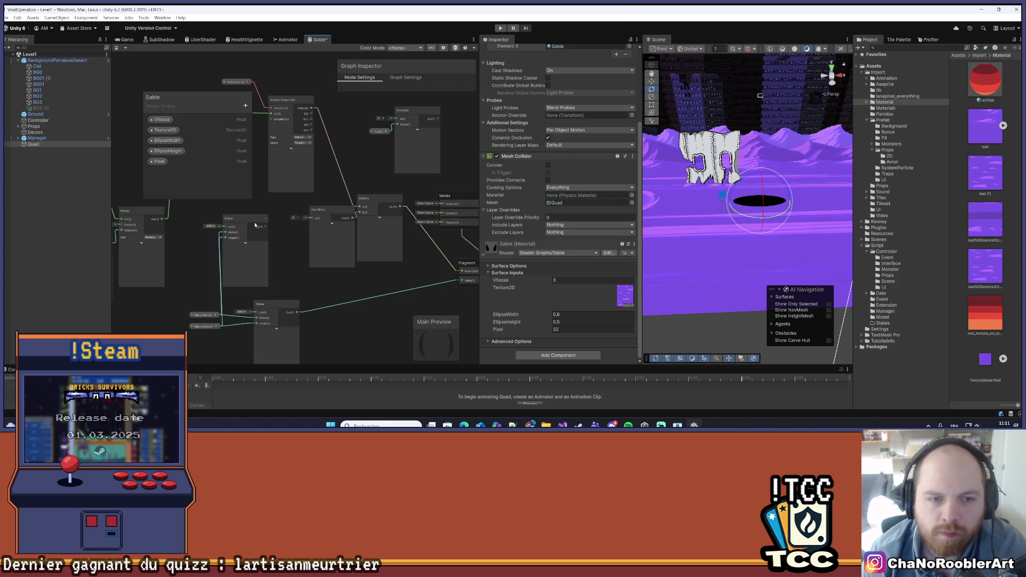
pyautogui.hotkey('ctrl', 'z')
pyautogui.rightClick(198, 246)
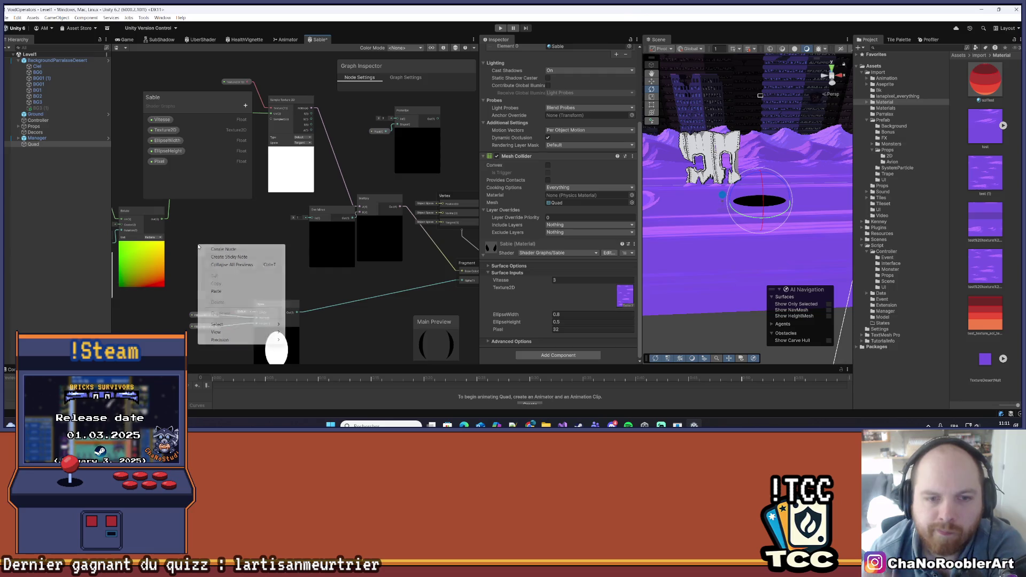
# Add a new Ellipse node from the node search and move it up and right.
pyautogui.click(233, 249)
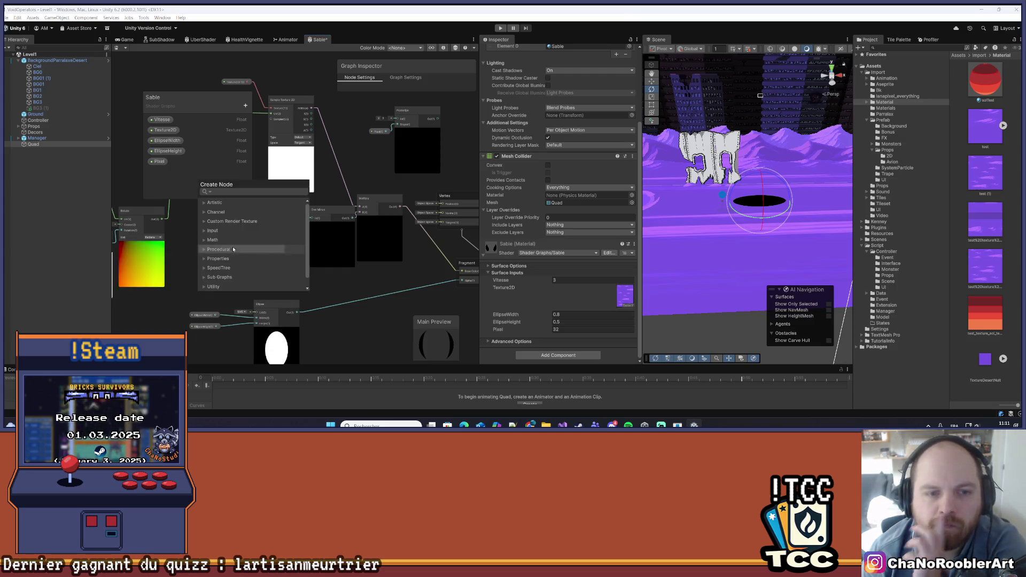
pyautogui.write('Elp')
pyautogui.press('BackSpace')
pyautogui.write('lipse')
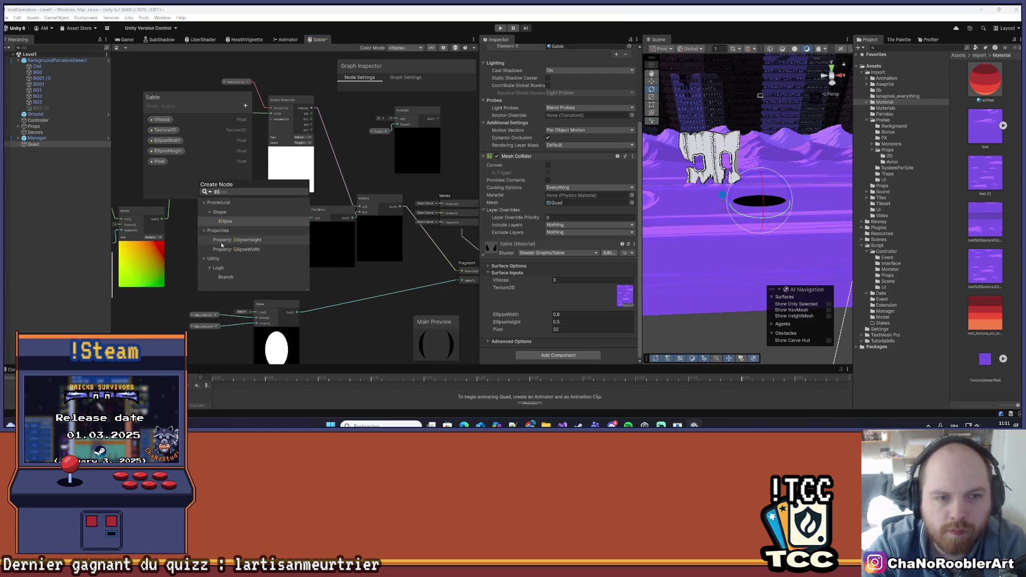
pyautogui.press('Return')
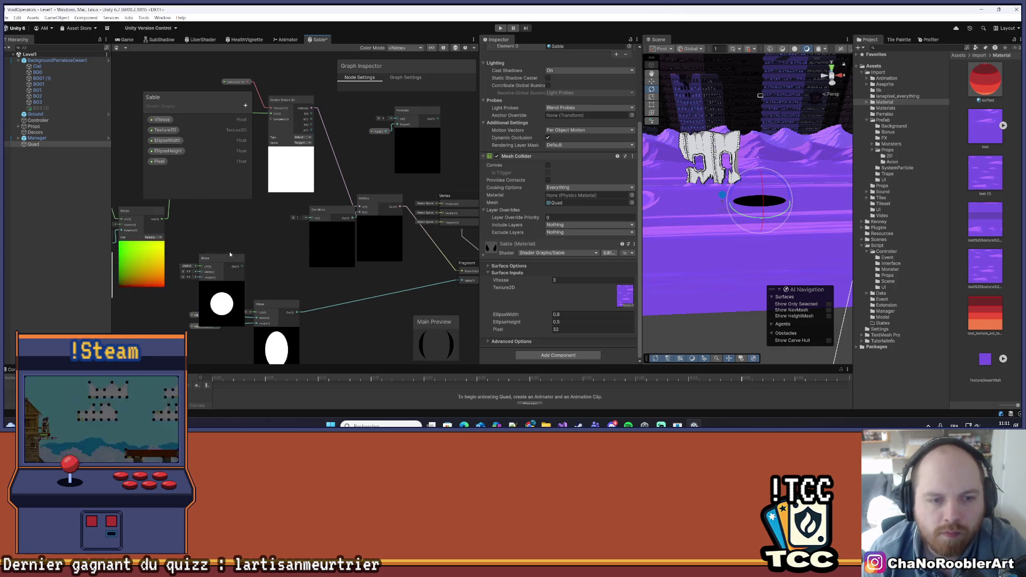
pyautogui.moveTo(221, 258); pyautogui.dragTo(239, 225)
pyautogui.click(207, 239)
# Size the new Ellipse to 0.1 wide by 0.2 tall, wire it into One Minus, and save.
pyautogui.write('0.2')
pyautogui.press('Tab')
pyautogui.write('0.2')
pyautogui.press('Return')
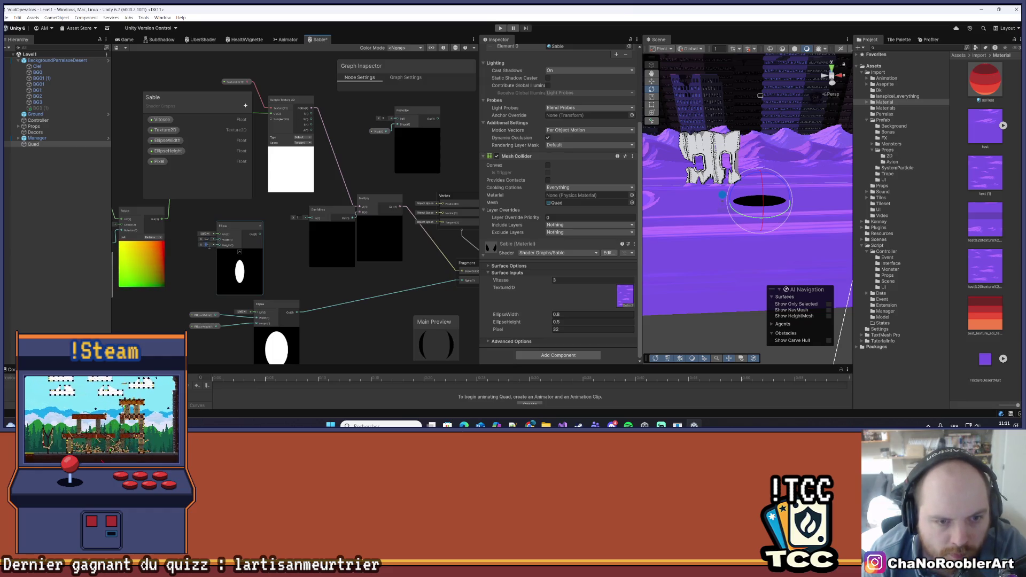
pyautogui.moveTo(260, 233)
pyautogui.mouseDown()
pyautogui.moveTo(314, 218)
pyautogui.moveTo(301, 217)
pyautogui.mouseUp()
pyautogui.hotkey('ctrl', 's')
pyautogui.scroll(-2, 344, 250)
pyautogui.moveTo(291, 288); pyautogui.dragTo(318, 285)
pyautogui.scroll(3, 281, 267)
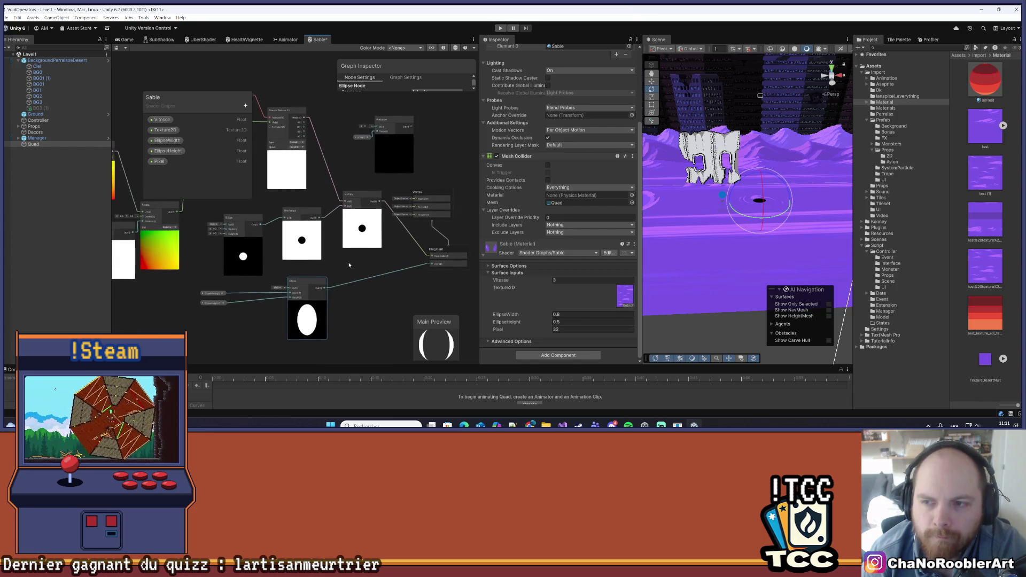
pyautogui.scroll(2, 220, 247)
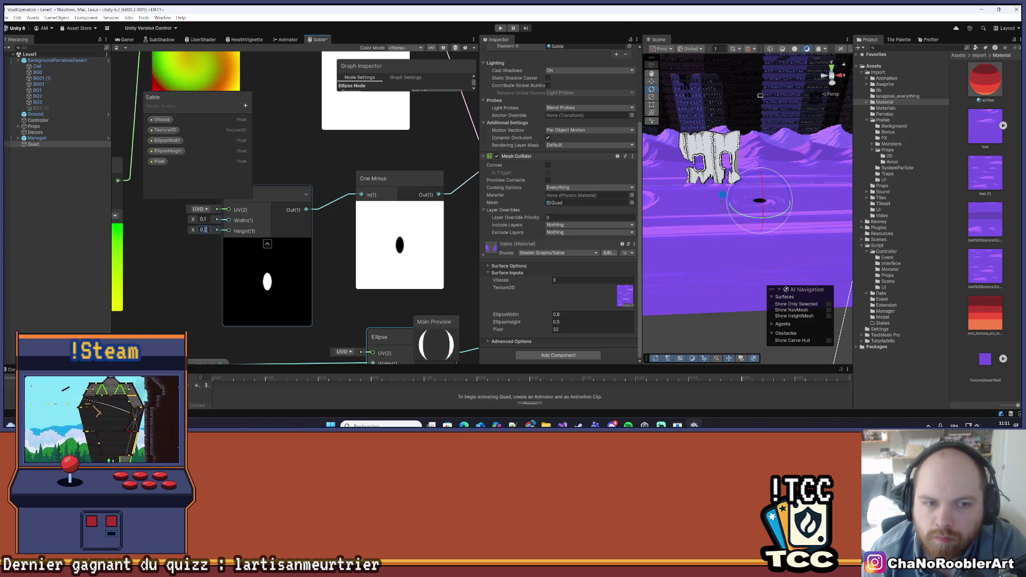
pyautogui.click(194, 264)
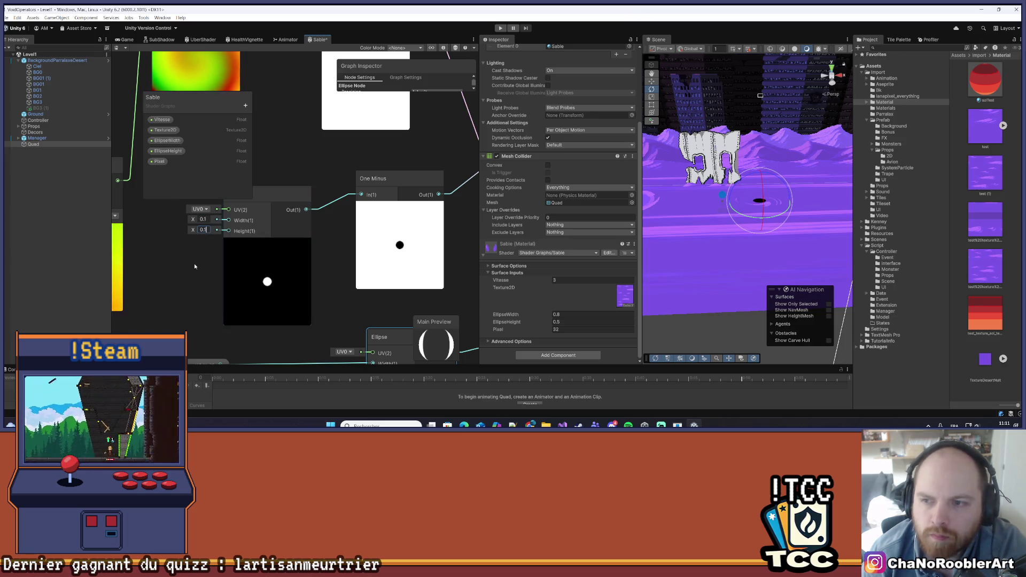
# Select Ground, zoom the Scene view, and set the new ellipse to 0.01 by 0.01.
pyautogui.click(693, 220)
pyautogui.scroll(3, 716, 219)
pyautogui.scroll(-8, 737, 219)
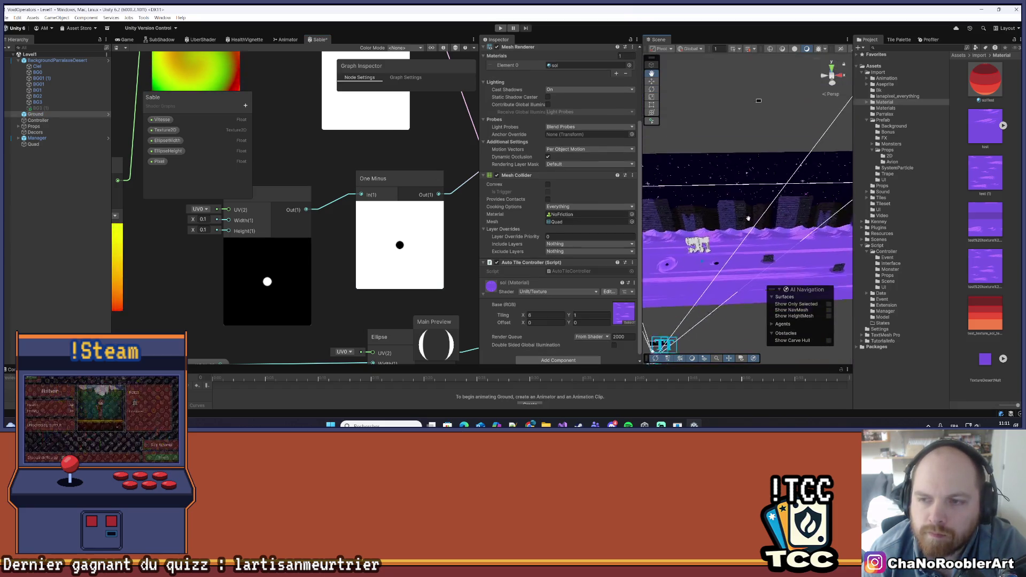
pyautogui.scroll(5, 740, 235)
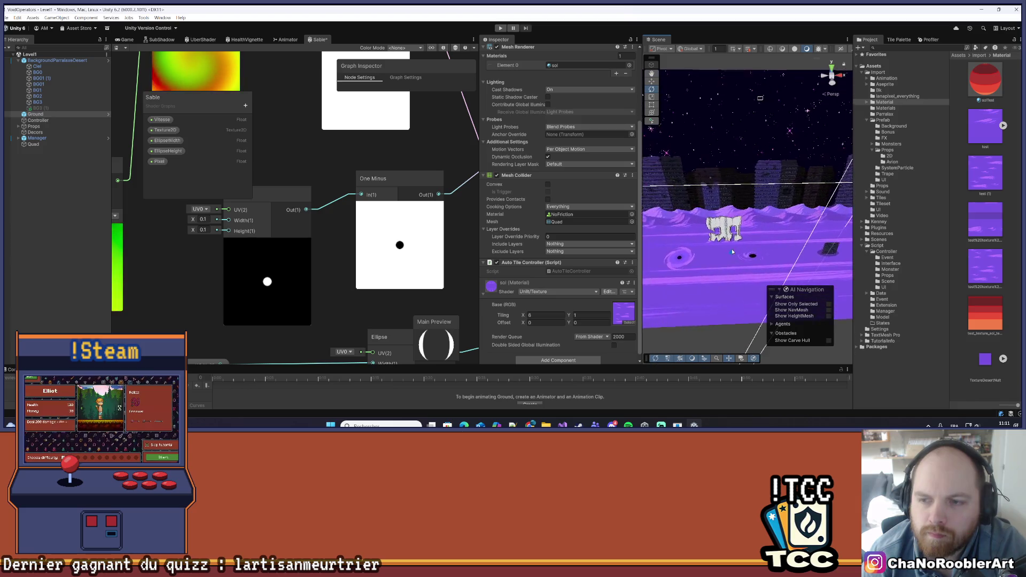
pyautogui.scroll(6, 732, 251)
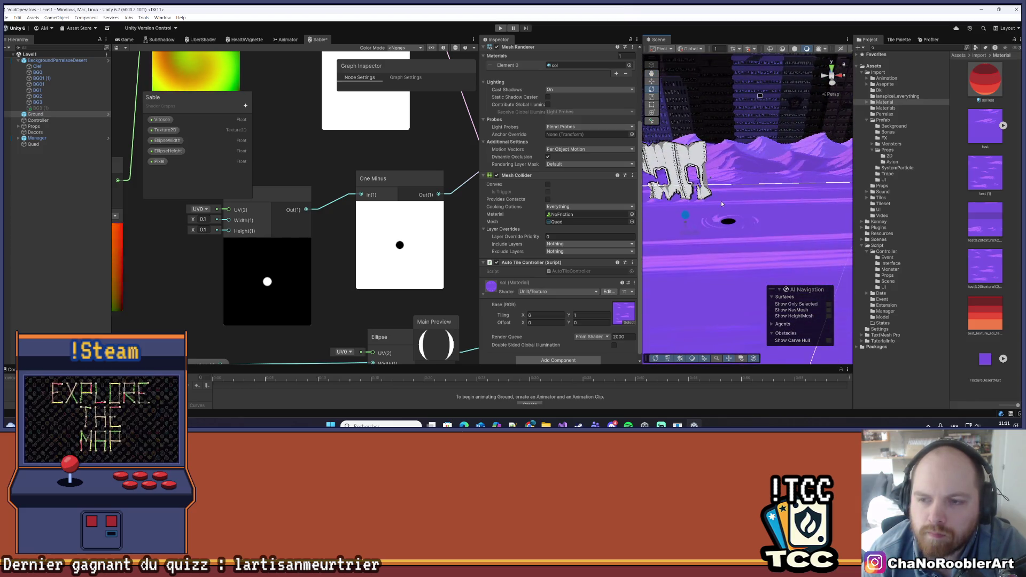
pyautogui.click(203, 219)
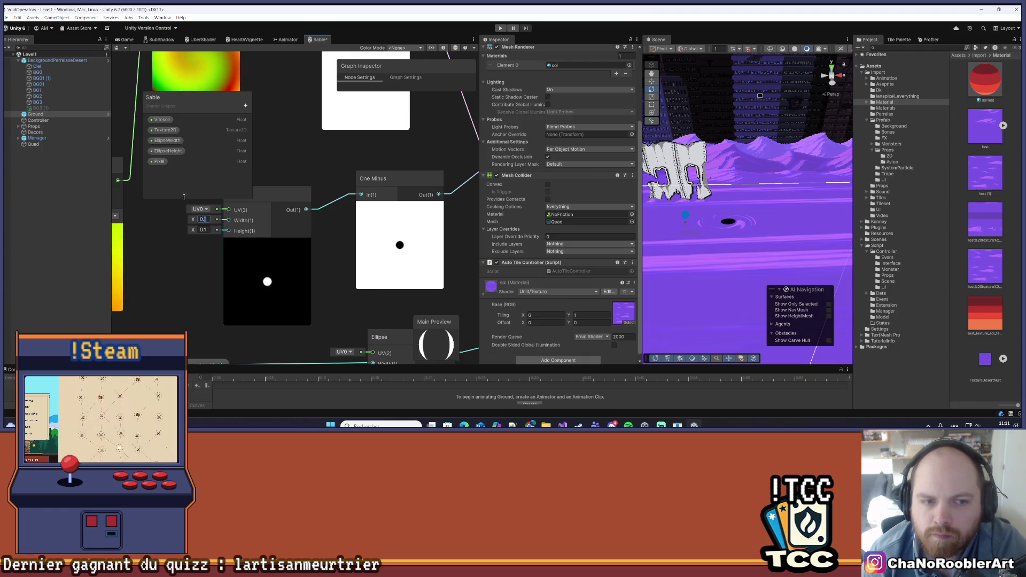
pyautogui.write('0')
pyautogui.write('1')
pyautogui.press('Tab')
pyautogui.write('0.0')
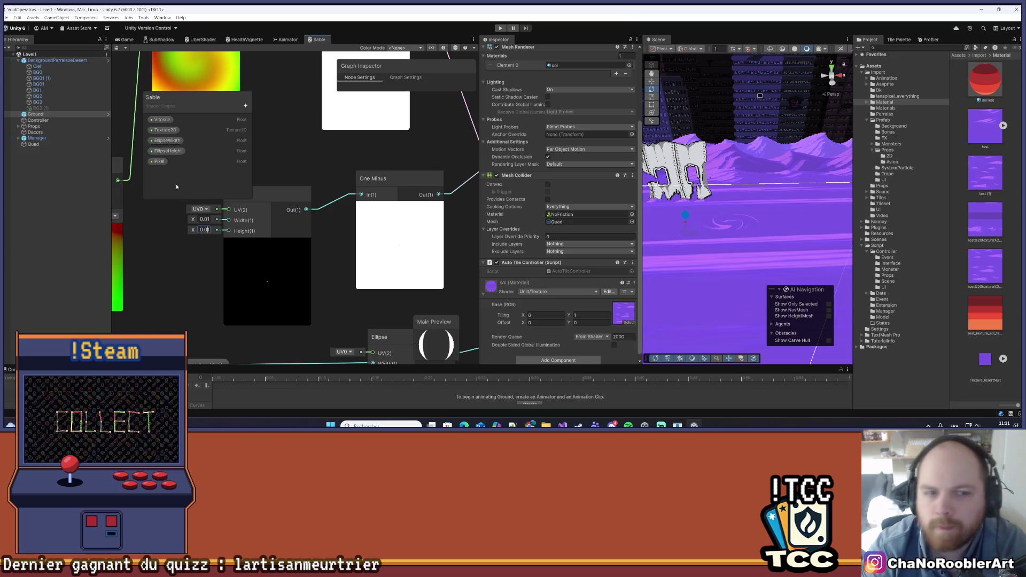
pyautogui.write('1')
# Change the new ellipse's width and height to 0.05 each.
pyautogui.click(205, 219)
pyautogui.write('0.05')
pyautogui.press('Tab')
pyautogui.write('5')
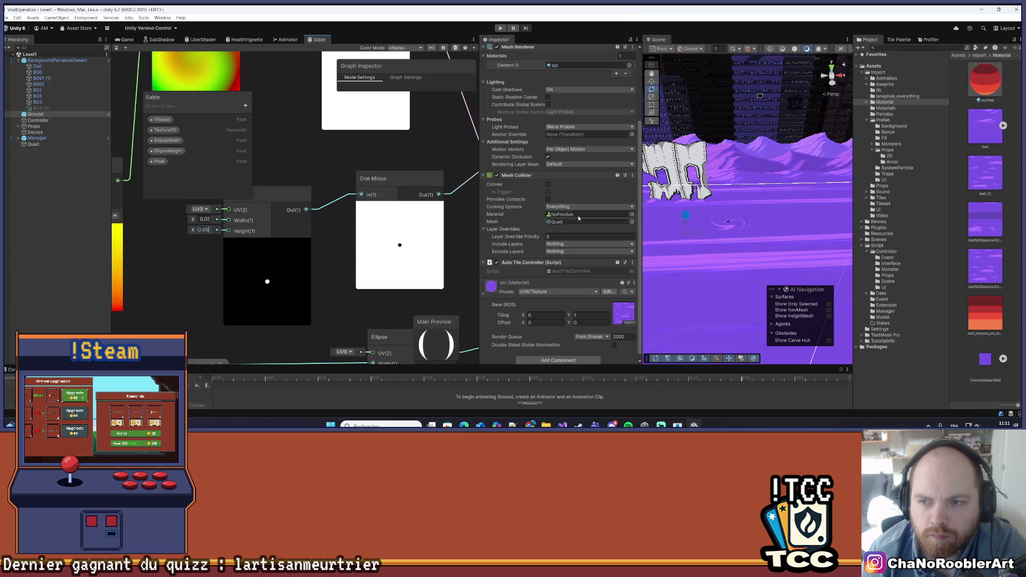
pyautogui.scroll(-10, 742, 217)
pyautogui.scroll(5, 759, 253)
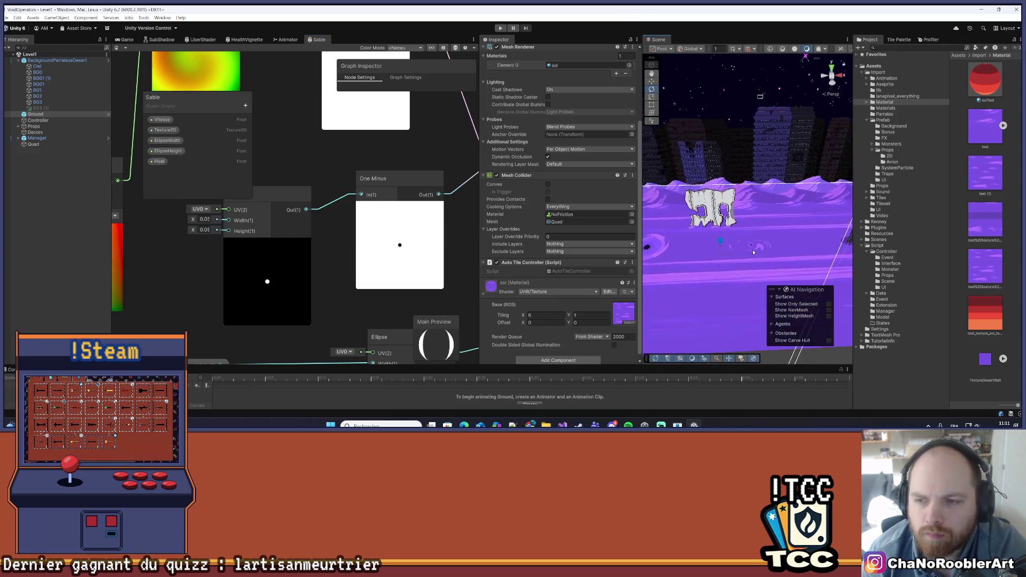
pyautogui.scroll(5, 751, 265)
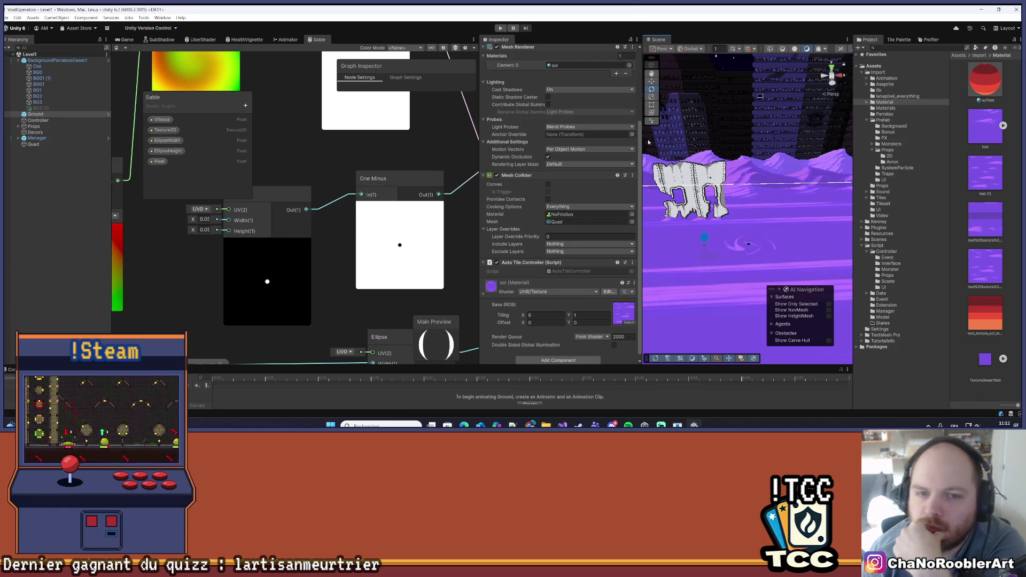
pyautogui.scroll(-5, 390, 206)
pyautogui.scroll(5, 390, 206)
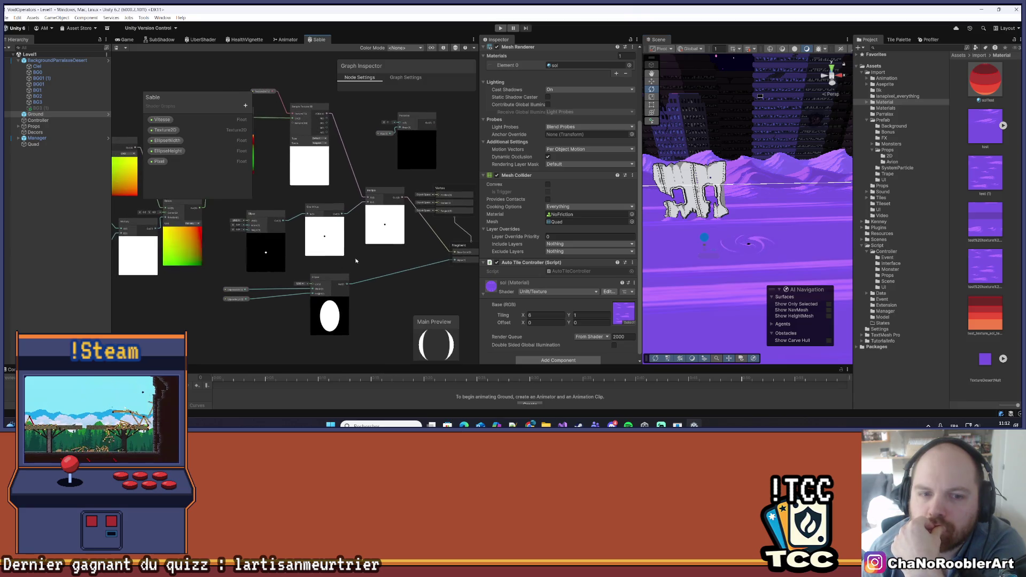
# Arrange the Multiply and Posterize nodes and feed Posterize into Multiply instead of the texture.
pyautogui.moveTo(480, 193); pyautogui.dragTo(564, 193)
pyautogui.scroll(2, 420, 252)
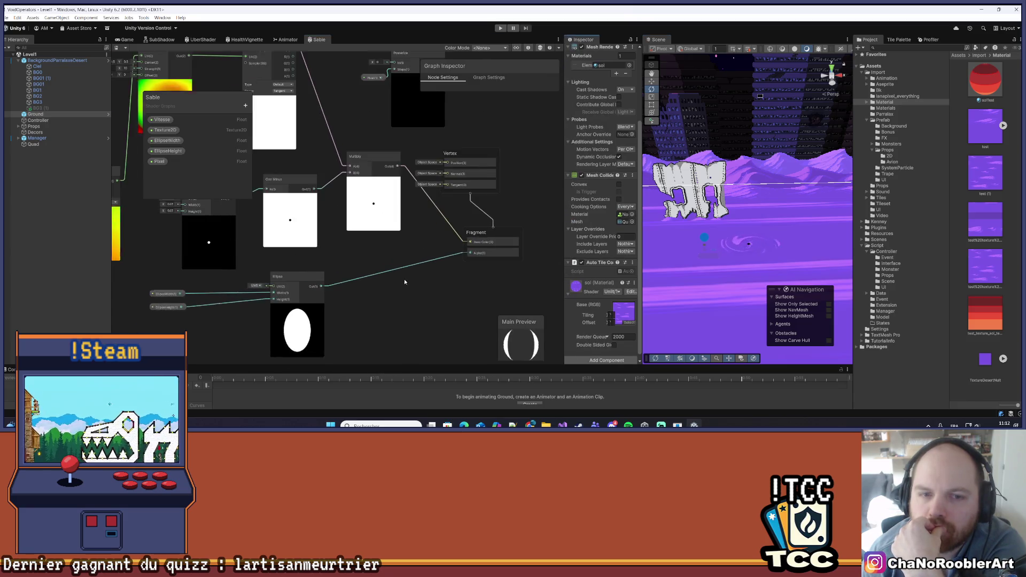
pyautogui.click(439, 210)
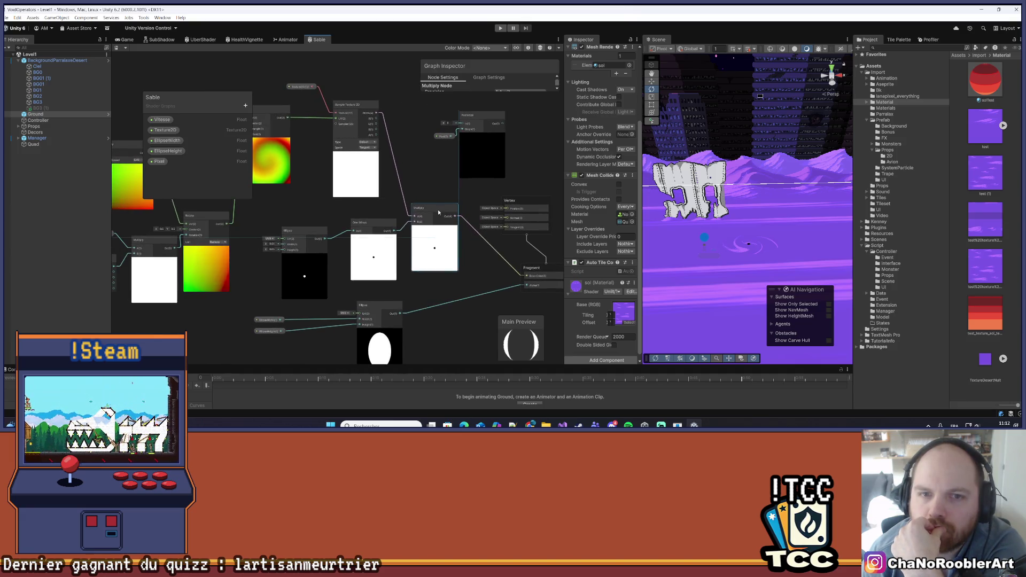
pyautogui.moveTo(437, 209)
pyautogui.mouseDown()
pyautogui.moveTo(454, 197)
pyautogui.moveTo(442, 196)
pyautogui.mouseUp()
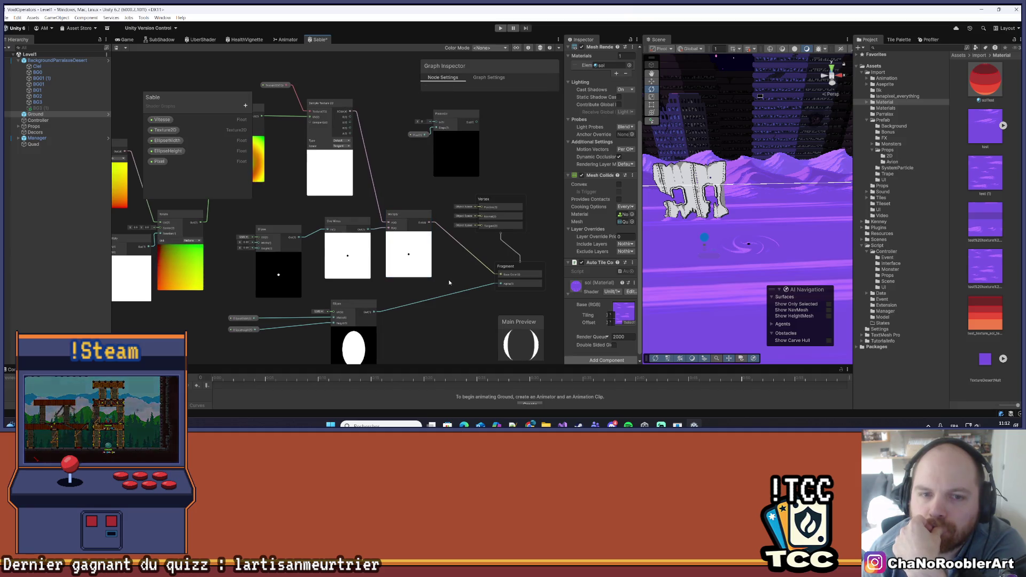
pyautogui.moveTo(461, 282); pyautogui.dragTo(445, 257)
pyautogui.moveTo(459, 221); pyautogui.dragTo(455, 243)
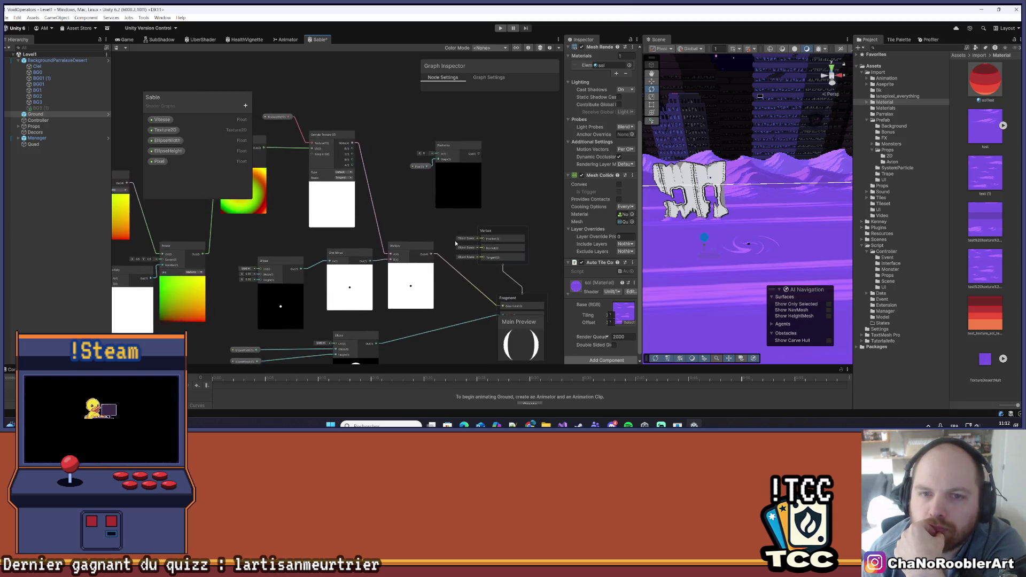
pyautogui.moveTo(457, 151)
pyautogui.mouseDown()
pyautogui.moveTo(414, 184)
pyautogui.moveTo(450, 160)
pyautogui.moveTo(417, 164)
pyautogui.mouseUp()
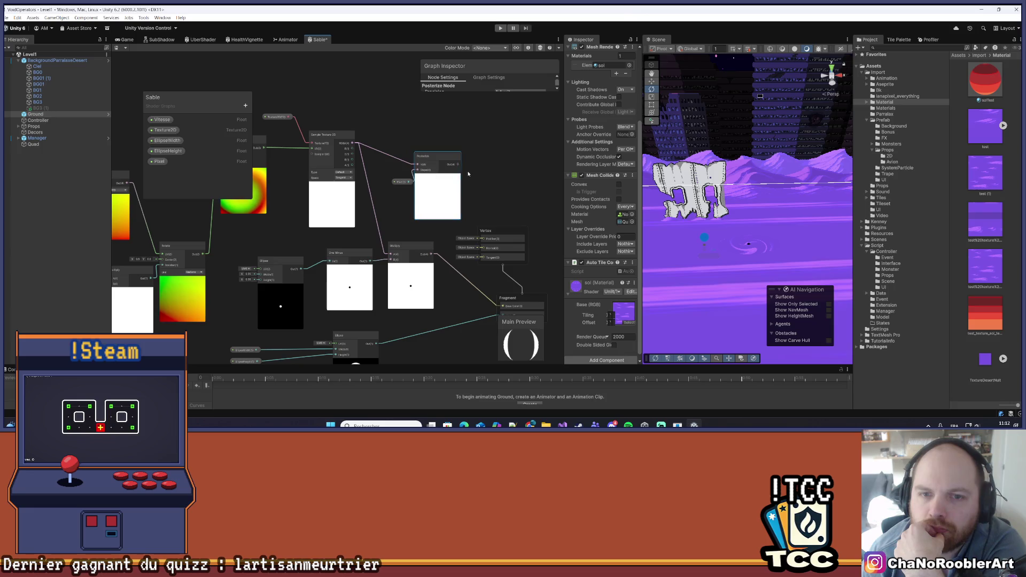
pyautogui.moveTo(395, 254); pyautogui.dragTo(394, 254)
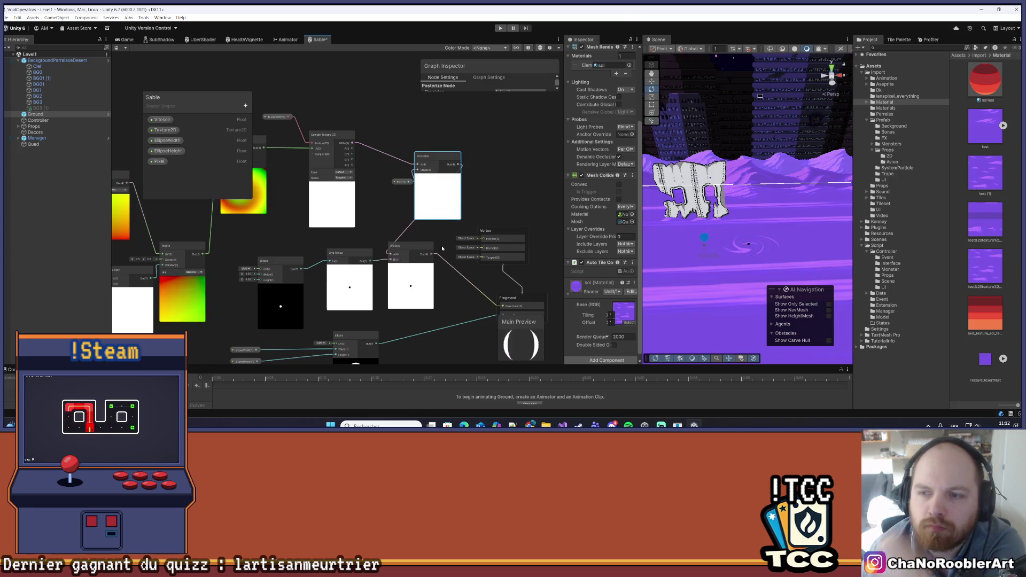
# Save the Sable graph and select Ciel to show its Sprite Renderer and Parallax Controller.
pyautogui.hotkey('ctrl', 's')
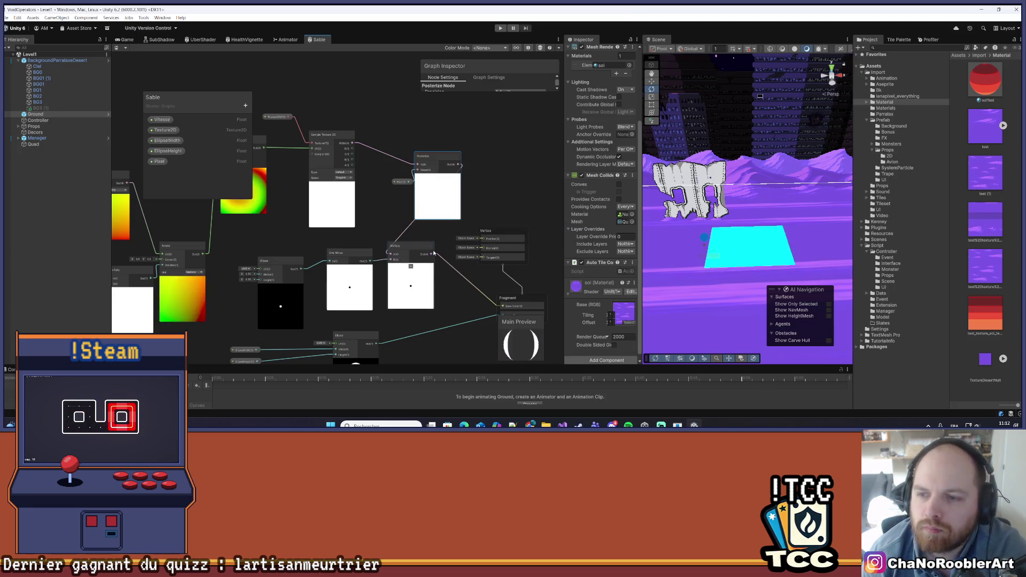
pyautogui.scroll(-2, 438, 150)
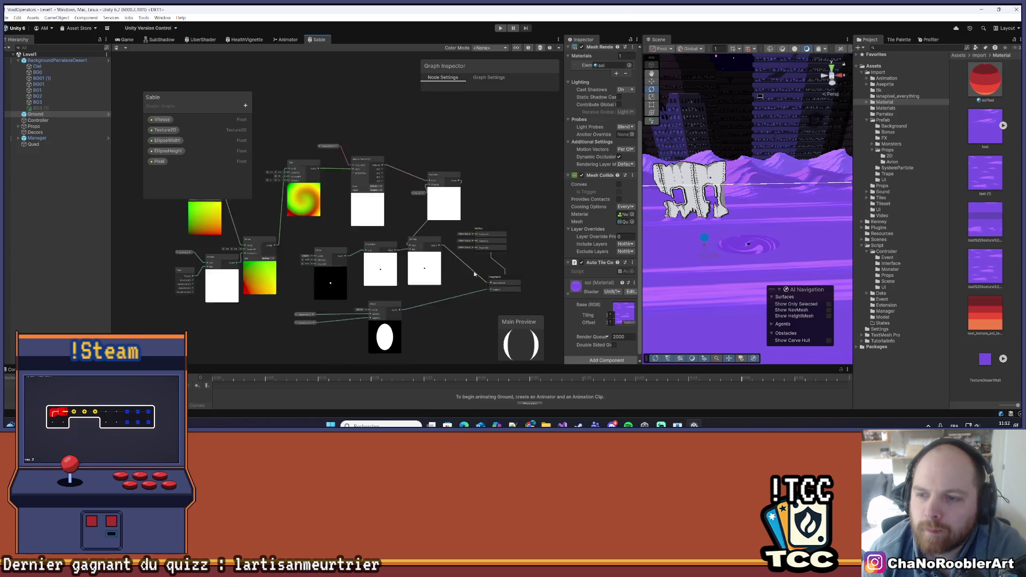
pyautogui.click(799, 234)
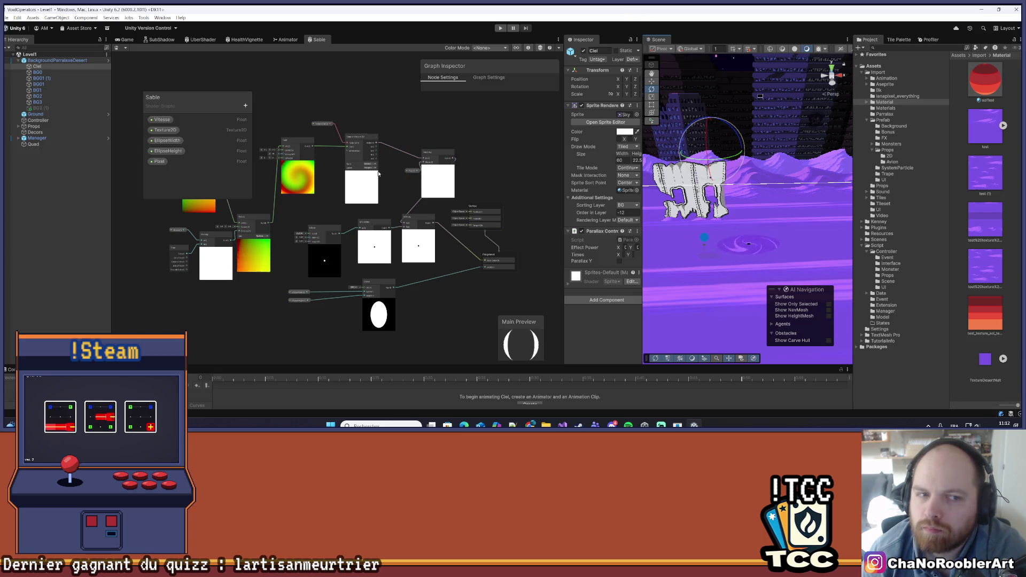
# Nudge the Multiply node into place and move the Posterize node further left.
pyautogui.click(160, 161)
pyautogui.click(471, 309)
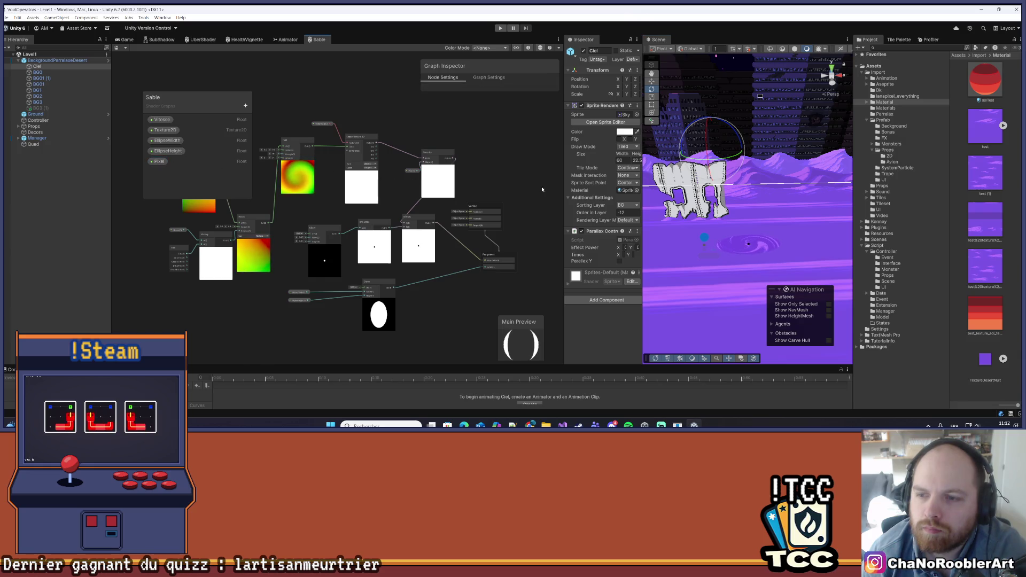
pyautogui.scroll(3, 459, 217)
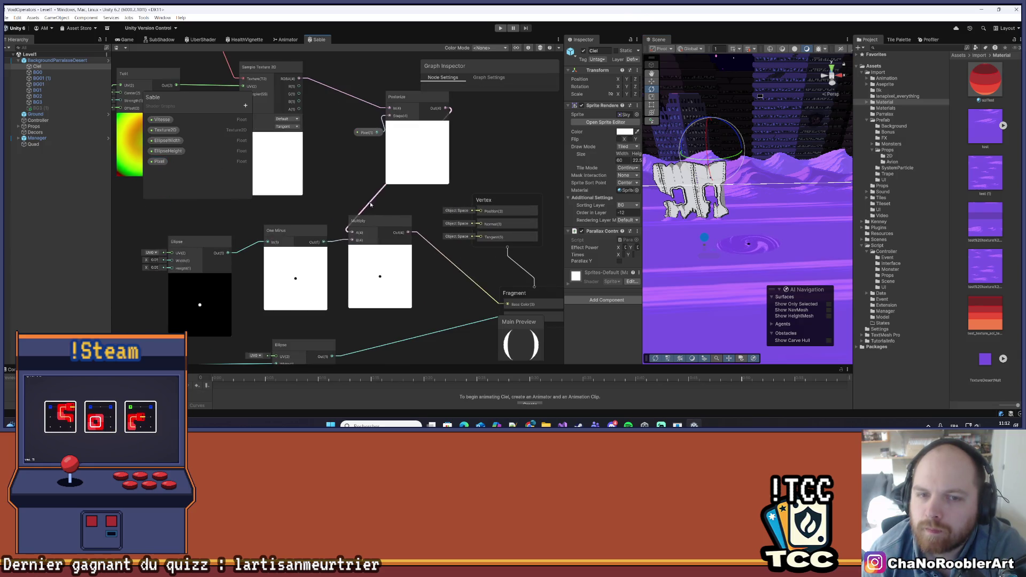
pyautogui.moveTo(380, 224); pyautogui.dragTo(392, 230)
pyautogui.moveTo(419, 100); pyautogui.dragTo(380, 107)
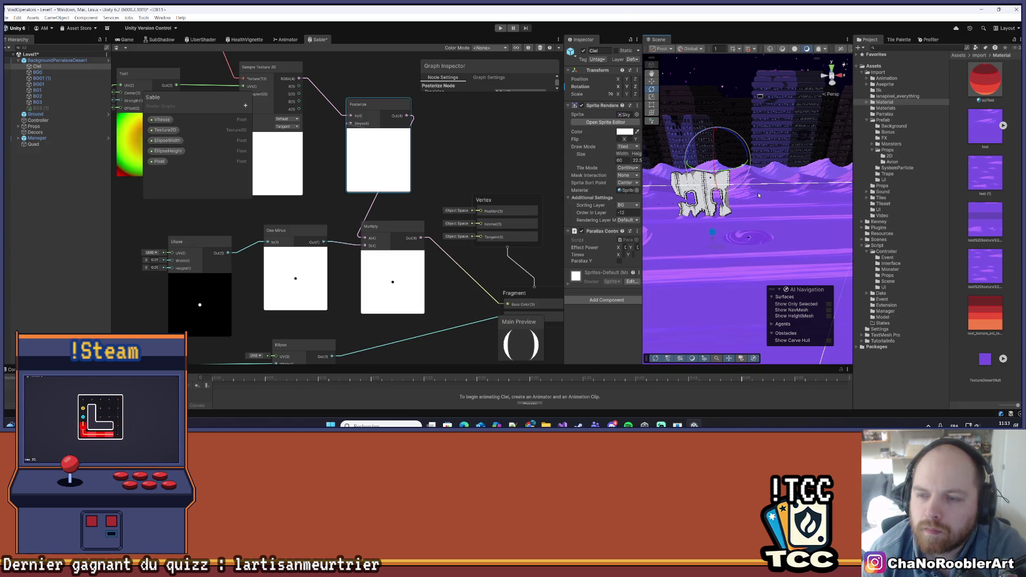
pyautogui.scroll(5, 758, 194)
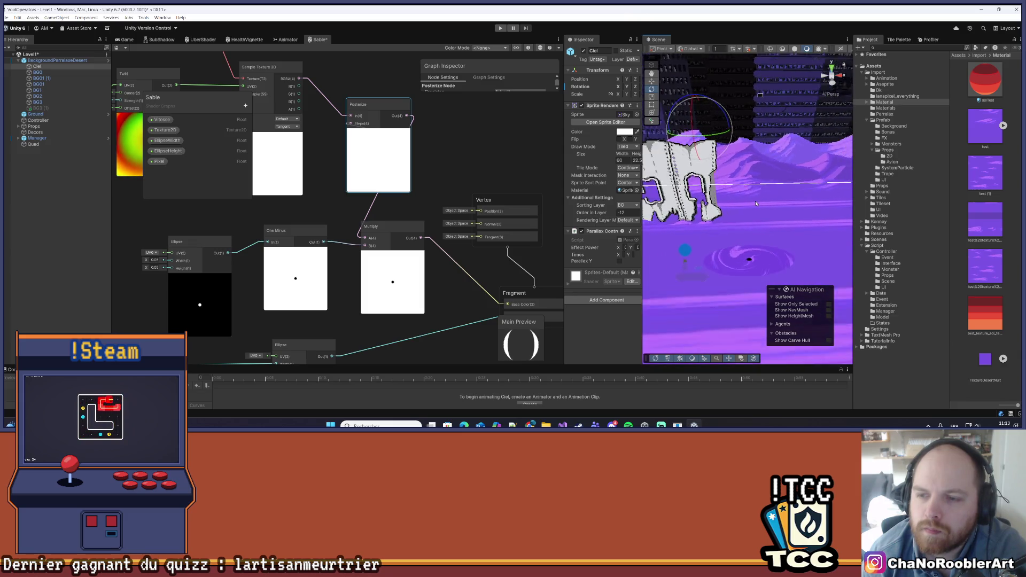
pyautogui.scroll(-2, 755, 203)
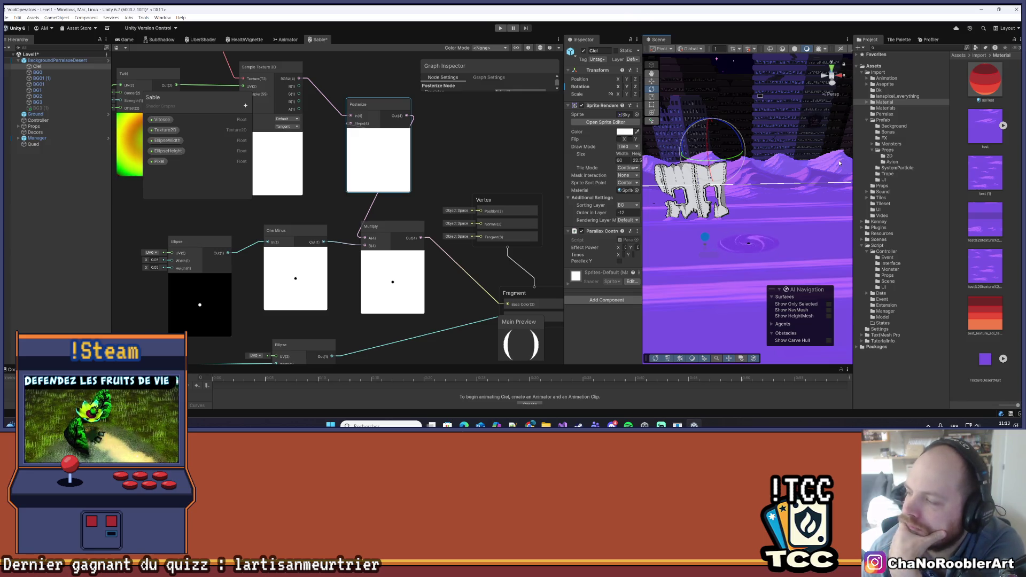
pyautogui.scroll(-3, 331, 214)
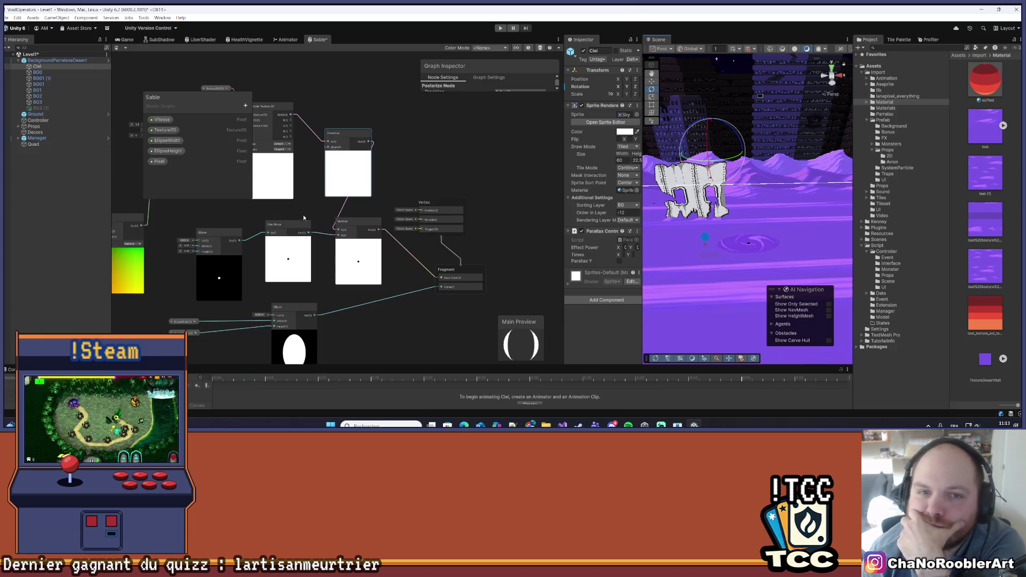
pyautogui.moveTo(406, 190); pyautogui.dragTo(445, 179)
pyautogui.click(401, 214)
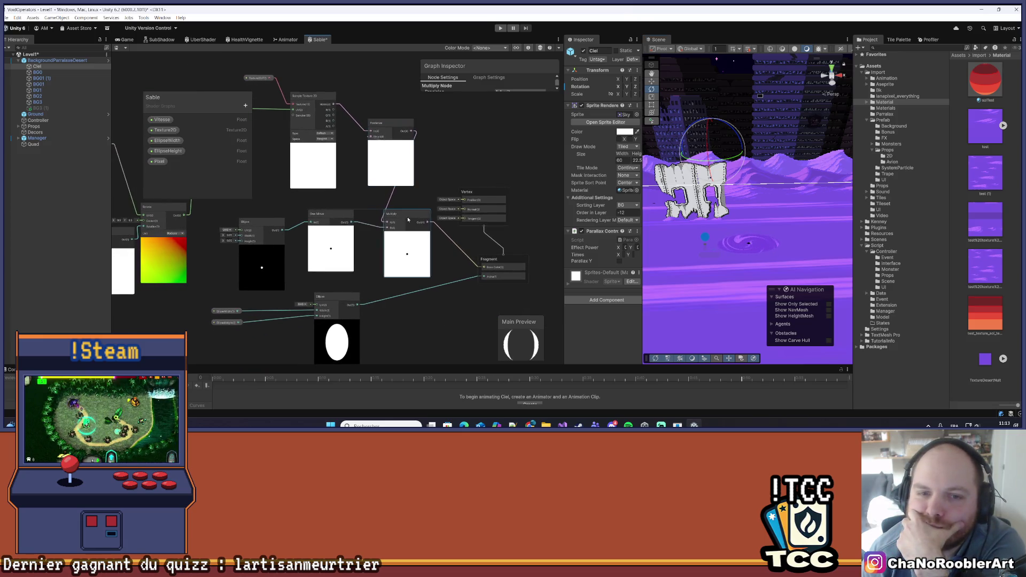
pyautogui.moveTo(381, 124); pyautogui.dragTo(362, 126)
# Bring the Fragment node into view and disconnect the Ellipse mask from its Alpha input.
pyautogui.moveTo(448, 272); pyautogui.dragTo(471, 252)
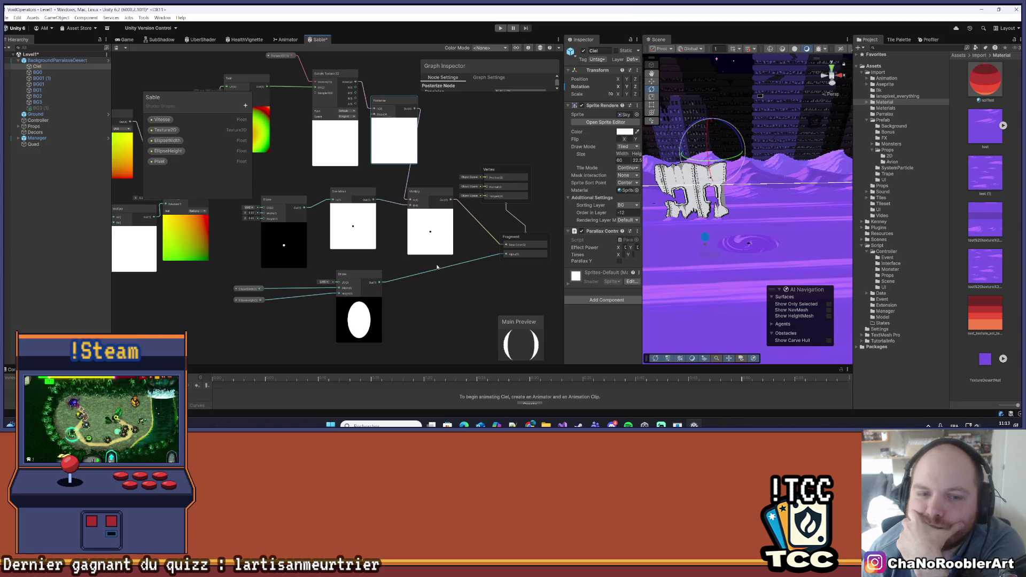
pyautogui.moveTo(382, 264); pyautogui.dragTo(455, 304)
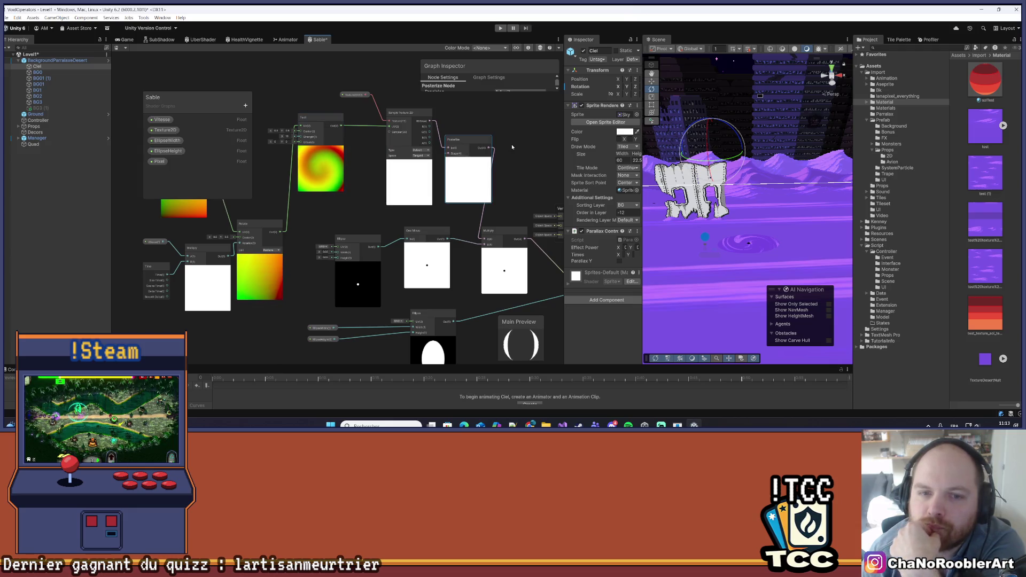
pyautogui.moveTo(512, 145)
pyautogui.mouseDown()
pyautogui.moveTo(470, 144)
pyautogui.moveTo(488, 127)
pyautogui.moveTo(492, 175)
pyautogui.moveTo(425, 169)
pyautogui.moveTo(448, 179)
pyautogui.moveTo(439, 183)
pyautogui.mouseUp()
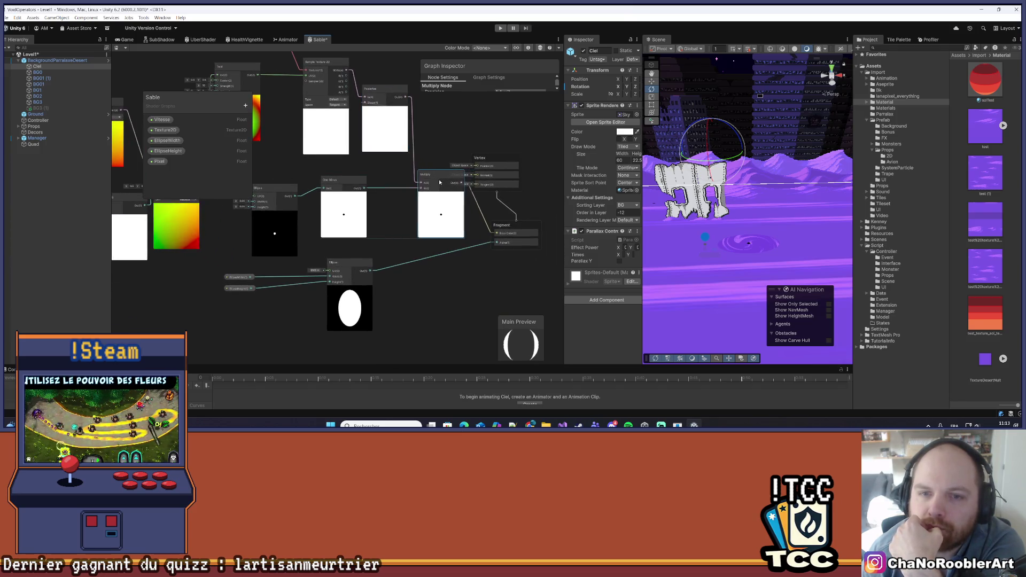
pyautogui.moveTo(445, 290); pyautogui.dragTo(432, 290)
pyautogui.moveTo(361, 245); pyautogui.dragTo(426, 273)
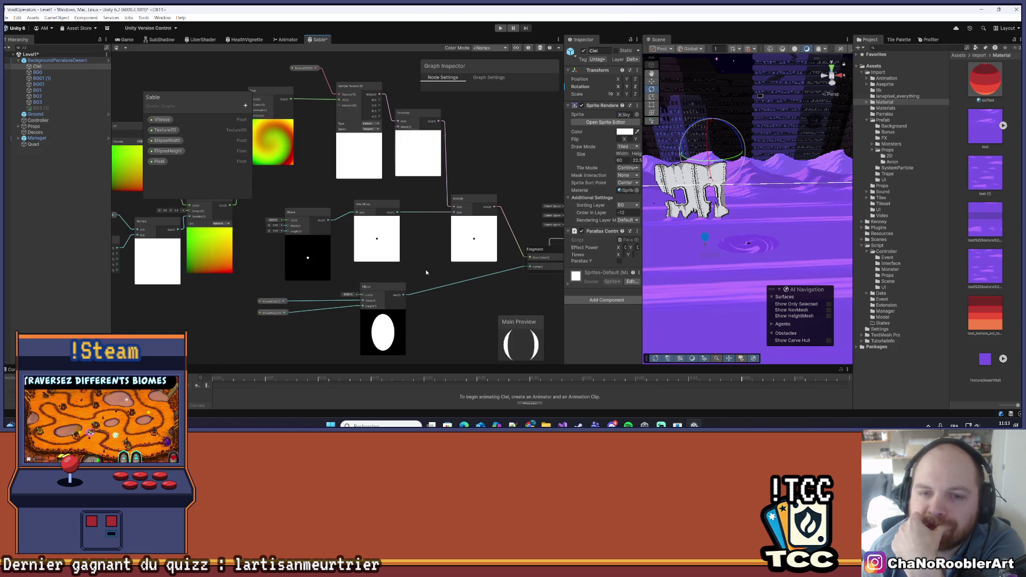
pyautogui.moveTo(464, 308)
pyautogui.mouseDown()
pyautogui.moveTo(449, 302)
pyautogui.moveTo(486, 308)
pyautogui.mouseUp()
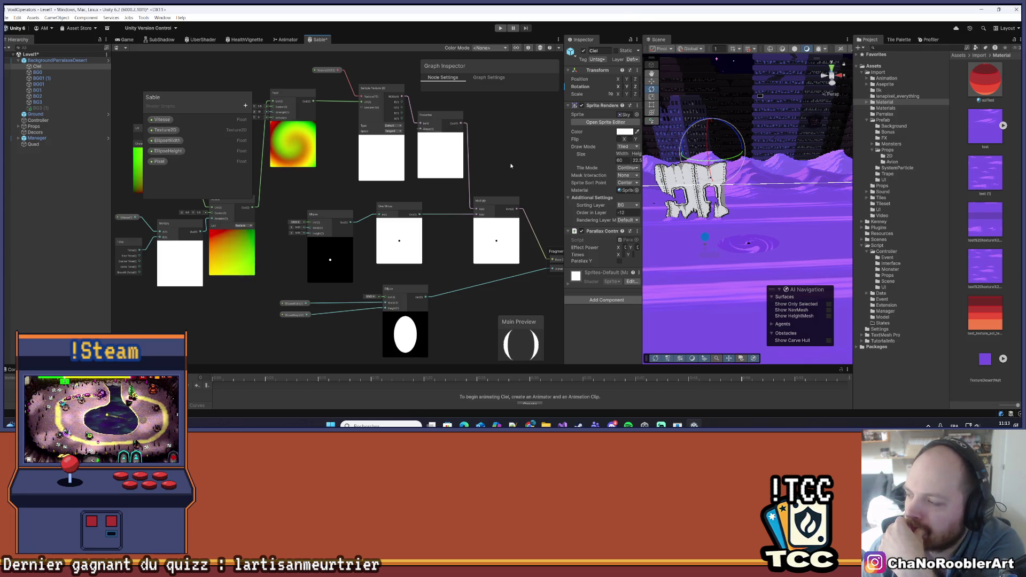
pyautogui.moveTo(521, 175); pyautogui.dragTo(447, 162)
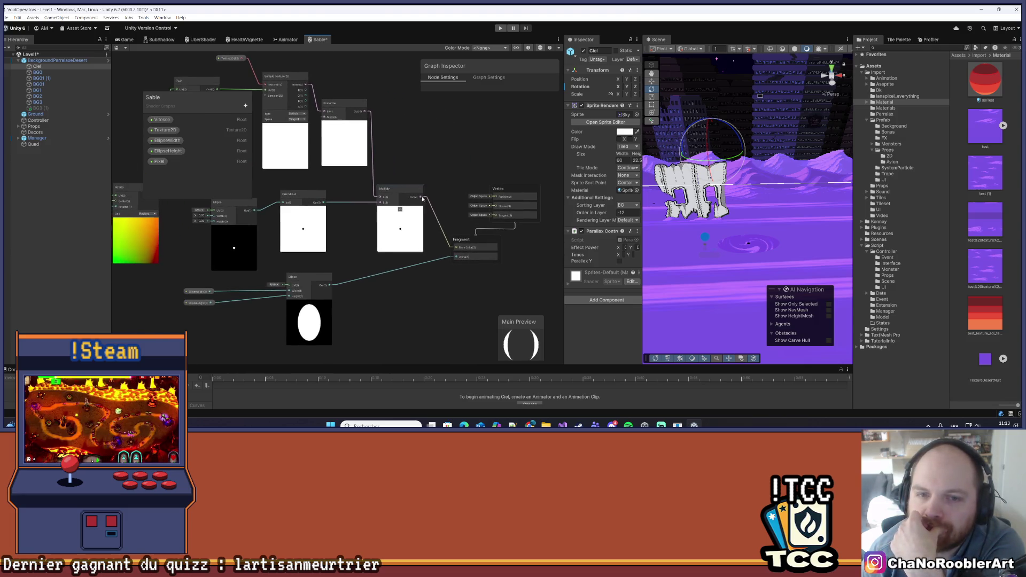
pyautogui.moveTo(455, 258); pyautogui.dragTo(442, 277)
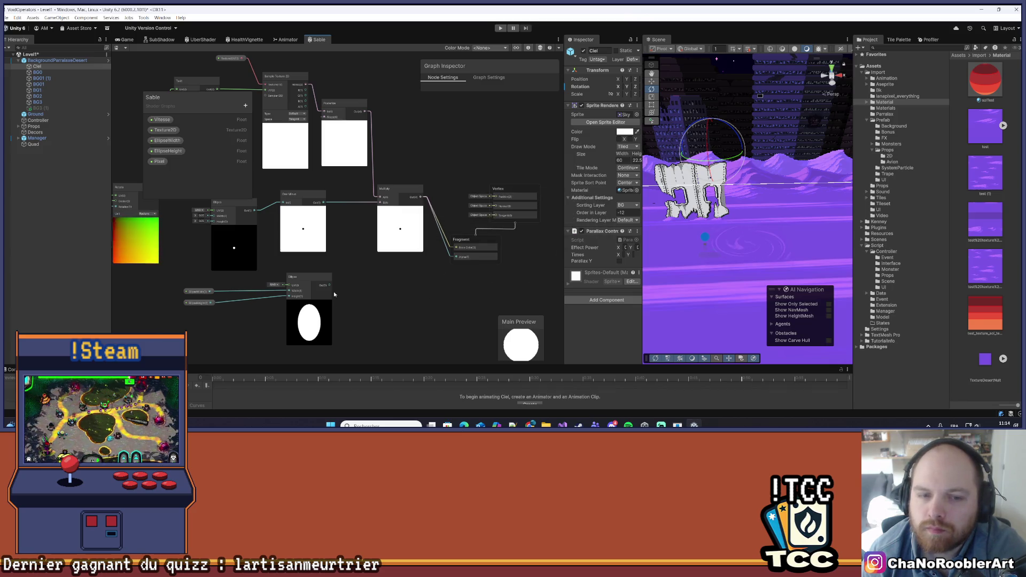
# Save the Sable graph, set the Quad's Sable material Pixel to 128, then select Ground.
pyautogui.hotkey('ctrl', 's')
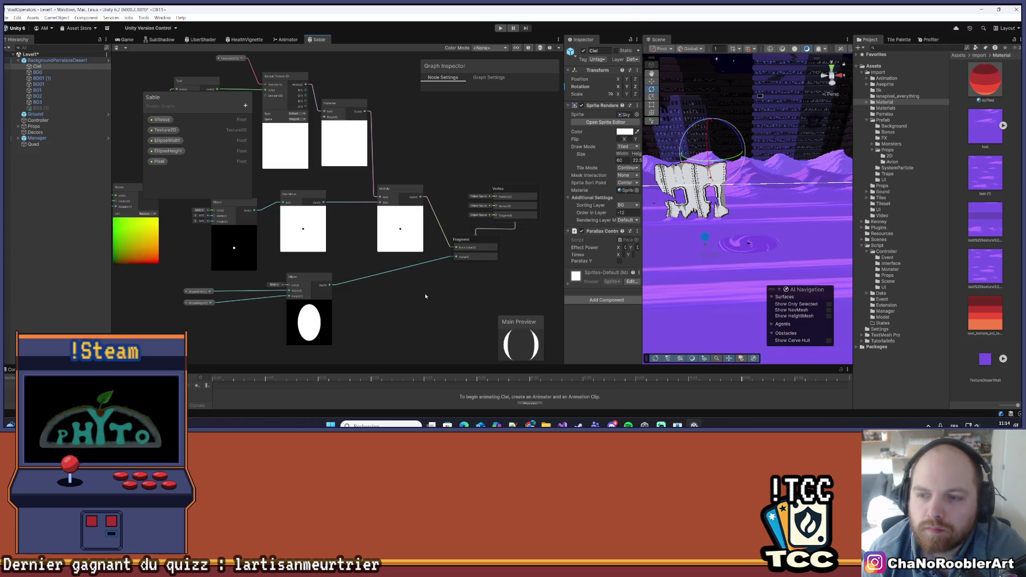
pyautogui.moveTo(565, 235); pyautogui.dragTo(502, 238)
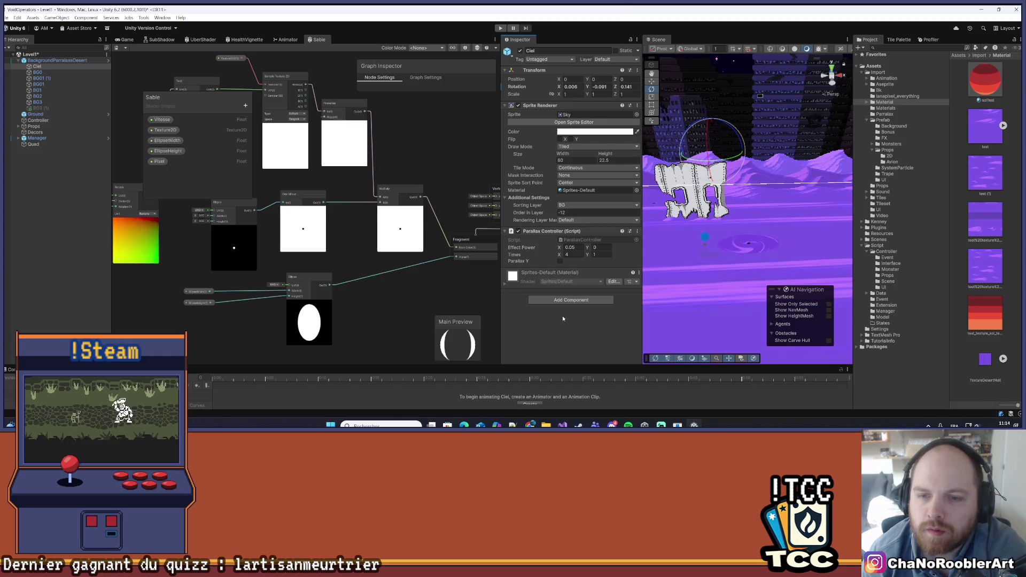
pyautogui.click(59, 143)
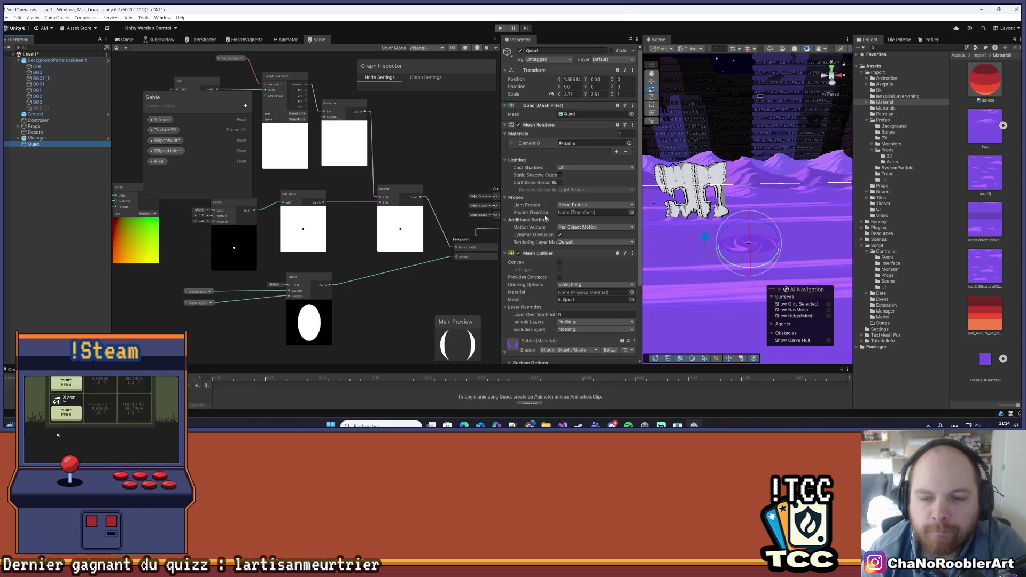
pyautogui.scroll(-3, 565, 245)
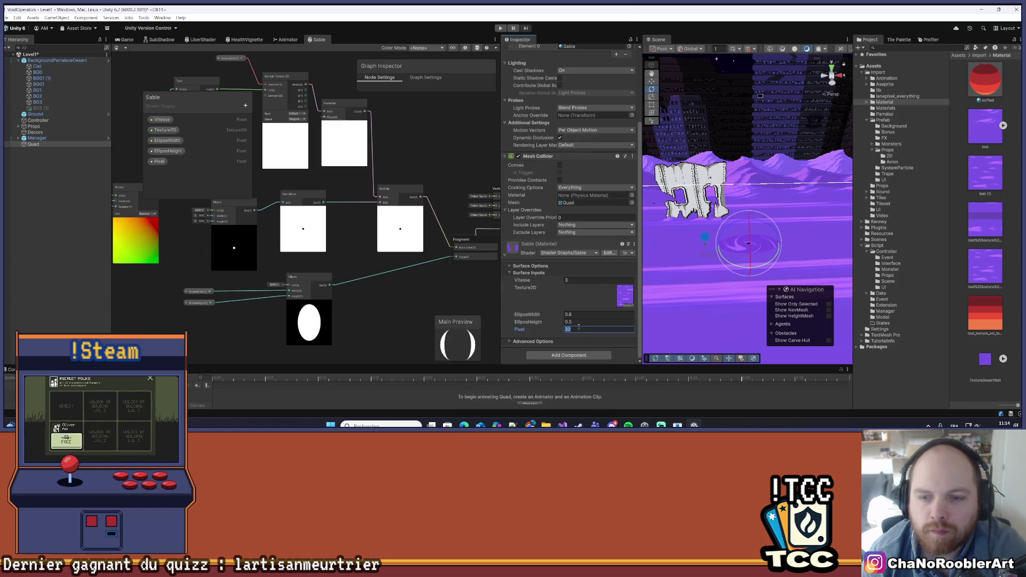
pyautogui.write('128')
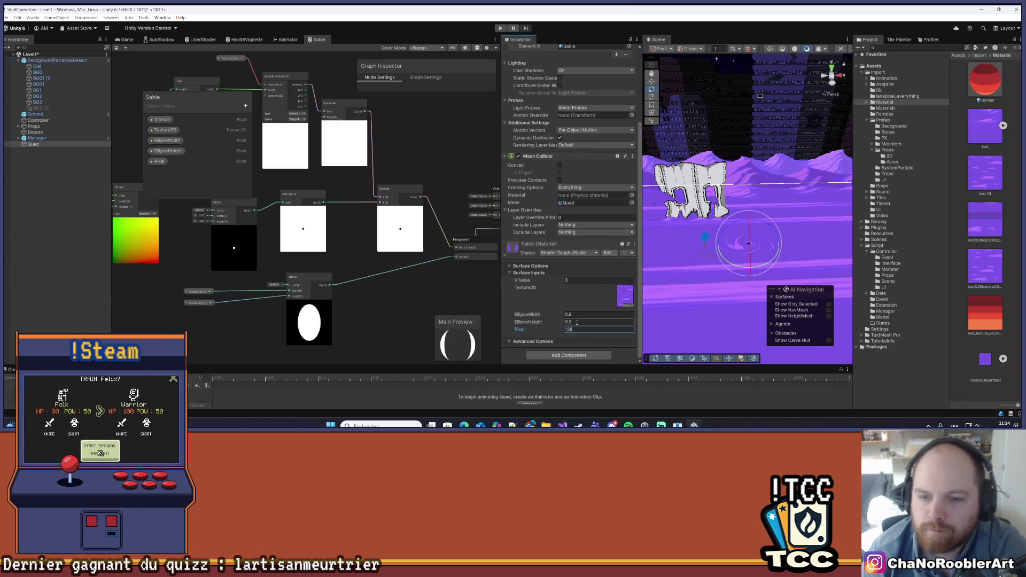
pyautogui.click(709, 294)
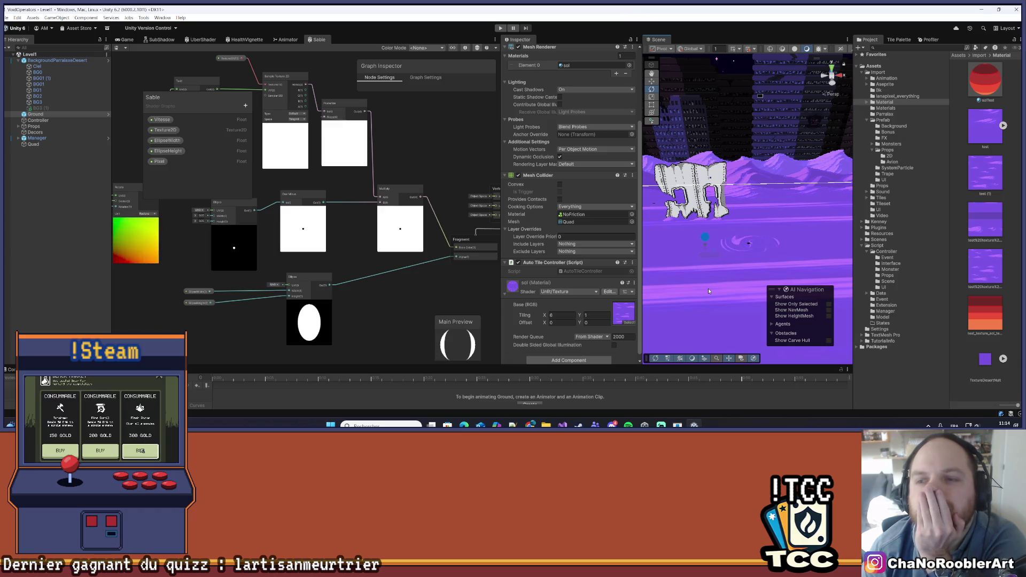
pyautogui.scroll(1, 759, 242)
pyautogui.scroll(2, 758, 239)
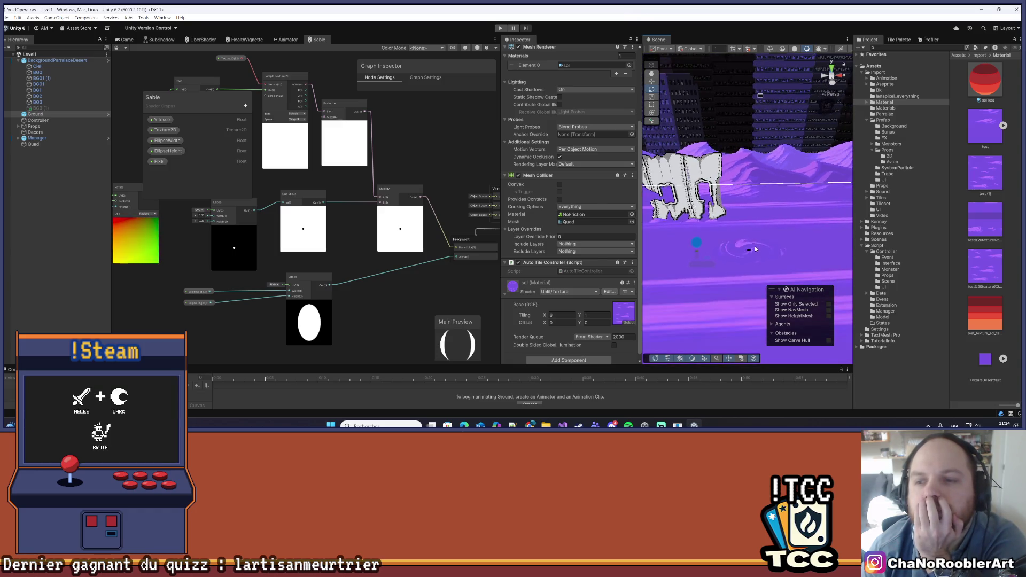
pyautogui.scroll(-3, 748, 235)
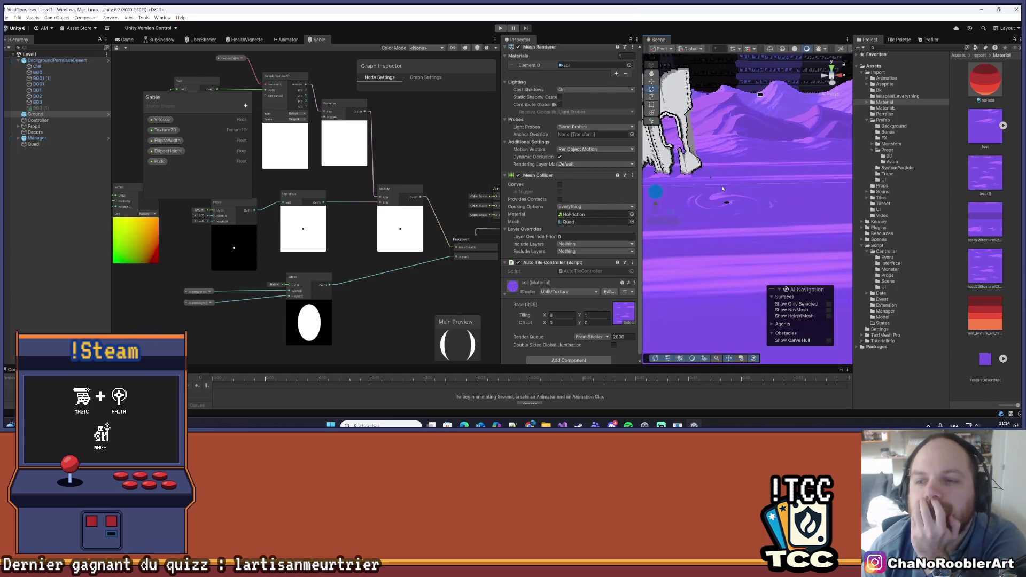
pyautogui.scroll(3, 734, 209)
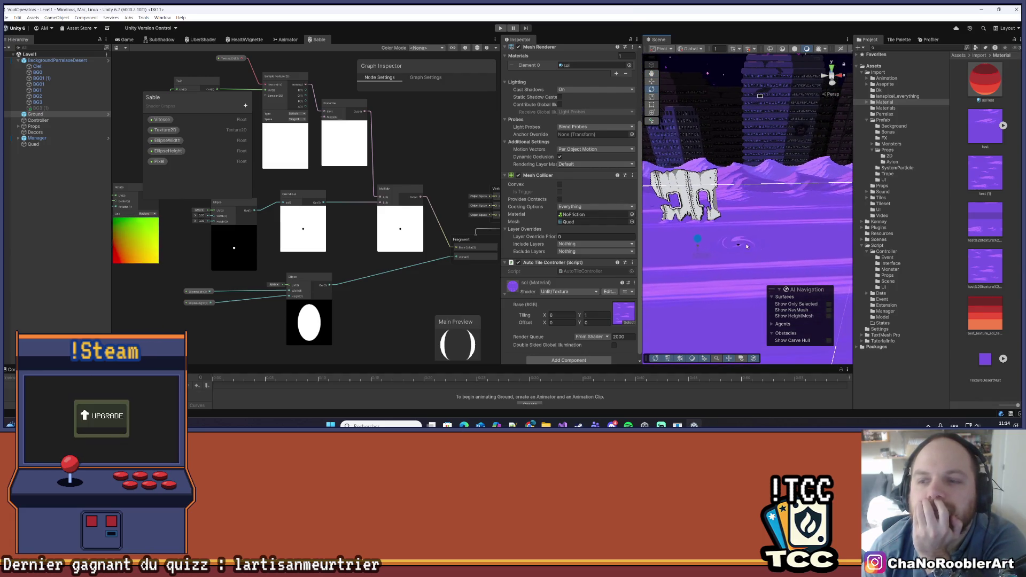
pyautogui.moveTo(770, 247); pyautogui.dragTo(767, 225)
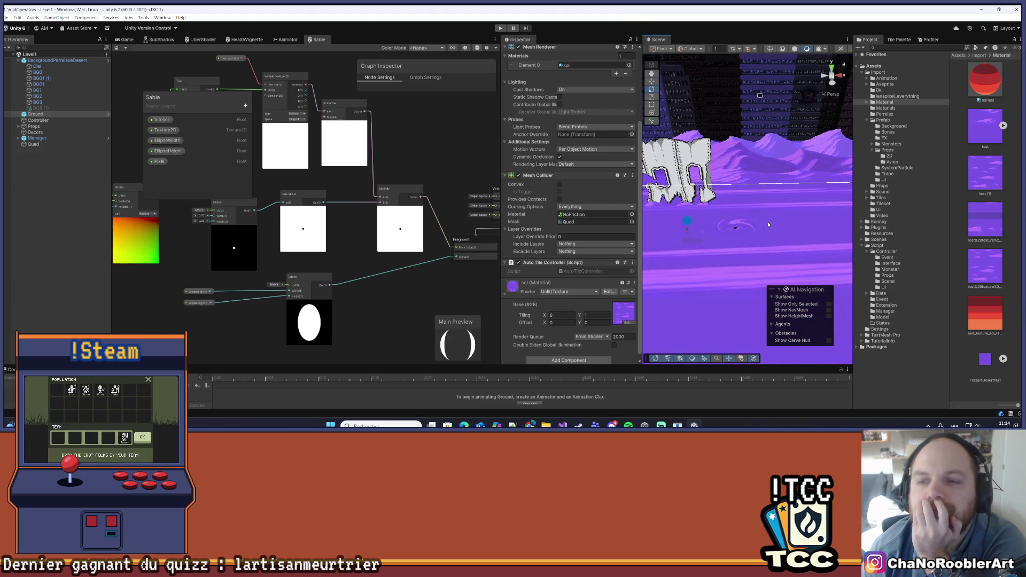
pyautogui.scroll(3, 756, 224)
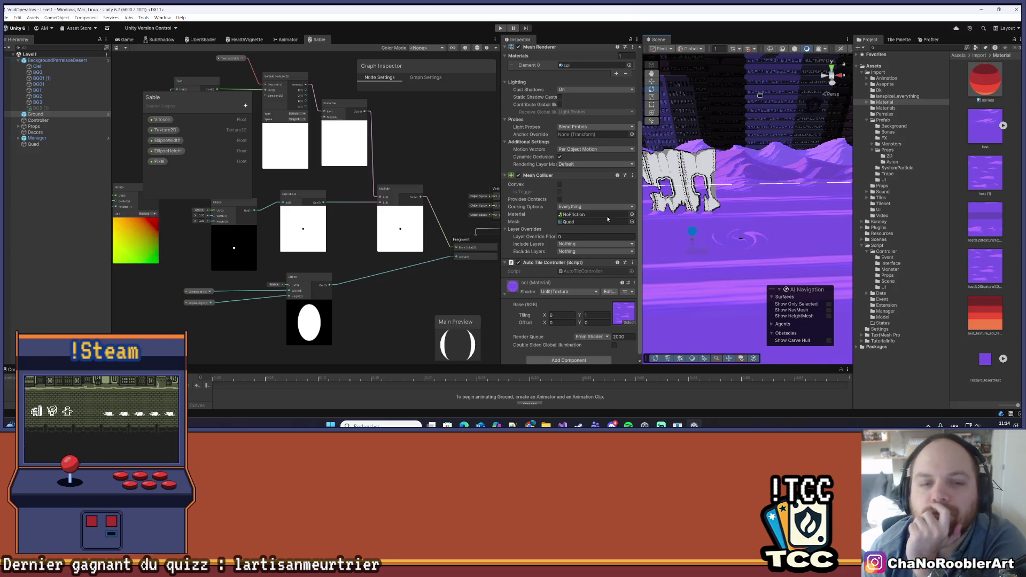
pyautogui.moveTo(397, 291); pyautogui.dragTo(385, 295)
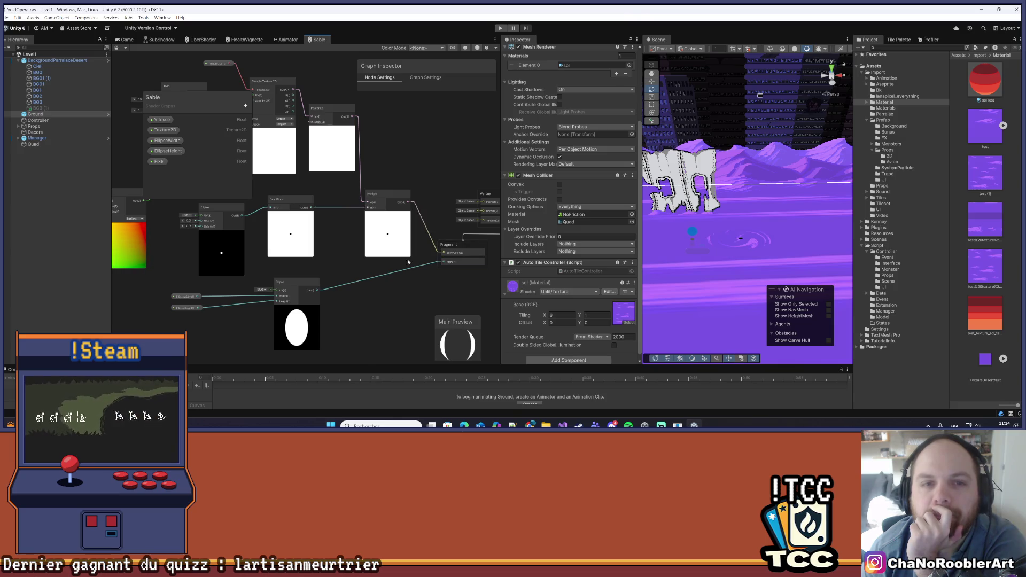
pyautogui.moveTo(432, 170); pyautogui.dragTo(413, 169)
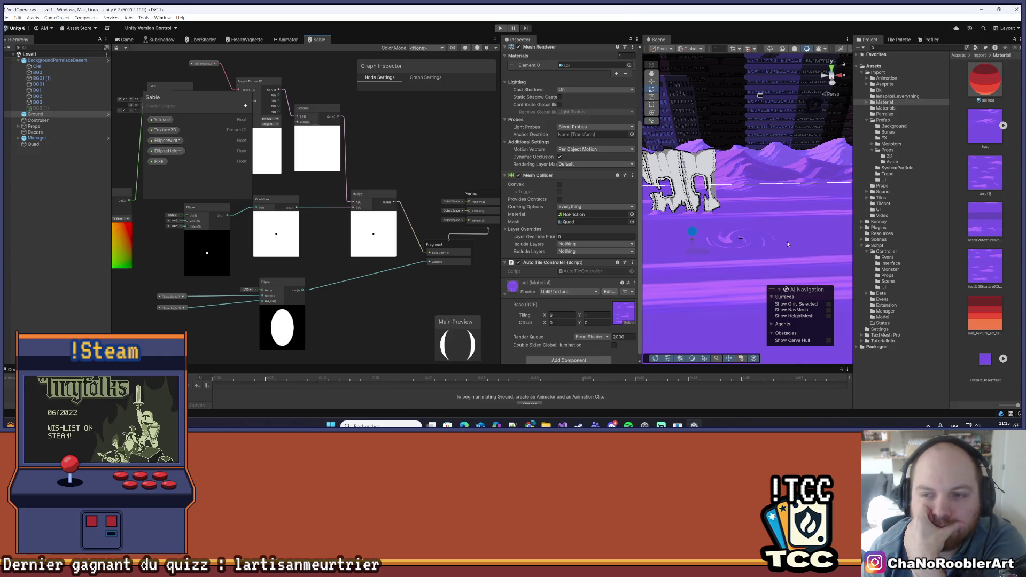
pyautogui.scroll(5, 176, 235)
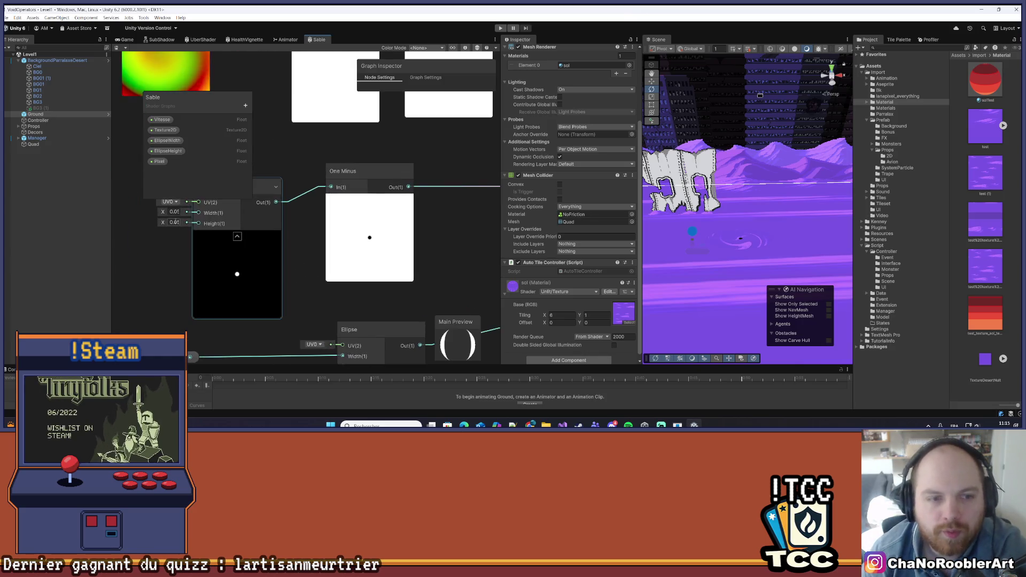
# Set the Ellipse node's Height to 0.1, save the graph, and re-centre on the Twirl nodes.
pyautogui.click(181, 251)
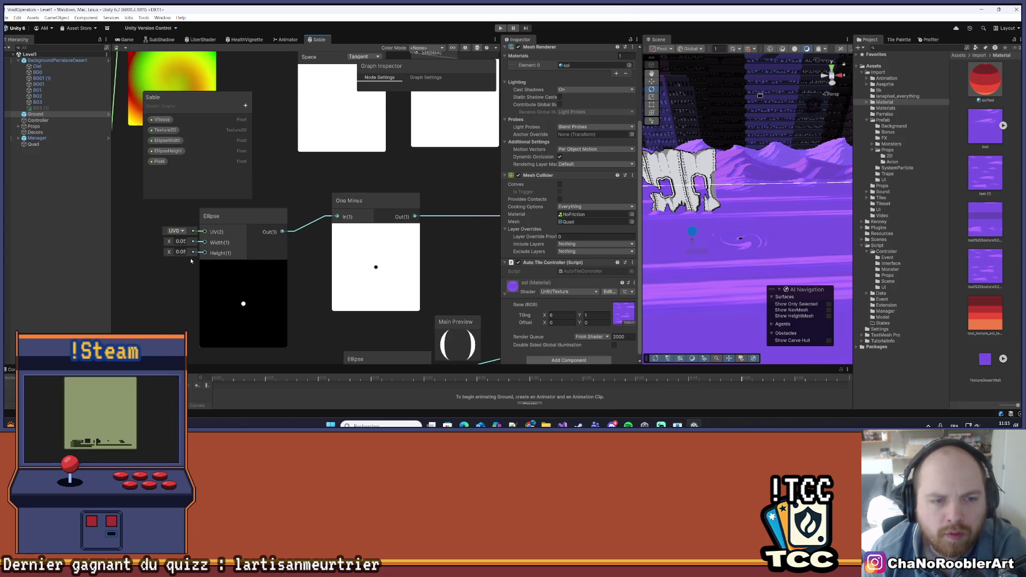
pyautogui.write('0.1')
pyautogui.click(198, 260)
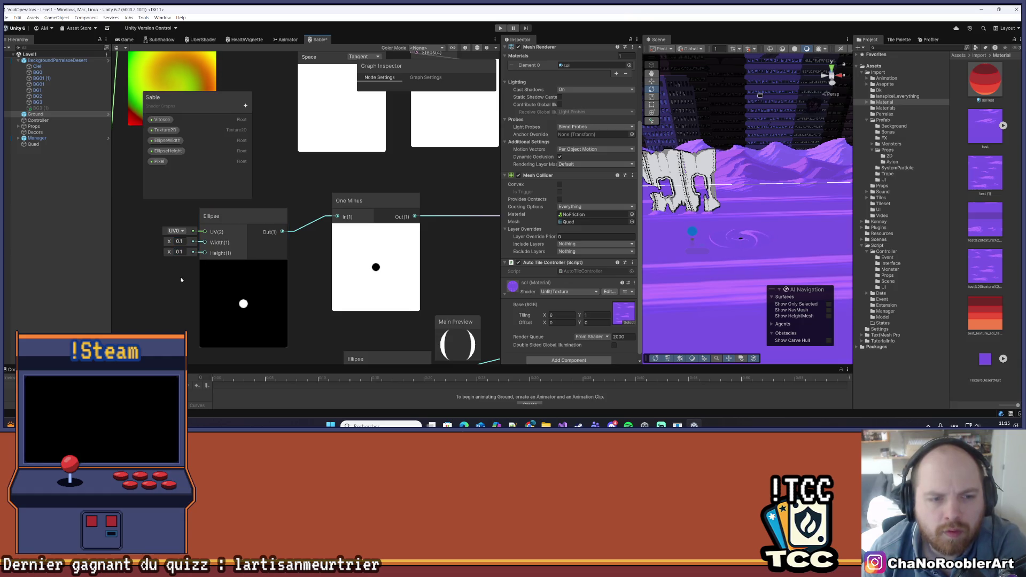
pyautogui.hotkey('ctrl', 's')
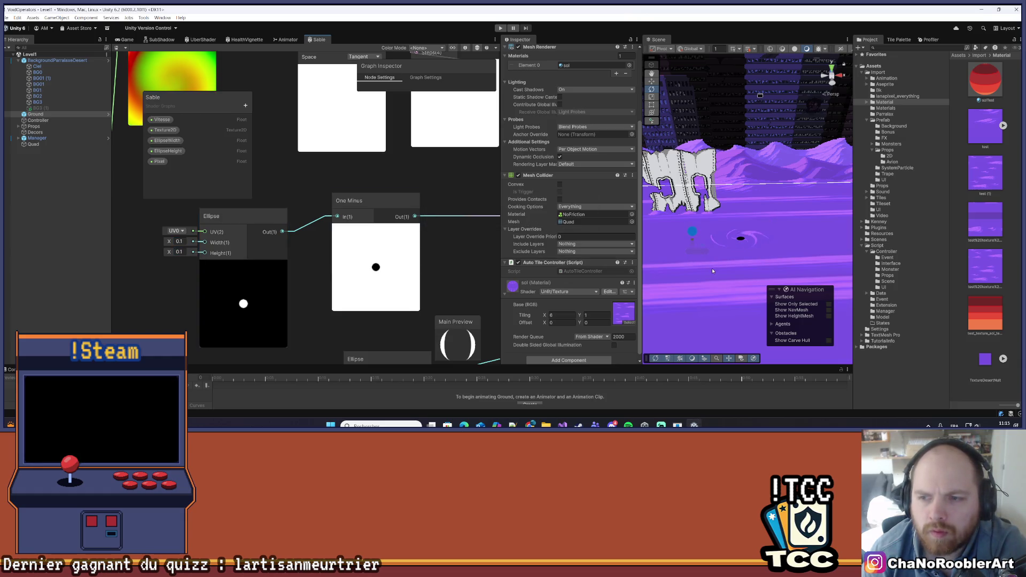
pyautogui.scroll(2, 732, 251)
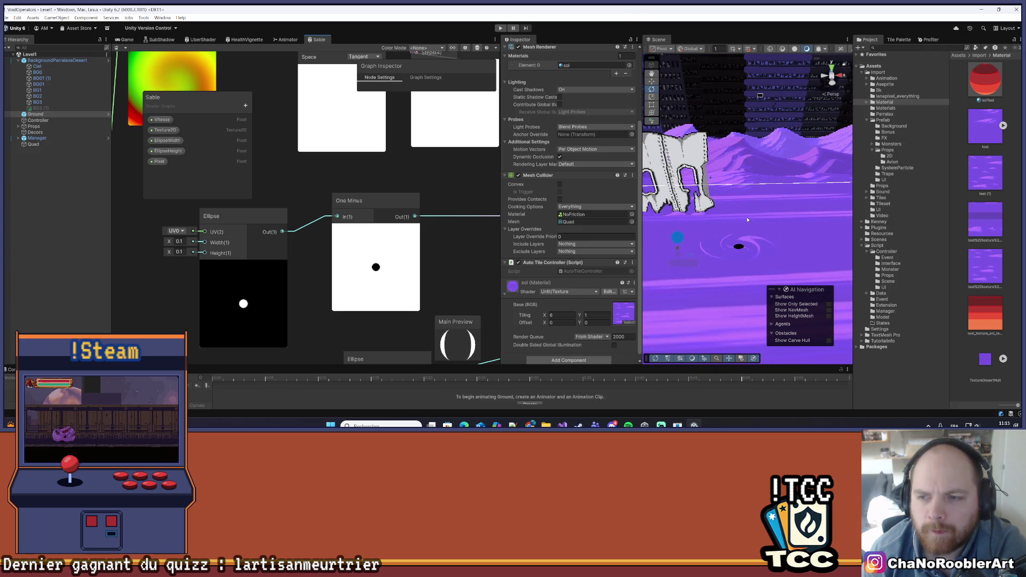
pyautogui.scroll(-2, 745, 218)
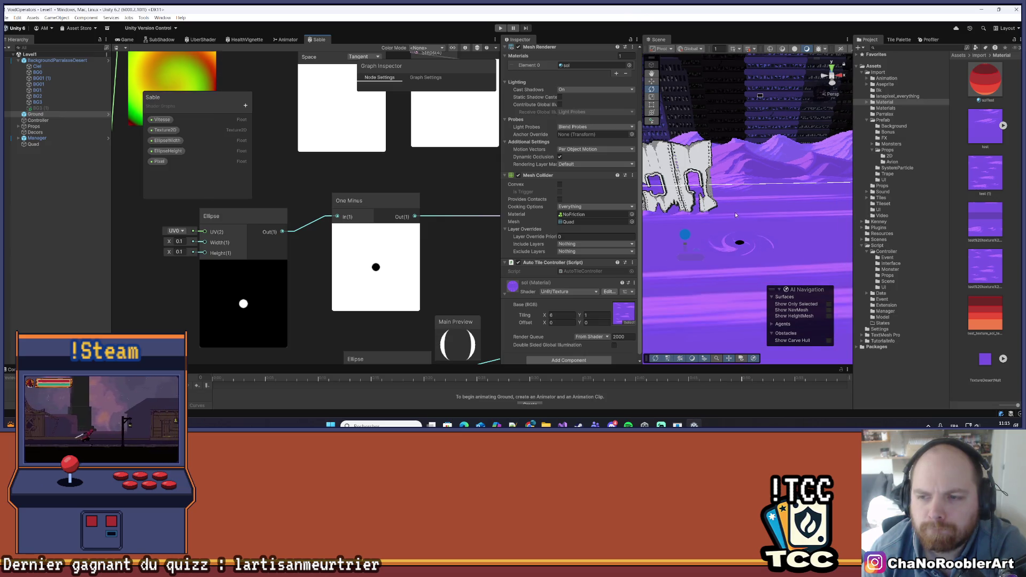
pyautogui.scroll(-5, 276, 202)
pyautogui.scroll(3, 364, 227)
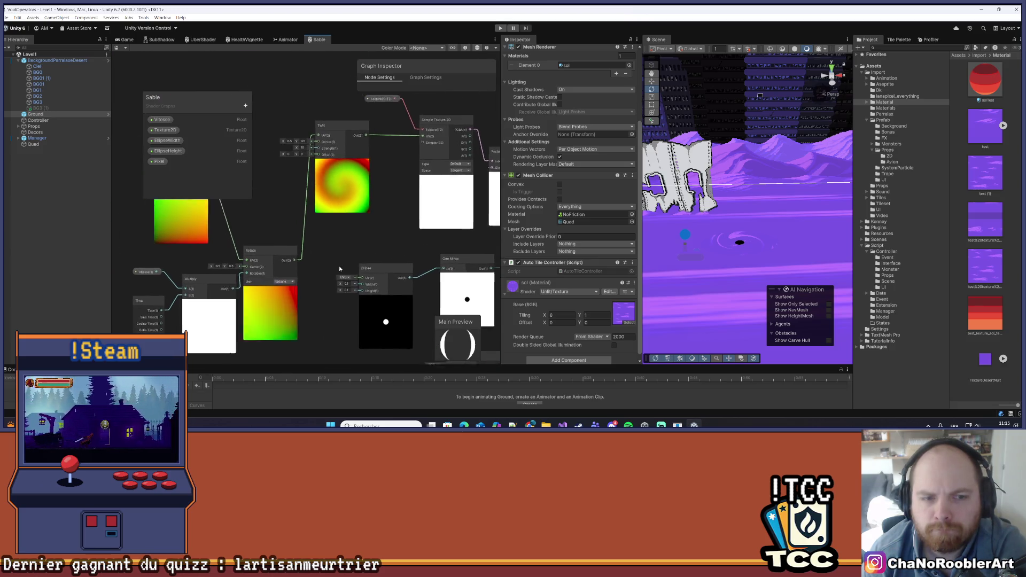
pyautogui.moveTo(339, 265); pyautogui.dragTo(396, 273)
pyautogui.moveTo(311, 206)
pyautogui.mouseDown()
pyautogui.moveTo(367, 229)
pyautogui.moveTo(297, 206)
pyautogui.moveTo(249, 208)
pyautogui.mouseUp()
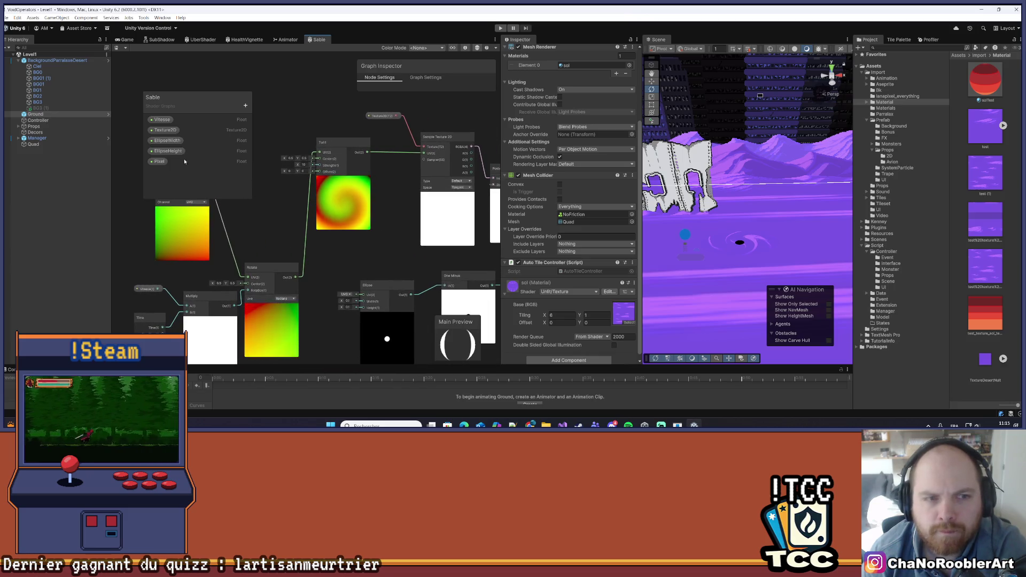
pyautogui.moveTo(425, 253)
pyautogui.mouseDown()
pyautogui.moveTo(383, 214)
pyautogui.moveTo(376, 222)
pyautogui.mouseUp()
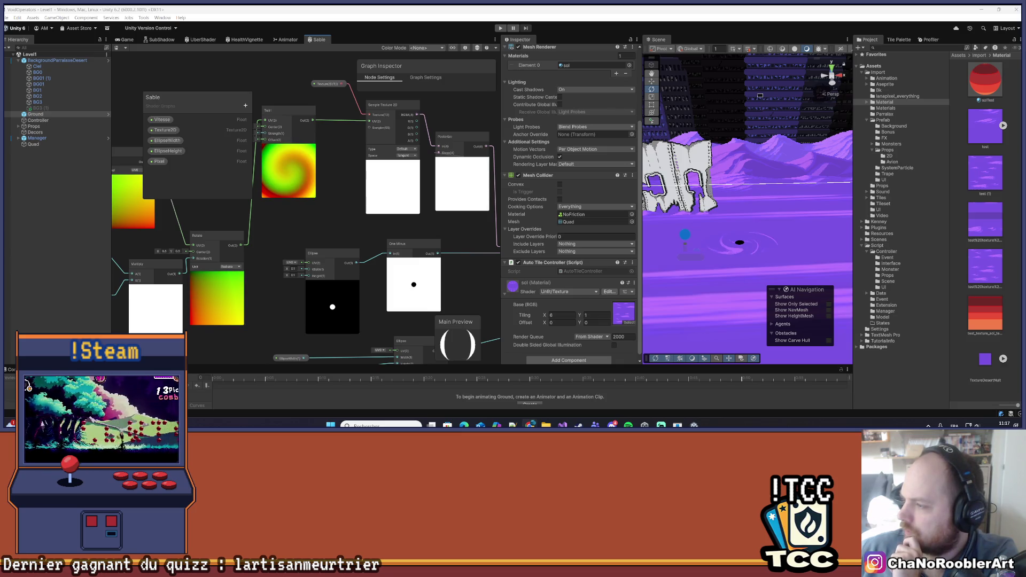
# Save the graph and inspect BG2, the Quad, then Ground in the Hierarchy.
pyautogui.scroll(-2, 430, 258)
pyautogui.moveTo(430, 257)
pyautogui.mouseDown()
pyautogui.moveTo(426, 219)
pyautogui.moveTo(372, 224)
pyautogui.mouseUp()
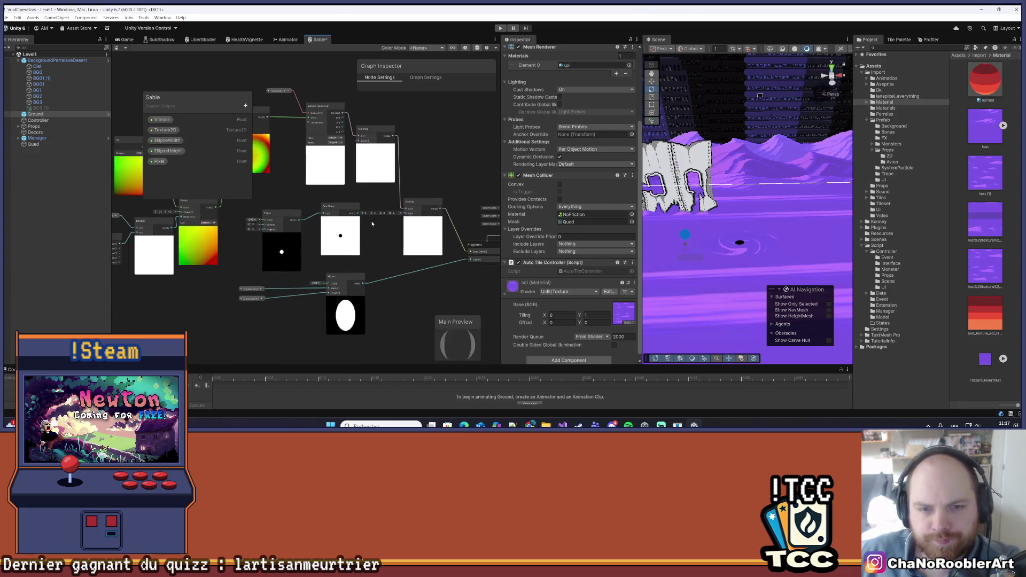
pyautogui.hotkey('ctrl', 's')
pyautogui.scroll(-3, 373, 227)
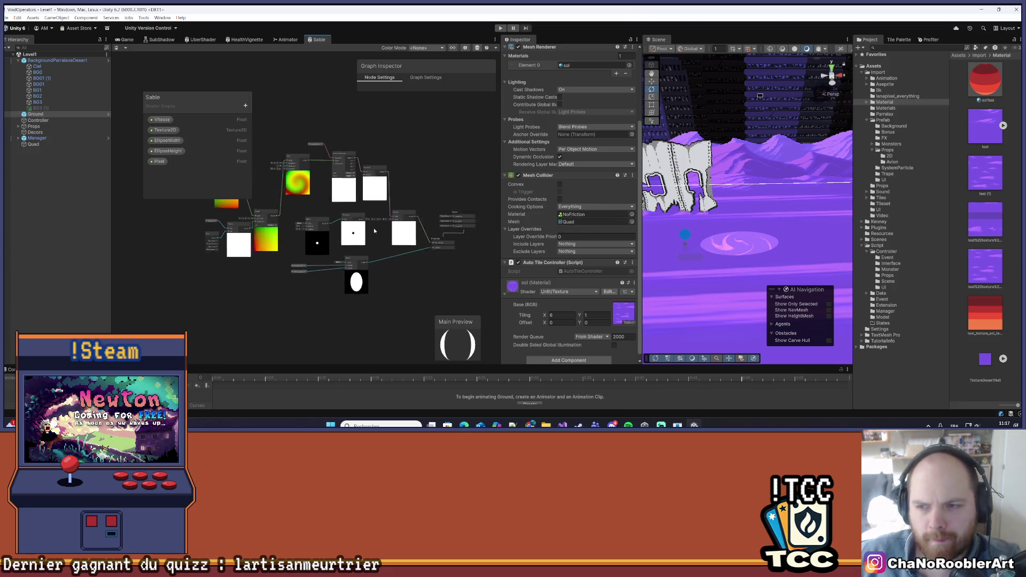
pyautogui.scroll(-2, 382, 227)
pyautogui.scroll(5, 402, 277)
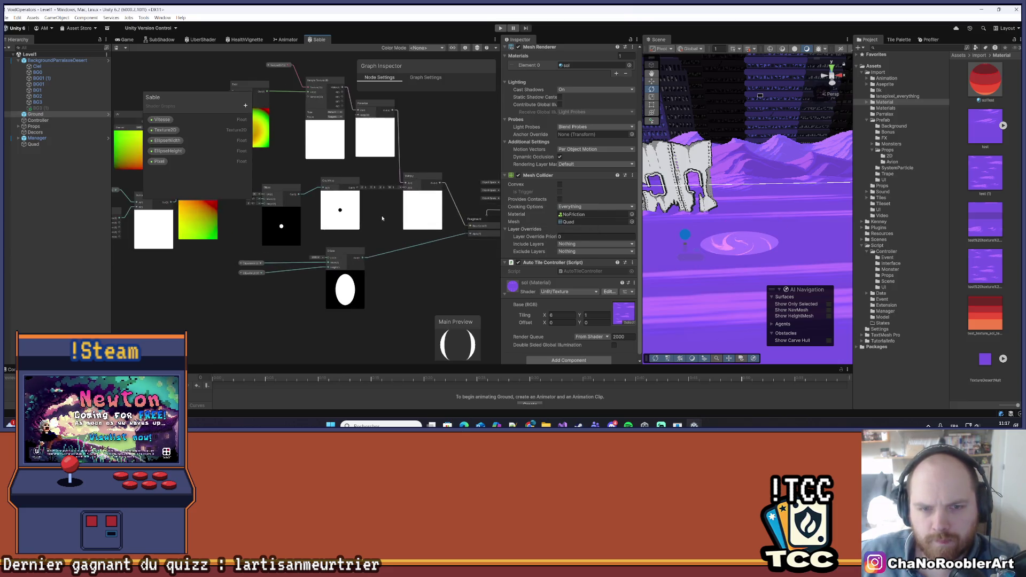
pyautogui.click(788, 226)
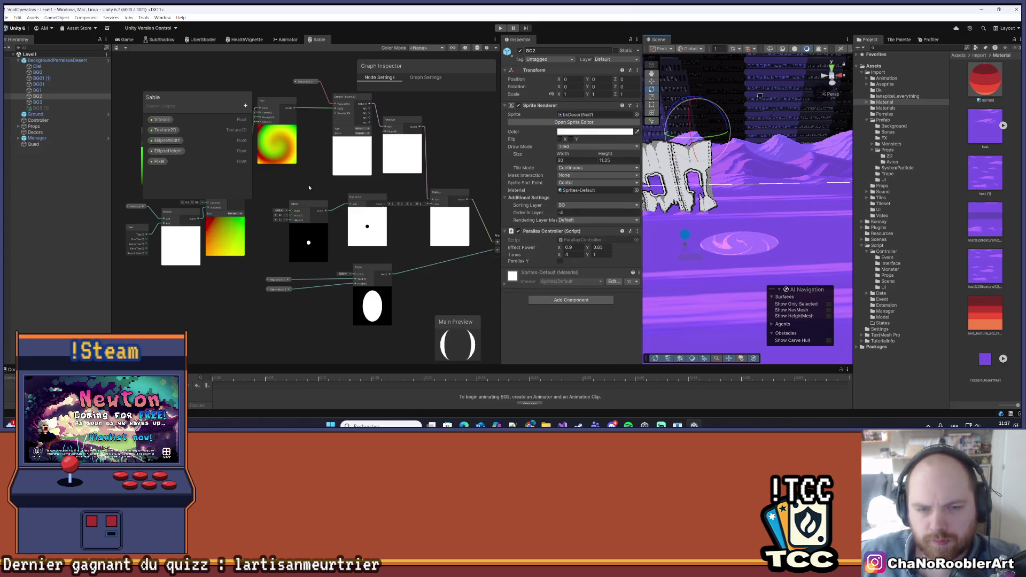
pyautogui.click(740, 243)
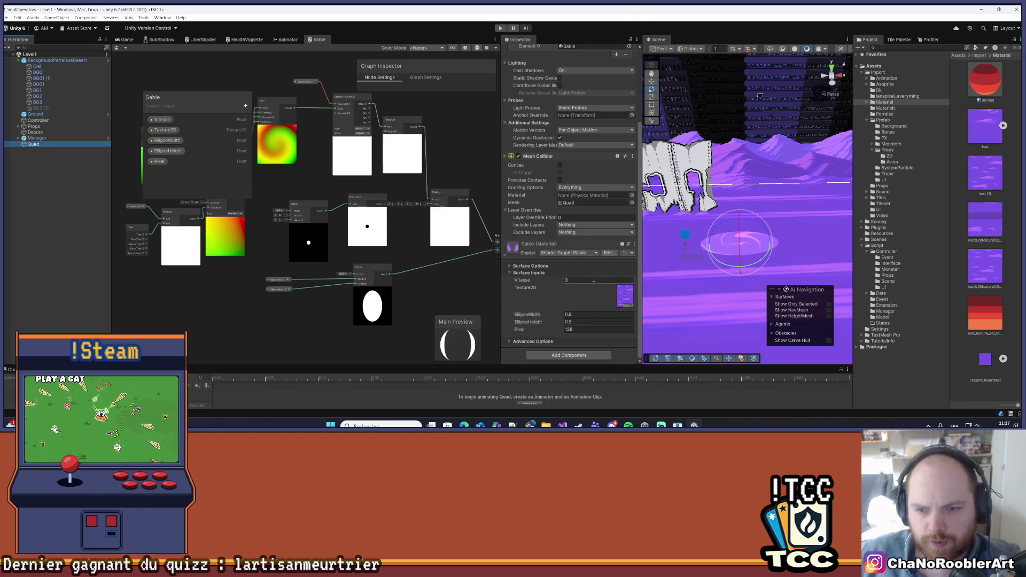
pyautogui.click(35, 113)
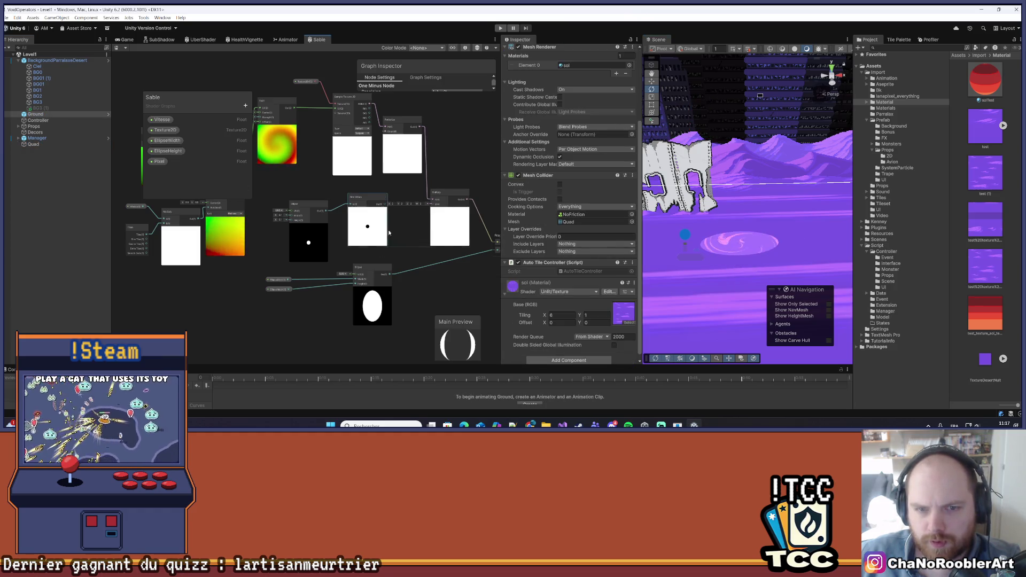
# Connect the Multiply output to the Fragment output and save the Sable graph.
pyautogui.click(372, 236)
pyautogui.moveTo(422, 214); pyautogui.dragTo(426, 210)
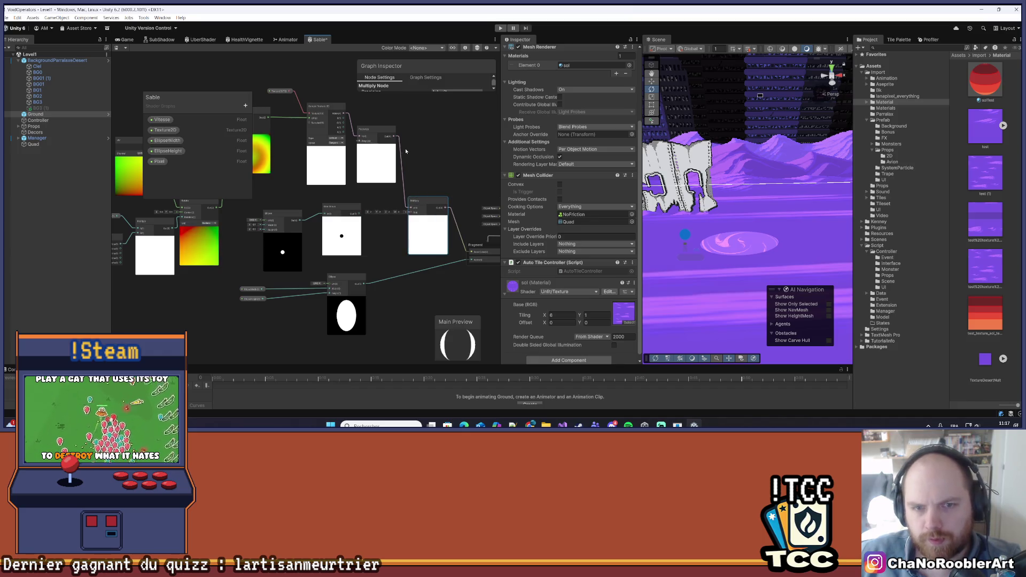
pyautogui.moveTo(391, 139); pyautogui.dragTo(396, 144)
pyautogui.moveTo(434, 257); pyautogui.dragTo(385, 206)
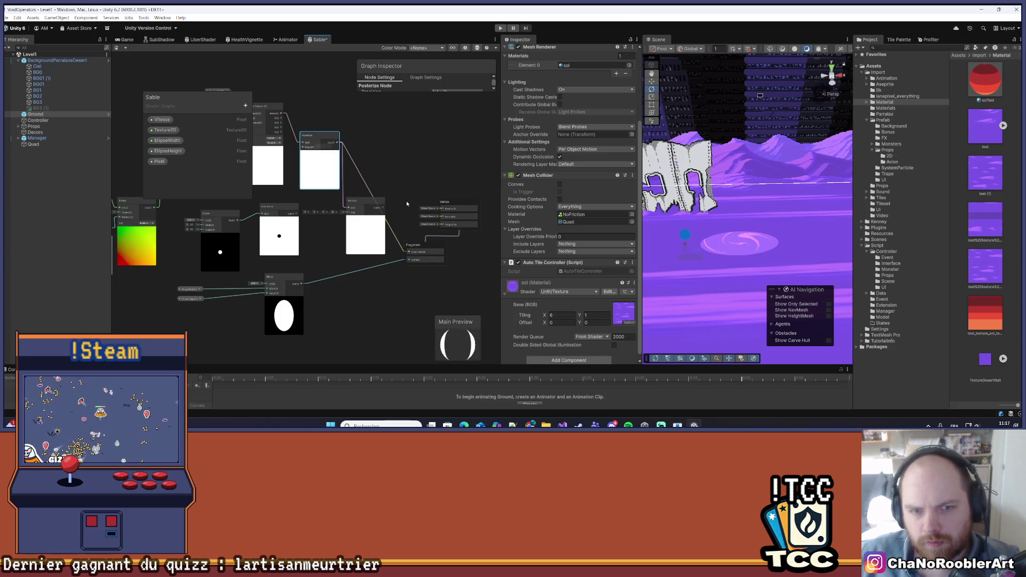
pyautogui.hotkey('ctrl', 's')
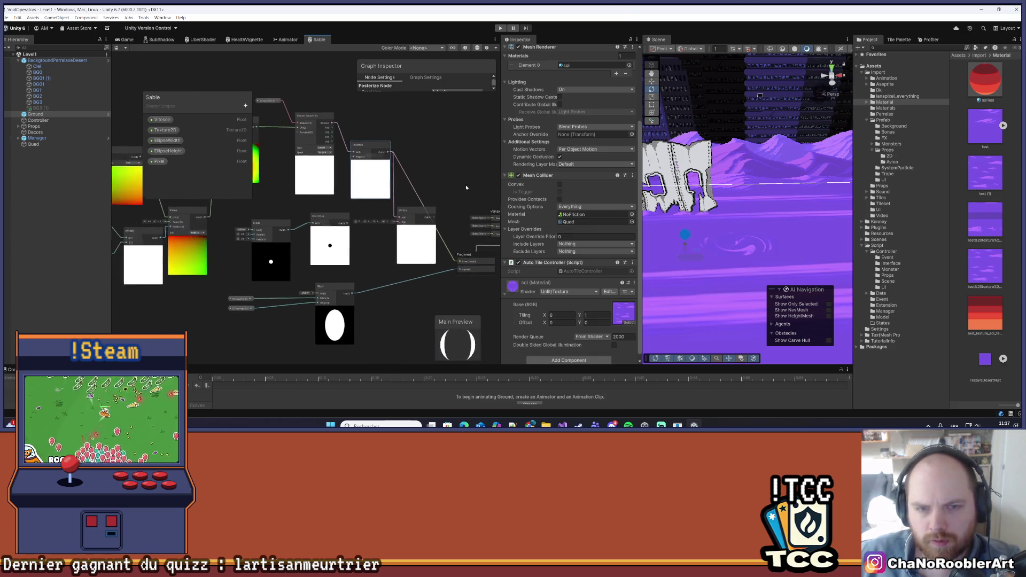
# Move Multiply up-right and drag the Ellipse and One Minus nodes down-left.
pyautogui.moveTo(427, 206); pyautogui.dragTo(458, 140)
pyautogui.moveTo(410, 210); pyautogui.dragTo(444, 205)
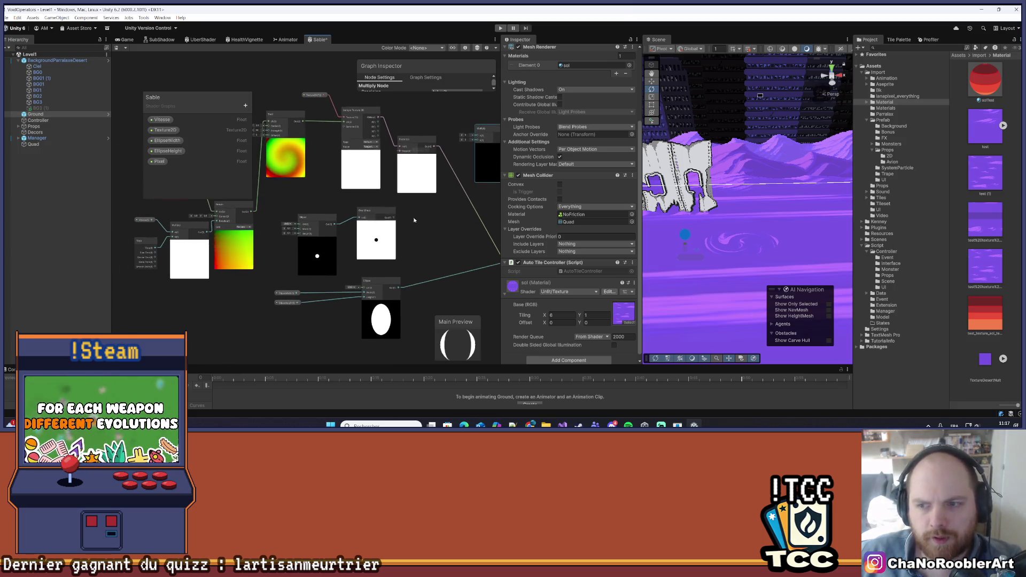
pyautogui.scroll(3, 465, 310)
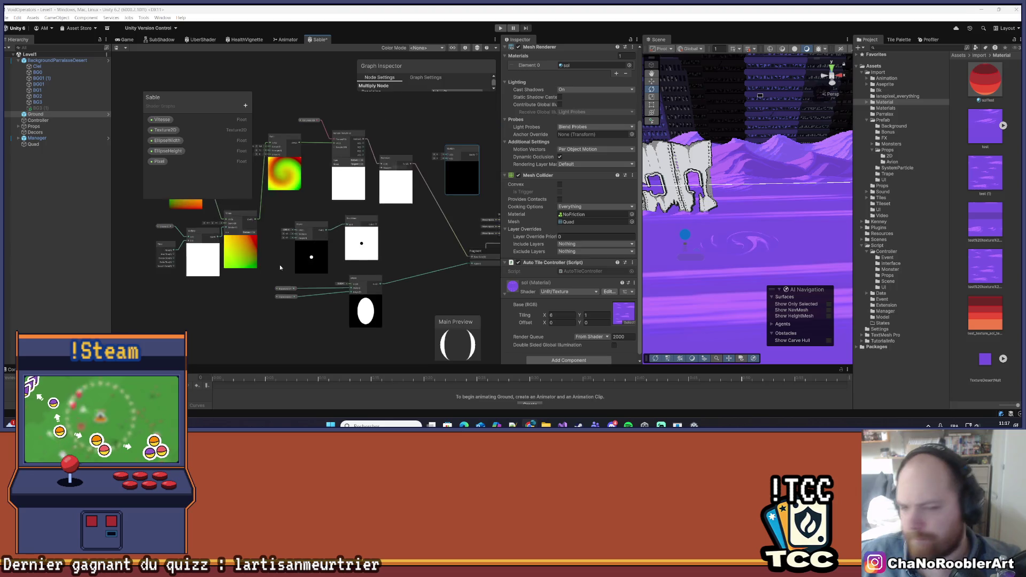
pyautogui.scroll(-4, 359, 238)
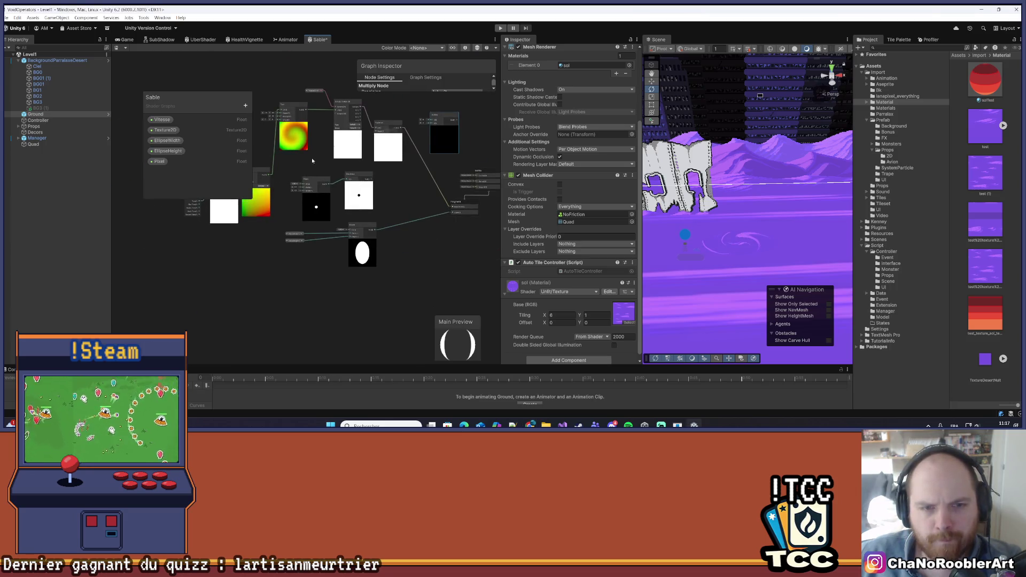
pyautogui.moveTo(366, 219); pyautogui.dragTo(273, 336)
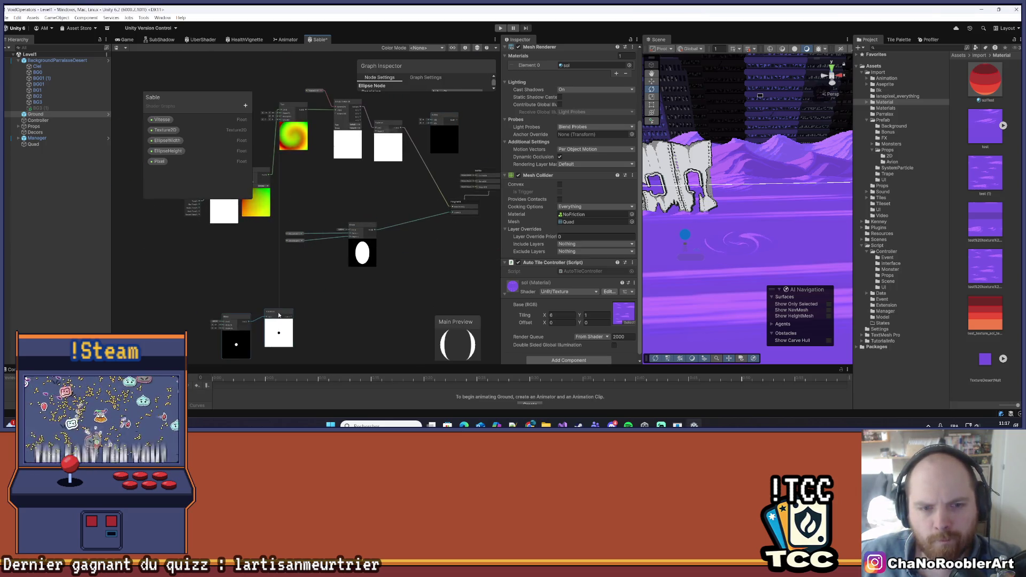
# Add a Distance node to the Sable graph and position it near the UV node.
pyautogui.rightClick(331, 189)
pyautogui.click(334, 191)
pyautogui.write('Distance')
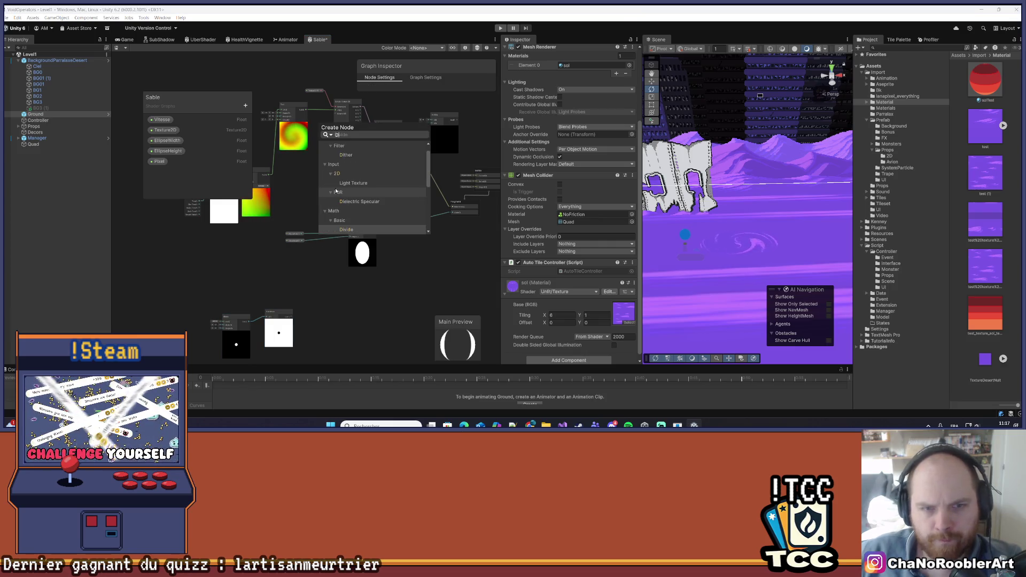
pyautogui.press('Return')
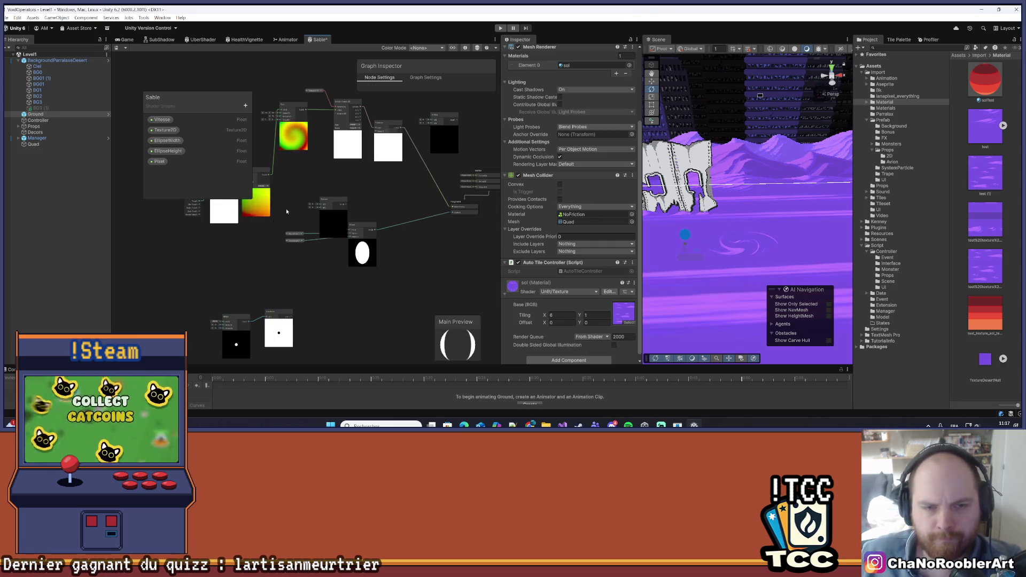
pyautogui.scroll(3, 319, 193)
pyautogui.moveTo(317, 204); pyautogui.dragTo(307, 167)
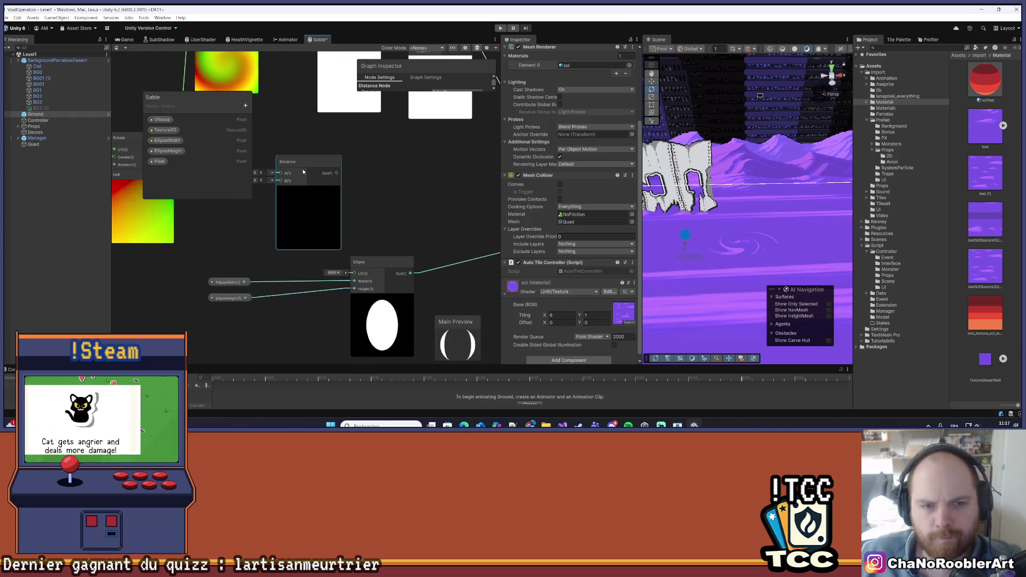
pyautogui.scroll(-2, 377, 180)
pyautogui.moveTo(379, 179); pyautogui.dragTo(447, 213)
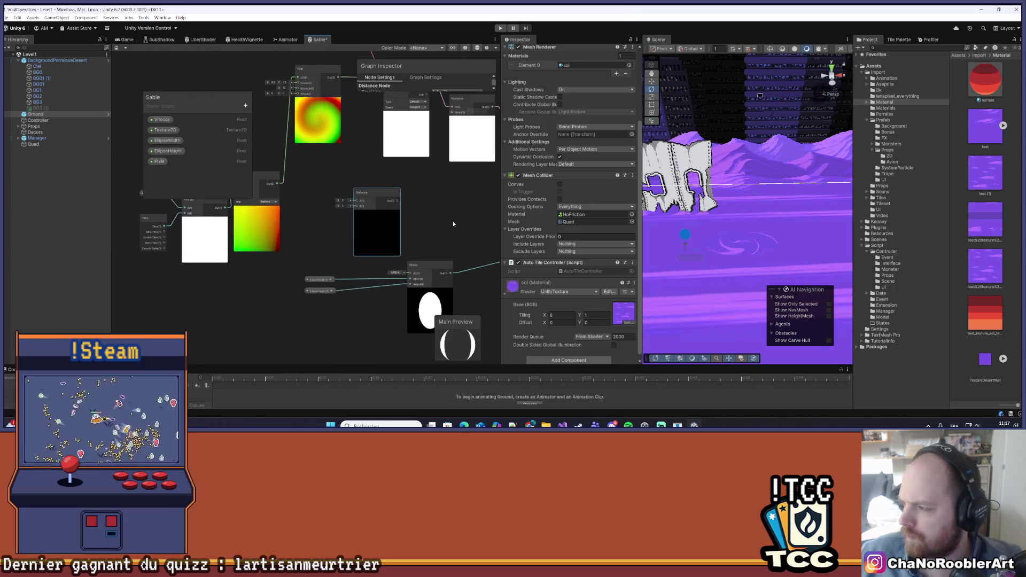
pyautogui.scroll(-1, 453, 220)
pyautogui.moveTo(230, 138)
pyautogui.mouseDown()
pyautogui.moveTo(328, 169)
pyautogui.moveTo(316, 123)
pyautogui.mouseUp()
pyautogui.scroll(-1, 329, 167)
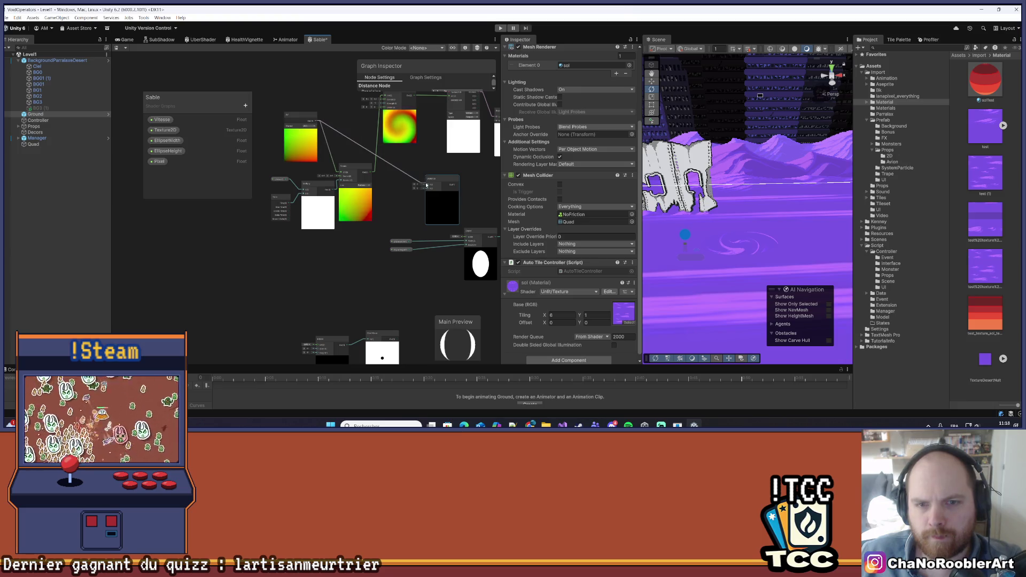
pyautogui.moveTo(421, 158); pyautogui.dragTo(370, 158)
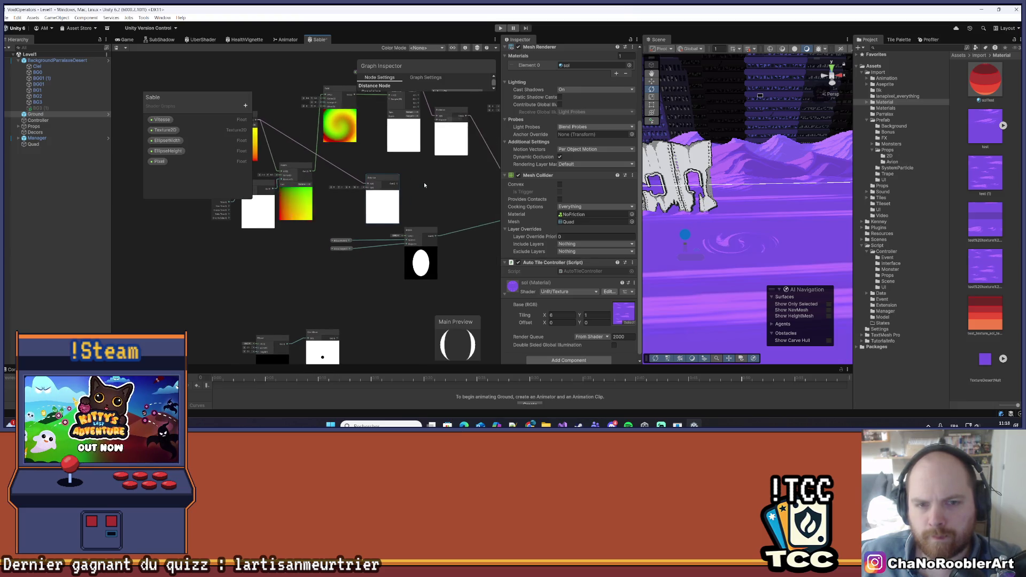
pyautogui.scroll(2, 425, 181)
pyautogui.scroll(3, 422, 188)
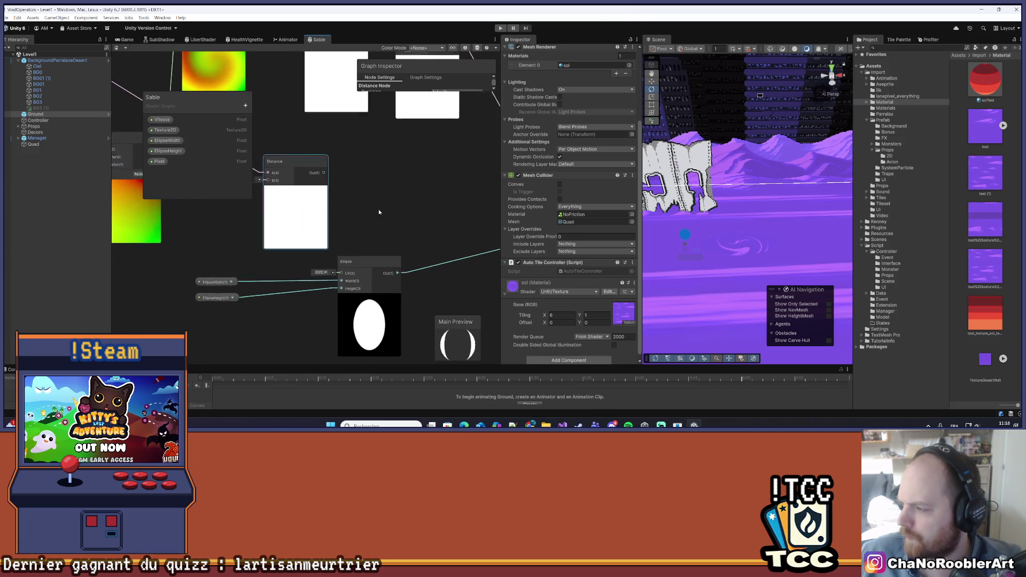
pyautogui.moveTo(425, 209); pyautogui.dragTo(448, 219)
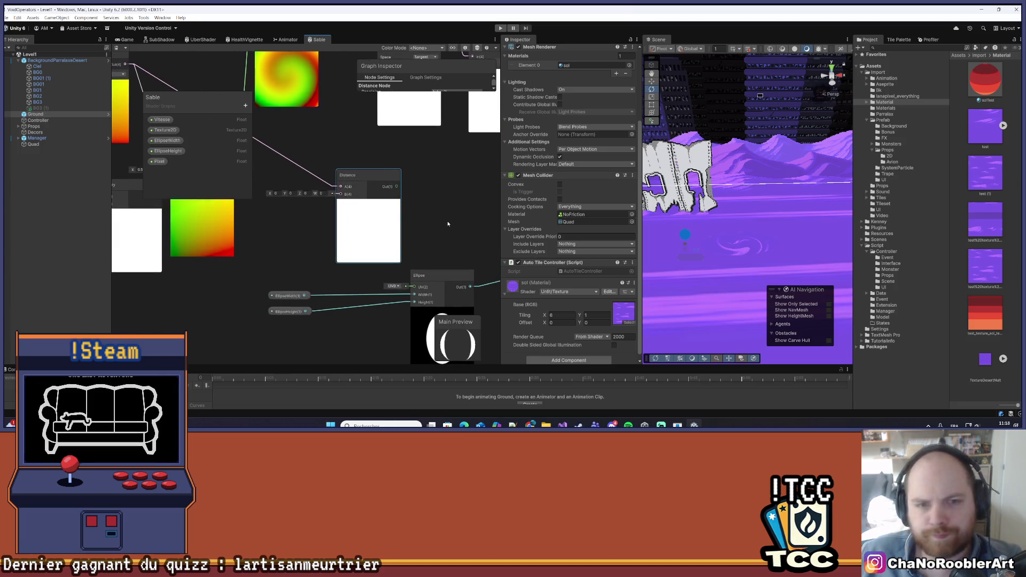
# Create a Vector2 property named Distance, wire it into the Distance node's B input.
pyautogui.click(245, 105)
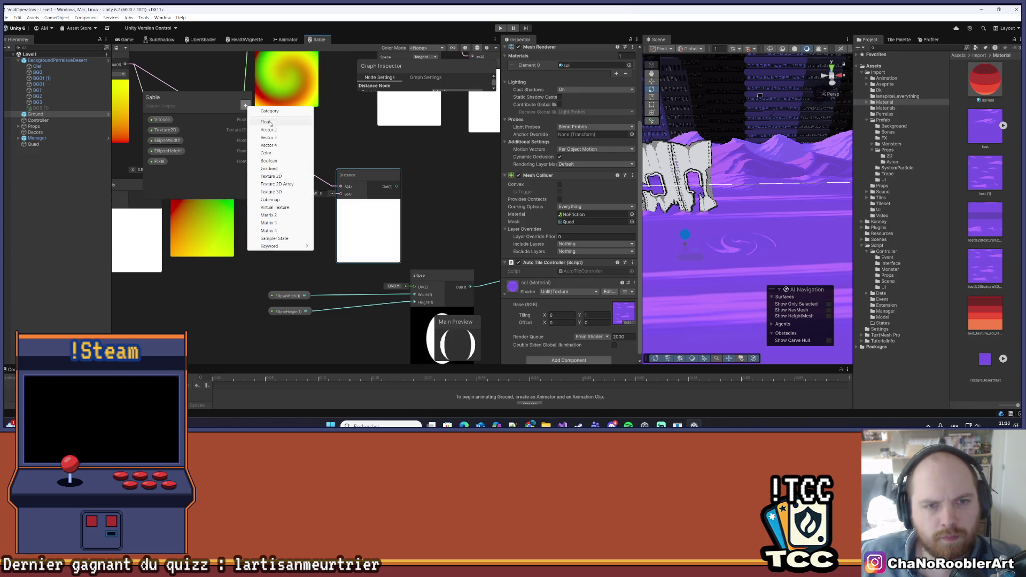
pyautogui.click(271, 137)
pyautogui.write('D')
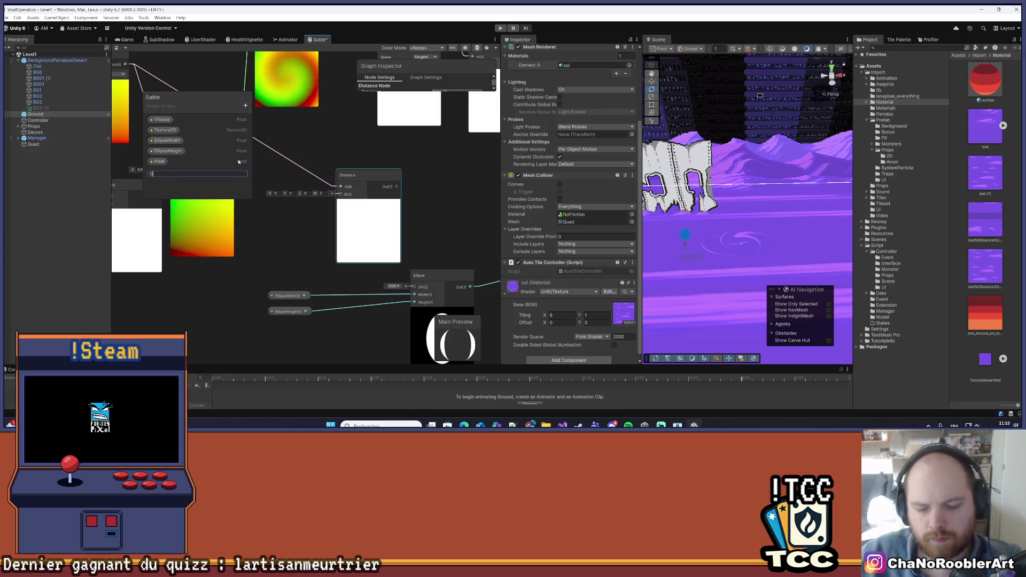
pyautogui.write('istance')
pyautogui.press('Return')
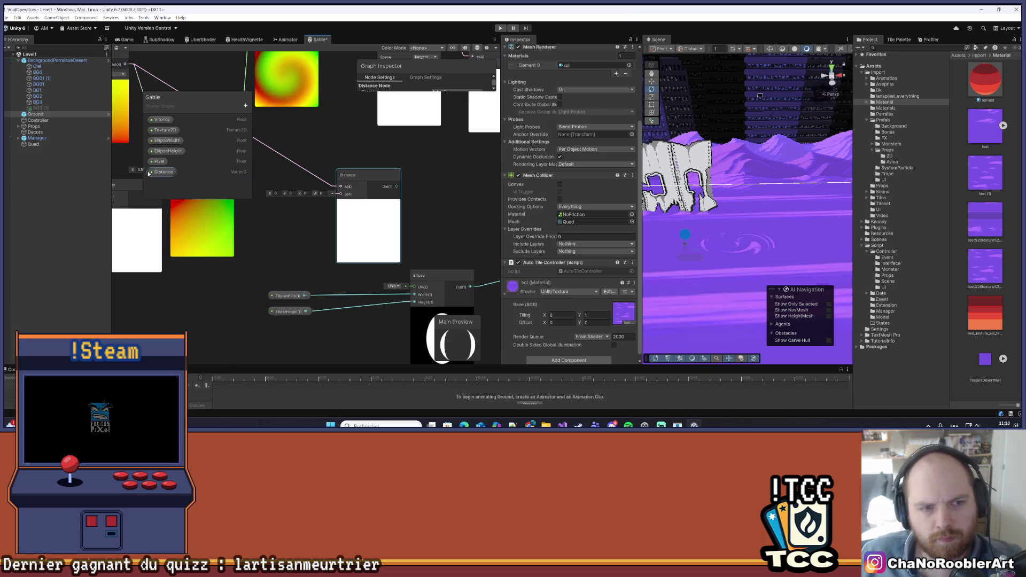
pyautogui.moveTo(259, 223); pyautogui.dragTo(340, 194)
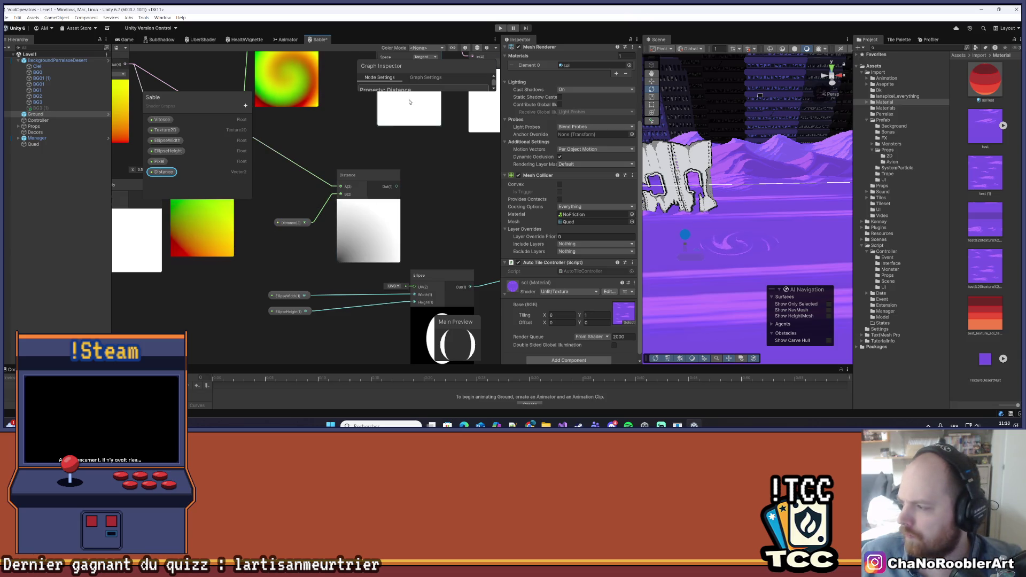
pyautogui.moveTo(451, 92); pyautogui.dragTo(456, 154)
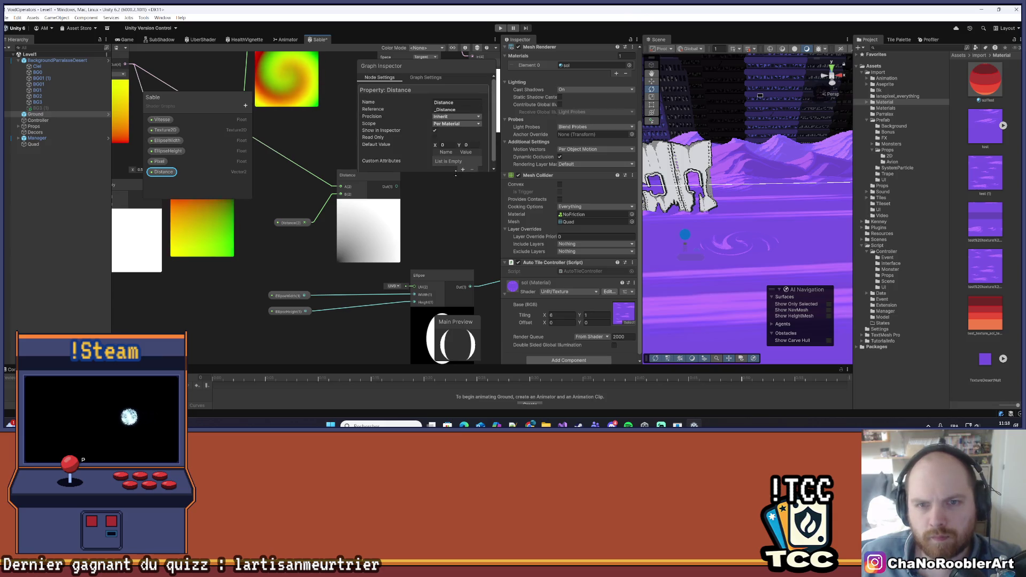
# Give the Distance property default X 0.5 and Y 0.5, then save the graph.
pyautogui.click(454, 145)
pyautogui.write('0.5')
pyautogui.press('Tab')
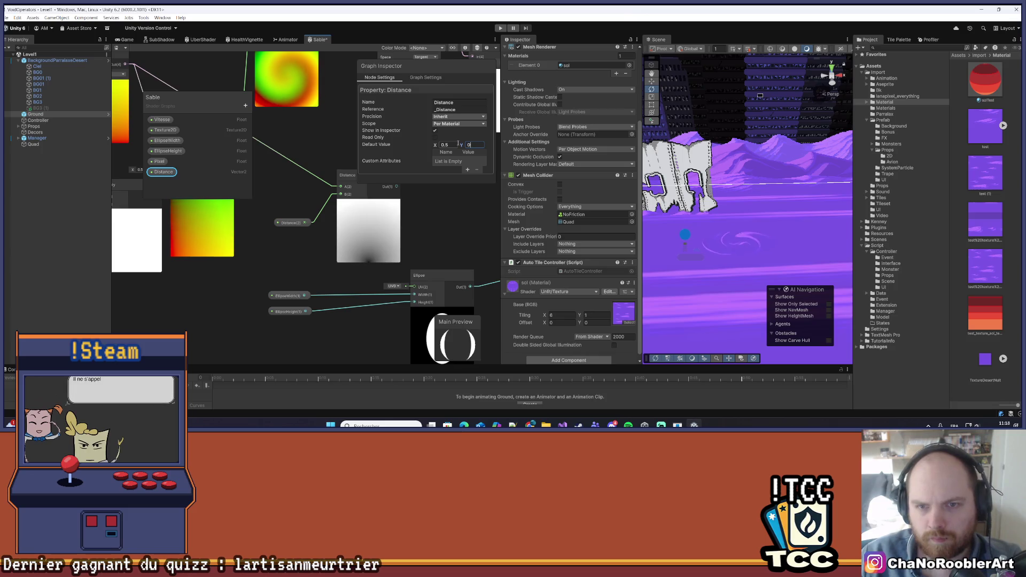
pyautogui.write('.5')
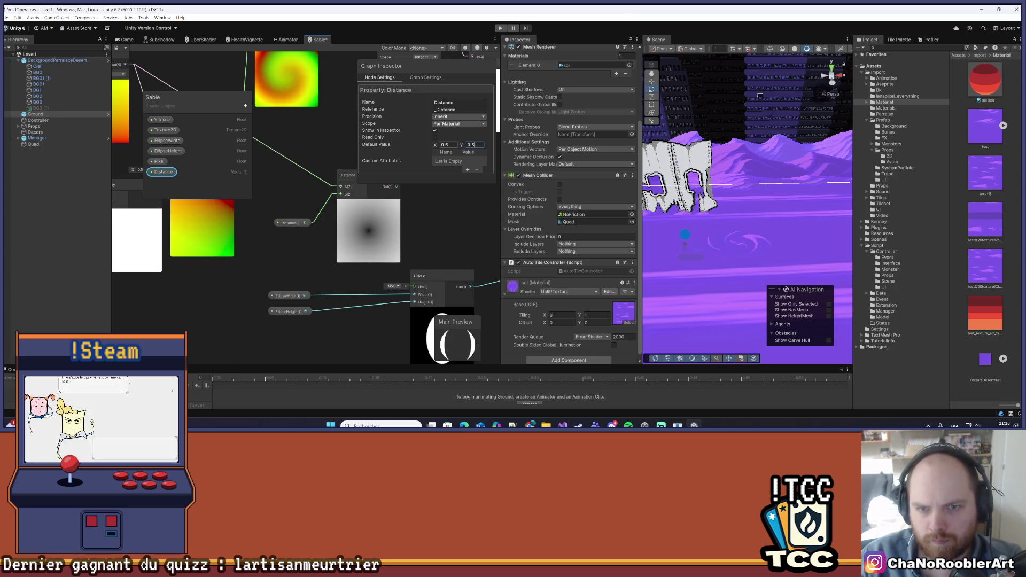
pyautogui.hotkey('ctrl', 's')
pyautogui.click(416, 224)
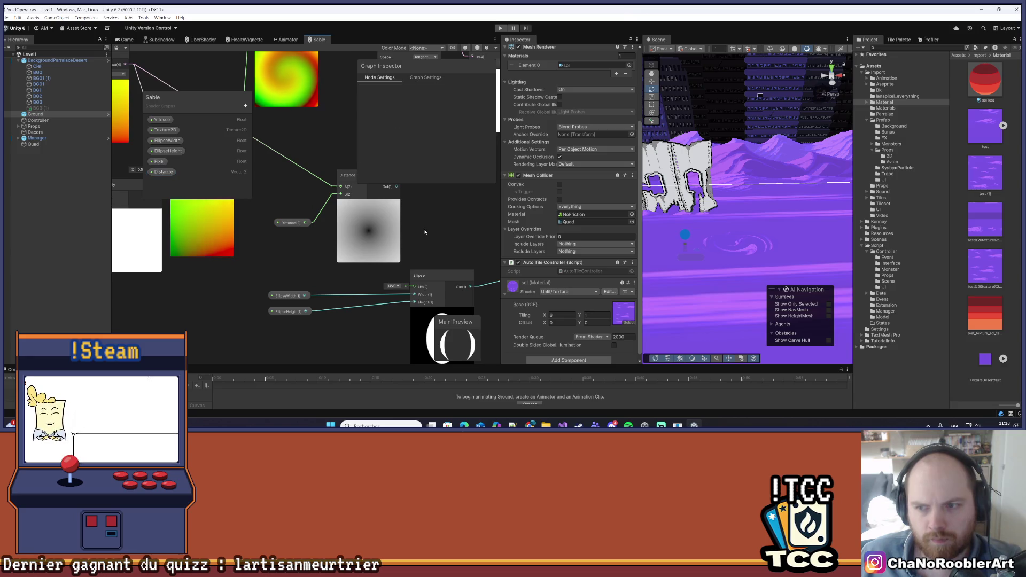
pyautogui.scroll(-3, 422, 223)
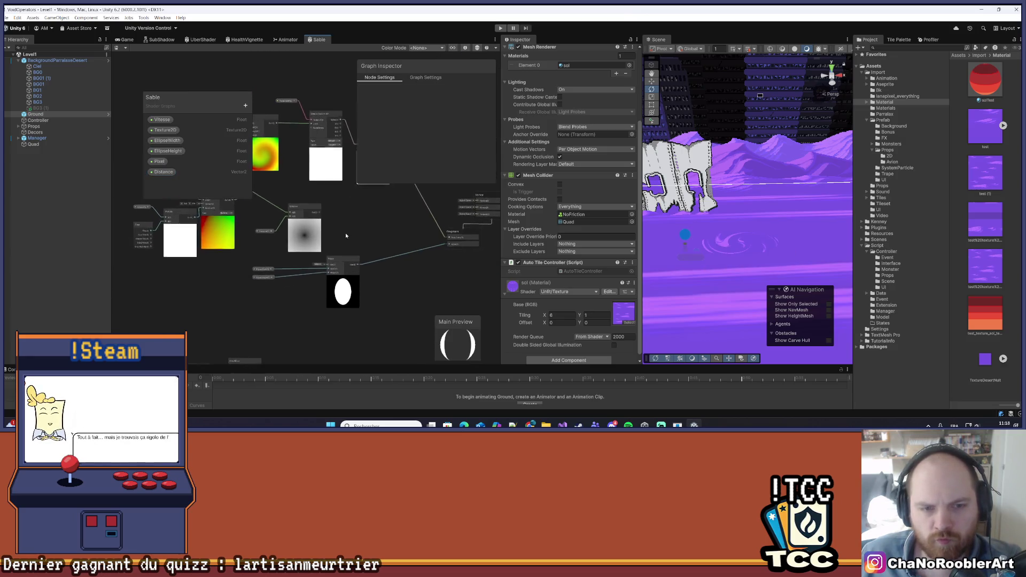
pyautogui.scroll(1, 345, 233)
pyautogui.moveTo(372, 240); pyautogui.dragTo(409, 245)
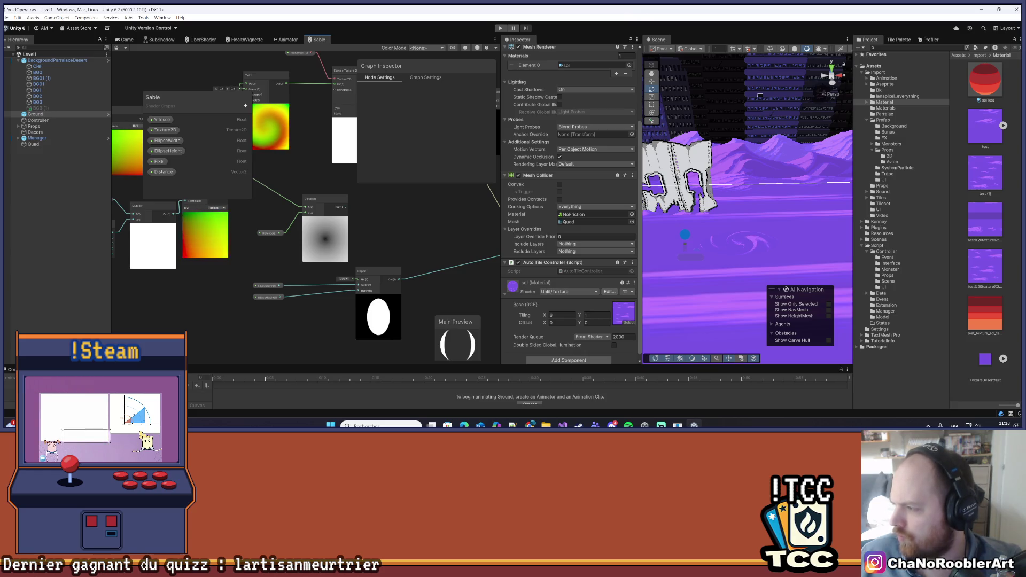
pyautogui.scroll(-3, 357, 207)
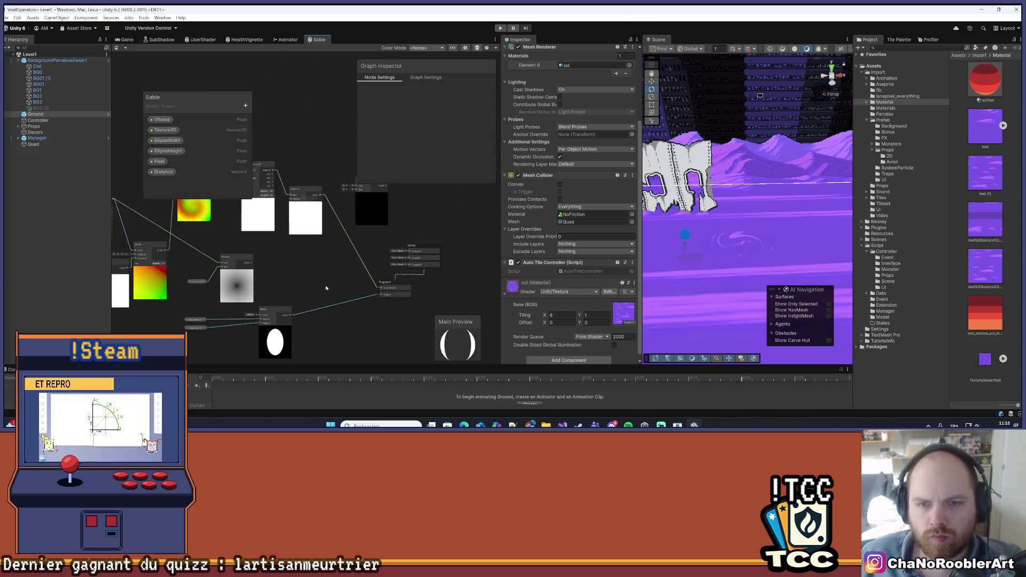
# Reposition the Multiply and Ellipse nodes and feed the Distance output into Multiply's A input.
pyautogui.moveTo(357, 207)
pyautogui.mouseDown()
pyautogui.moveTo(300, 266)
pyautogui.moveTo(317, 289)
pyautogui.mouseUp()
pyautogui.scroll(2, 319, 261)
pyautogui.moveTo(231, 284); pyautogui.dragTo(235, 292)
pyautogui.scroll(2, 342, 251)
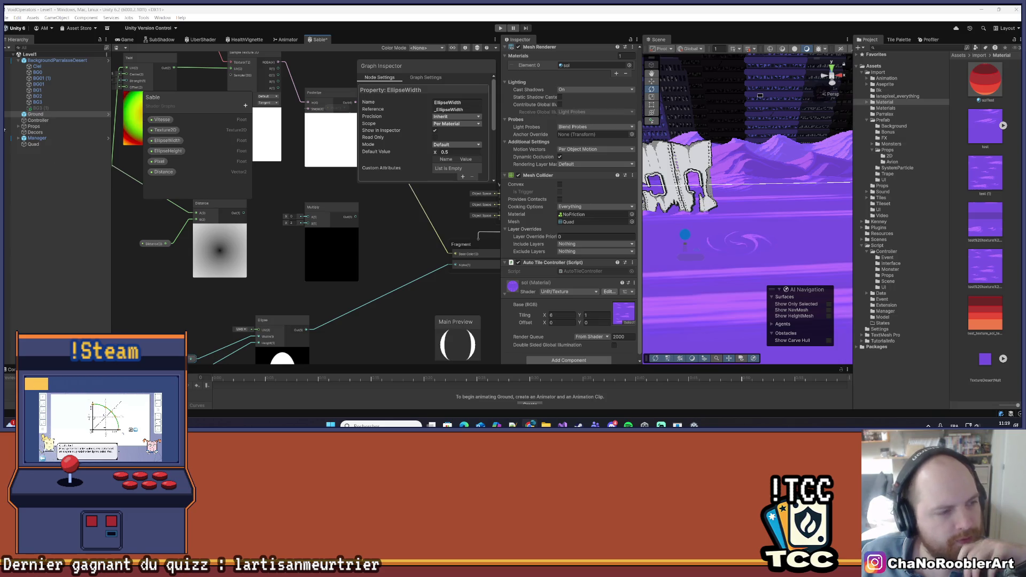
pyautogui.moveTo(407, 239)
pyautogui.mouseDown()
pyautogui.moveTo(356, 294)
pyautogui.moveTo(408, 280)
pyautogui.mouseUp()
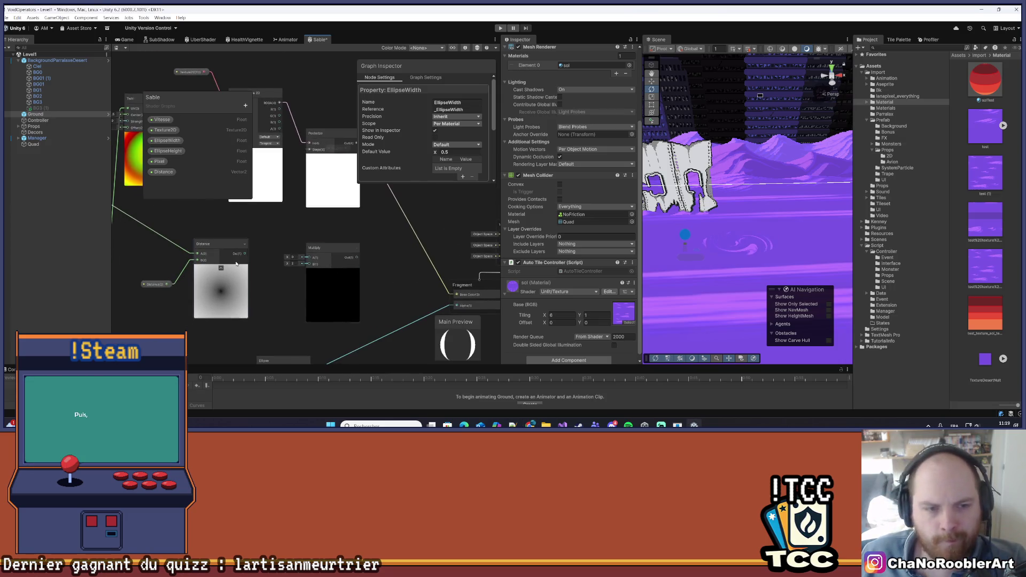
pyautogui.moveTo(266, 271)
pyautogui.mouseDown()
pyautogui.moveTo(327, 278)
pyautogui.moveTo(303, 268)
pyautogui.mouseUp()
pyautogui.scroll(2, 328, 285)
pyautogui.scroll(1, 288, 256)
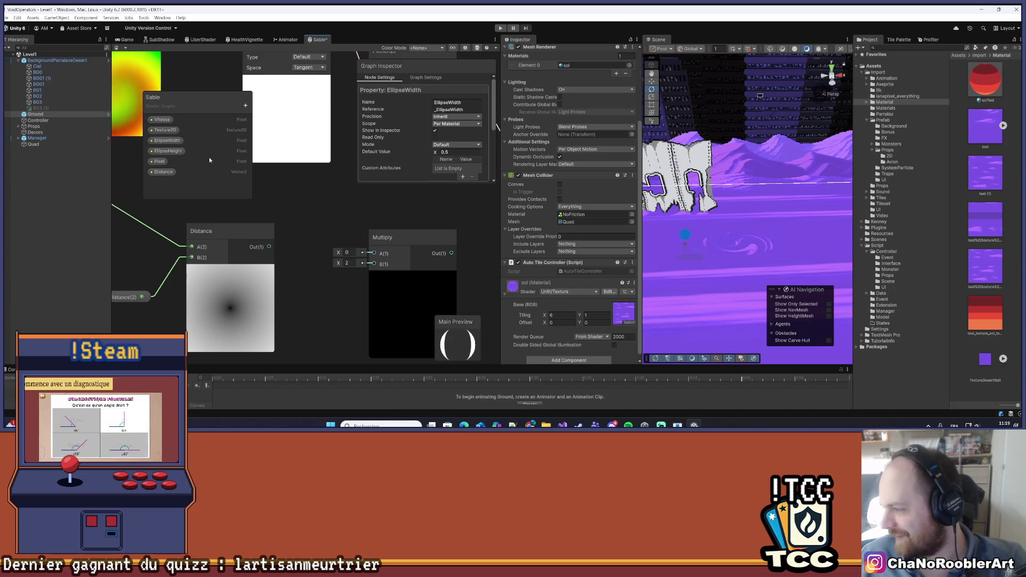
pyautogui.moveTo(276, 247); pyautogui.dragTo(374, 253)
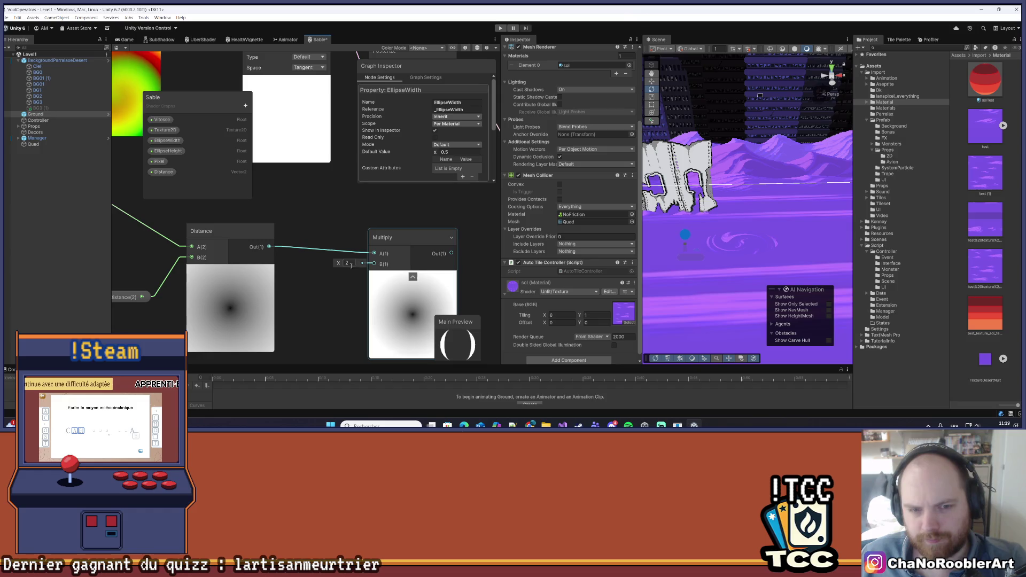
# Add a second Multiply node beside the others and save the Sable graph.
pyautogui.scroll(-5, 351, 265)
pyautogui.click(314, 231)
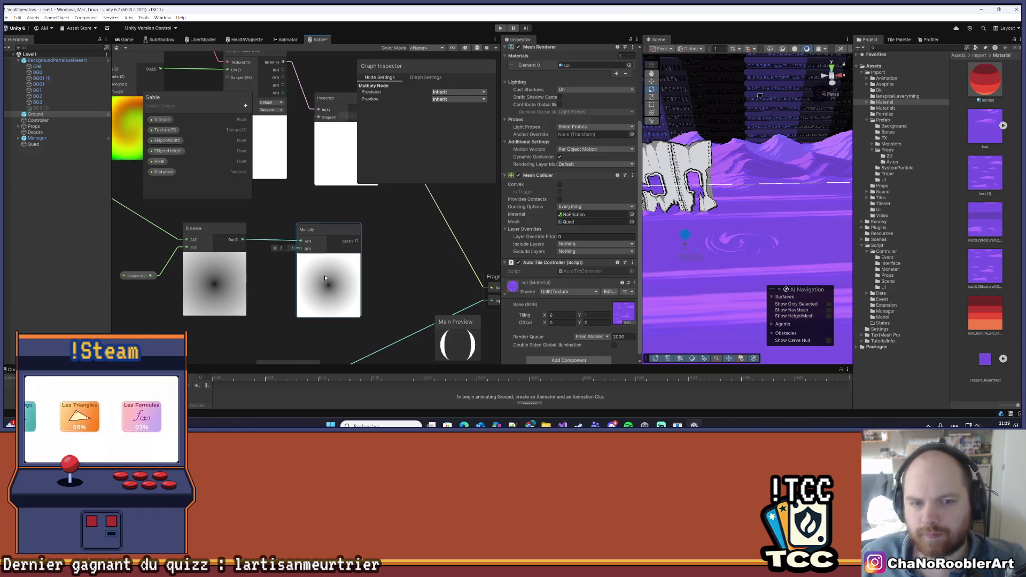
pyautogui.scroll(-5, 376, 292)
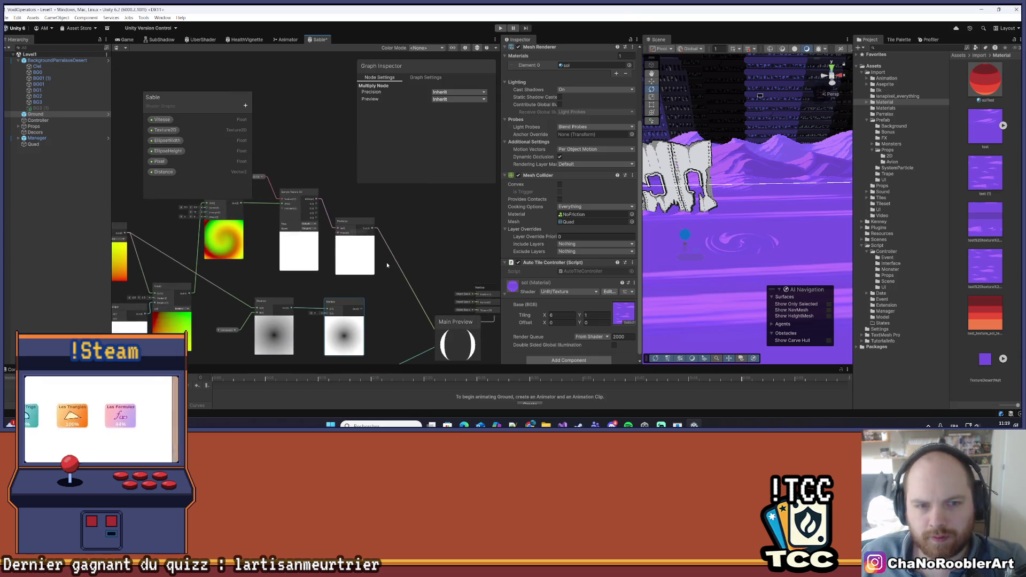
pyautogui.scroll(2, 371, 289)
pyautogui.rightClick(357, 283)
pyautogui.click(366, 286)
pyautogui.write('Mul')
pyautogui.press('Return')
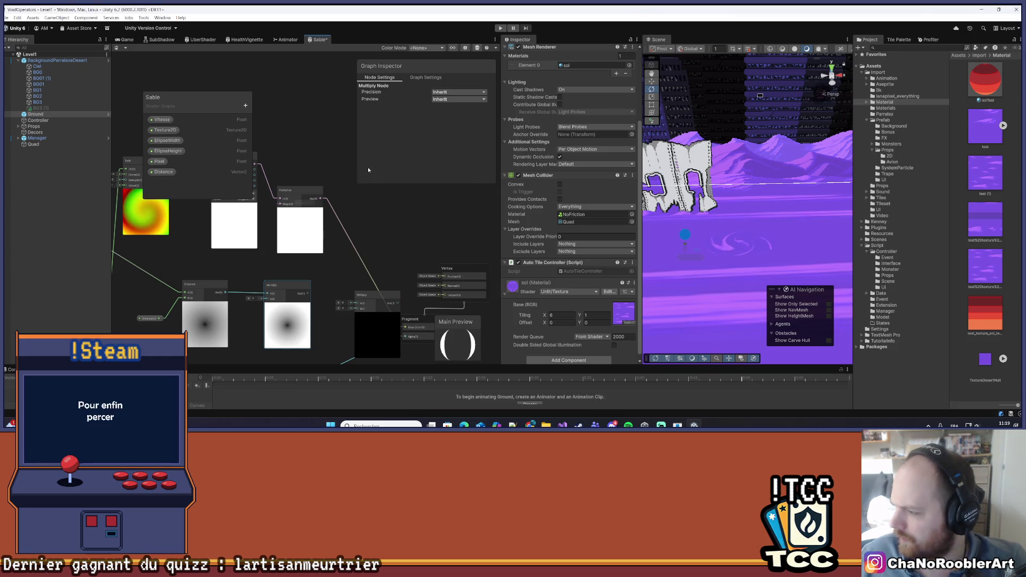
pyautogui.moveTo(372, 295)
pyautogui.mouseDown()
pyautogui.moveTo(362, 224)
pyautogui.moveTo(348, 239)
pyautogui.mouseUp()
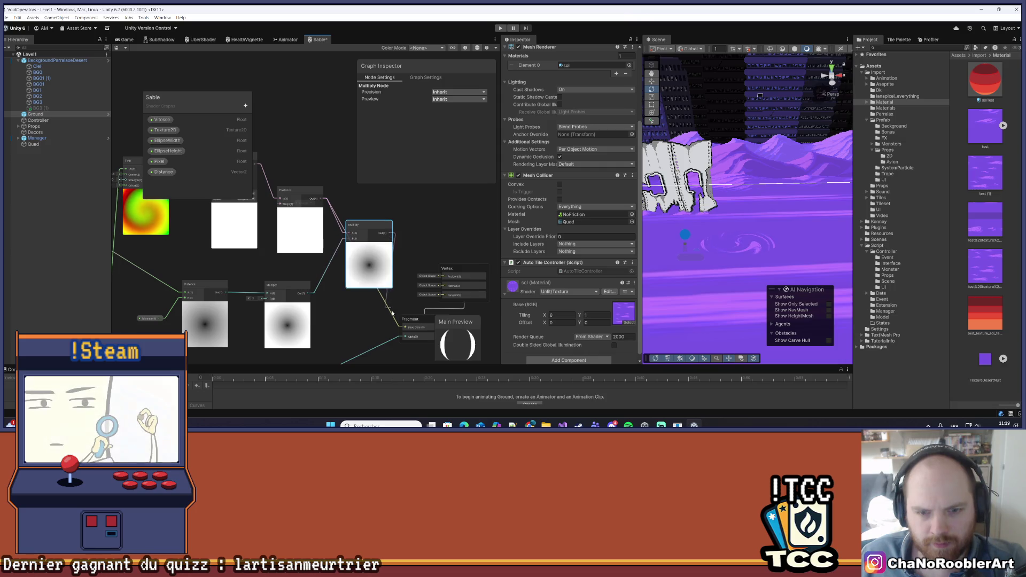
pyautogui.hotkey('ctrl', 's')
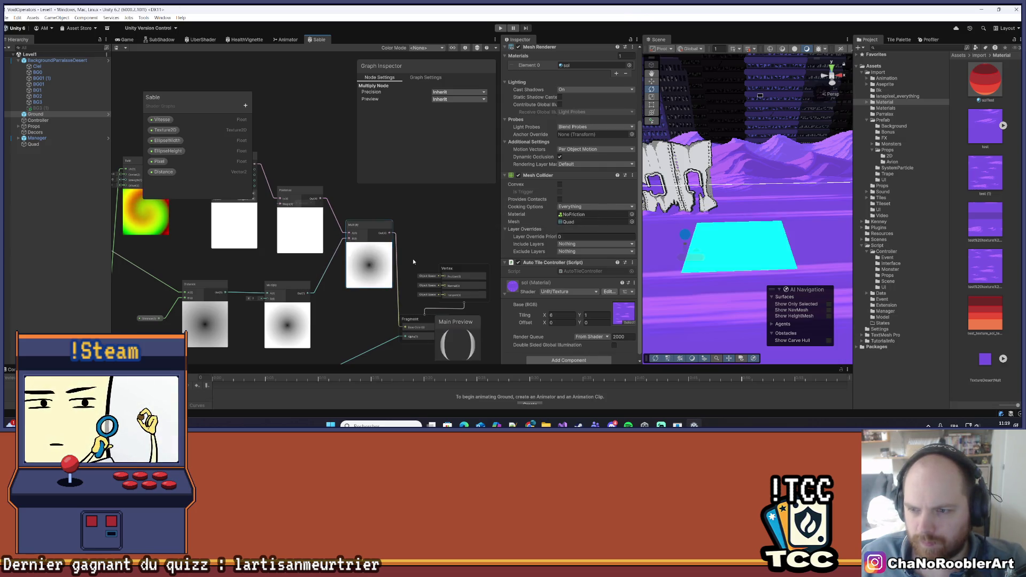
pyautogui.scroll(-1, 416, 238)
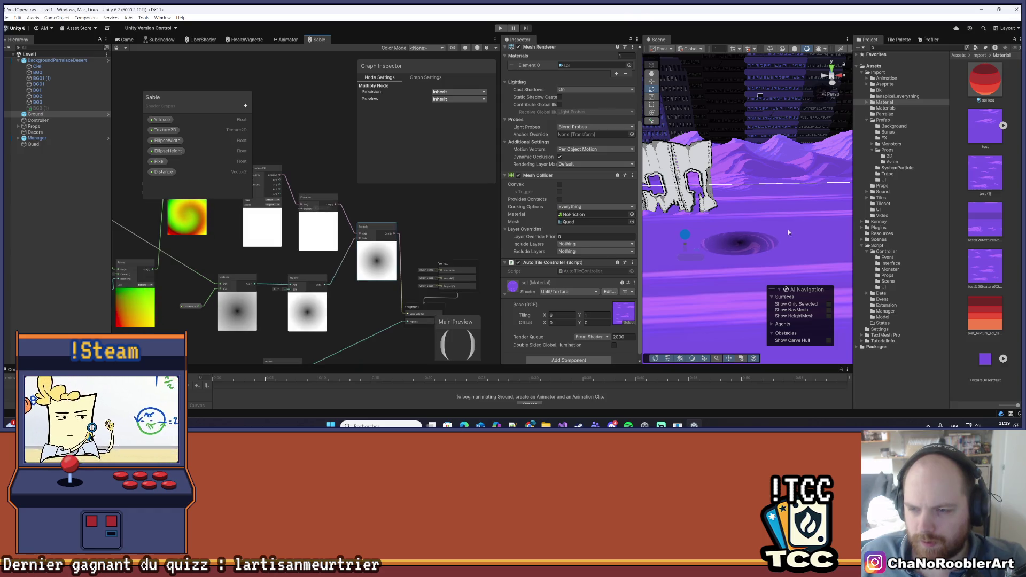
pyautogui.scroll(-1, 754, 230)
pyautogui.scroll(3, 758, 235)
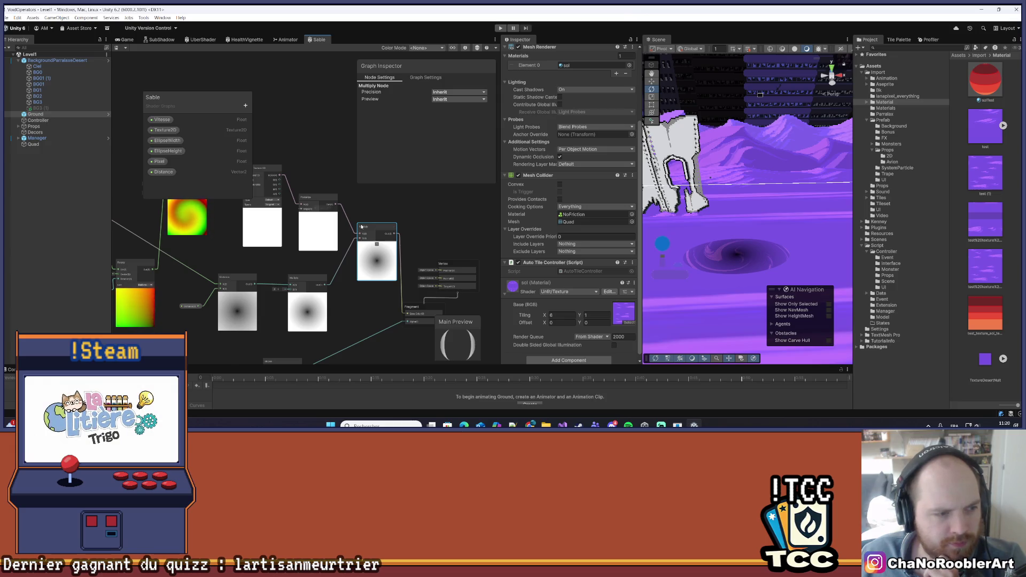
pyautogui.scroll(-1, 575, 289)
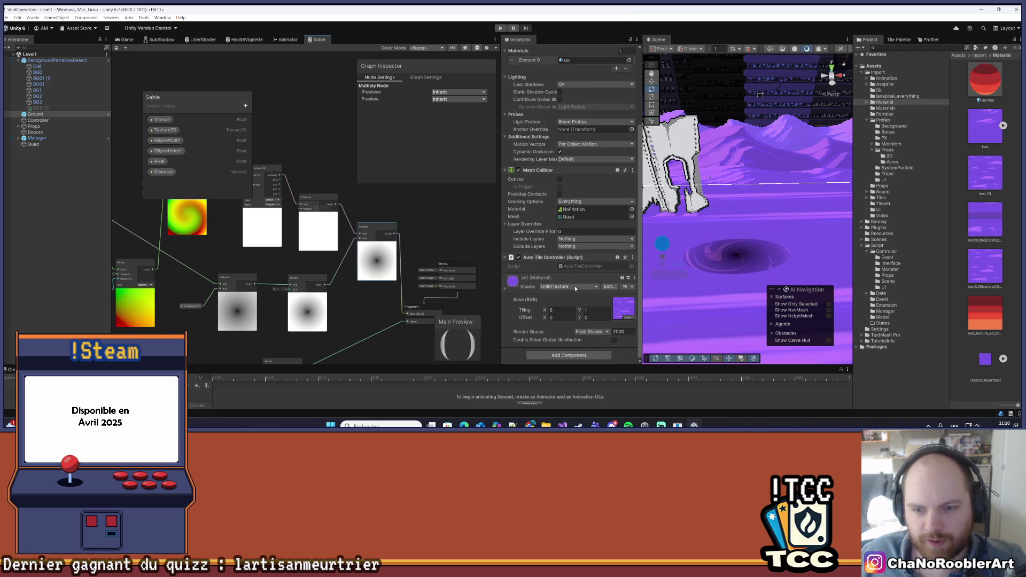
# Select the Quad, adjust the Multiply value, reconnect its B input, and save.
pyautogui.click(49, 143)
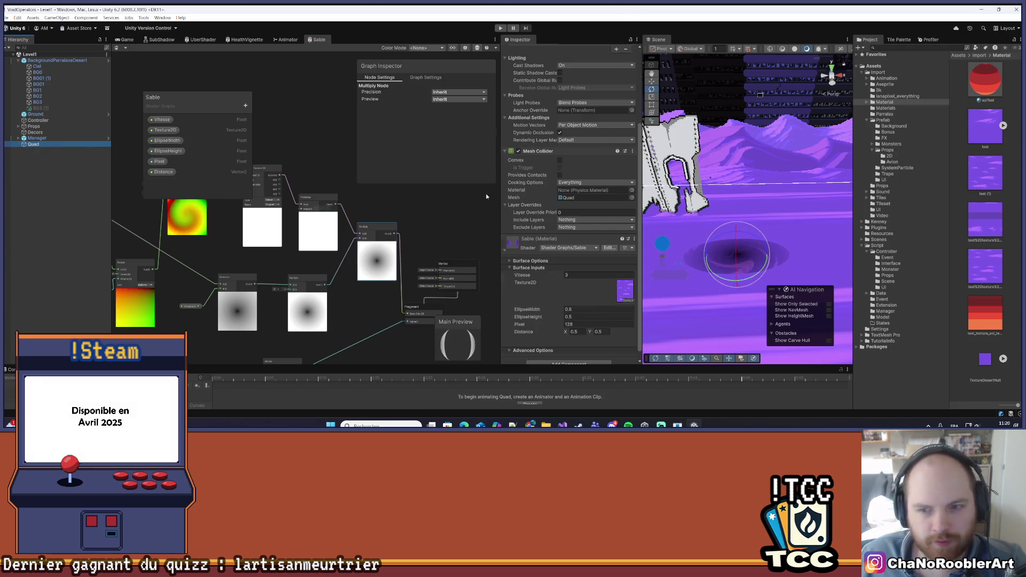
pyautogui.scroll(-1, 589, 252)
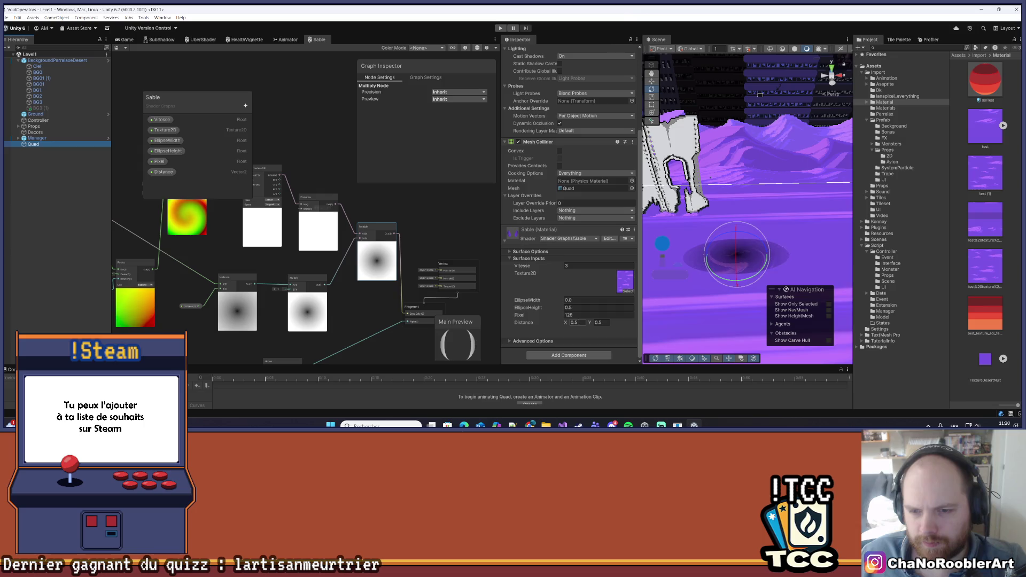
pyautogui.click(283, 304)
pyautogui.moveTo(283, 288); pyautogui.dragTo(287, 292)
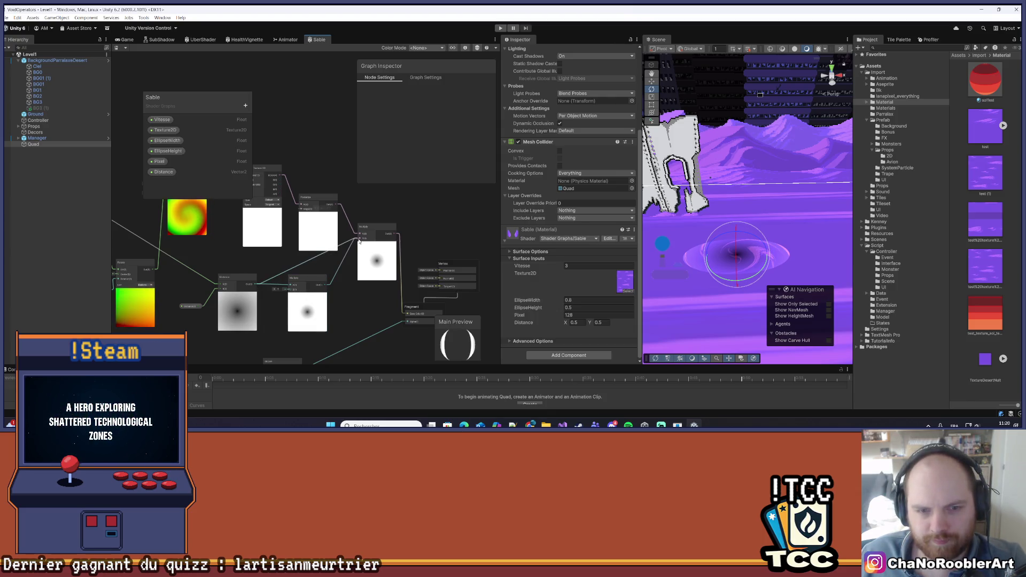
pyautogui.moveTo(359, 241); pyautogui.dragTo(356, 247)
pyautogui.hotkey('ctrl', 's')
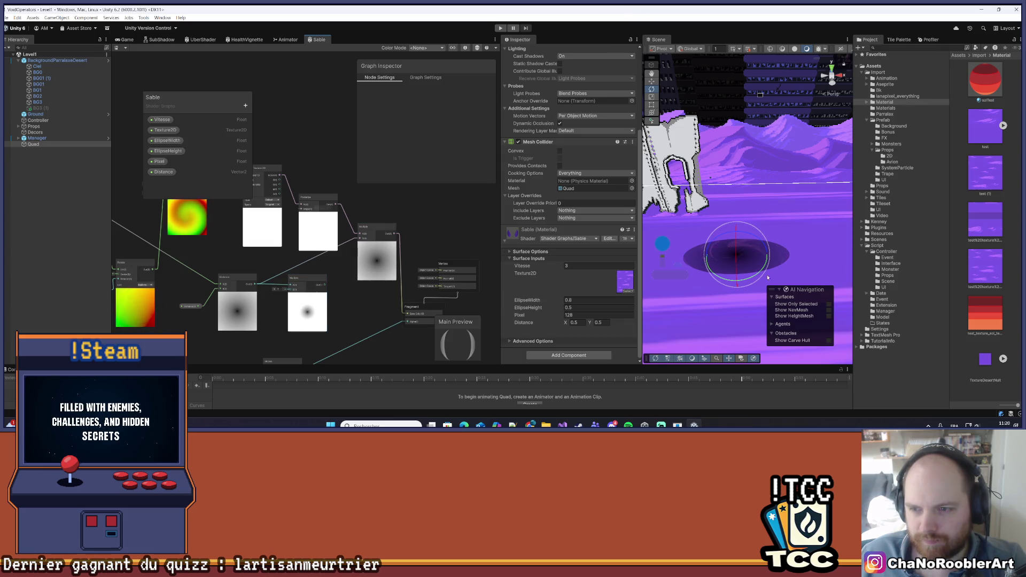
# Chain the lower Multiply into the upper one, save, and view the vortex from another angle.
pyautogui.moveTo(325, 282); pyautogui.dragTo(360, 236)
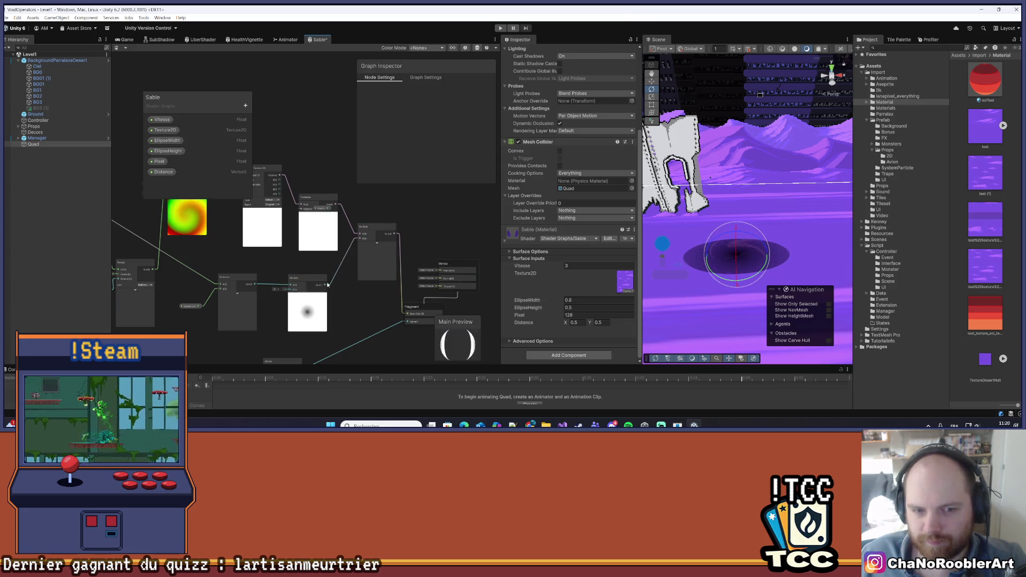
pyautogui.hotkey('ctrl', 's')
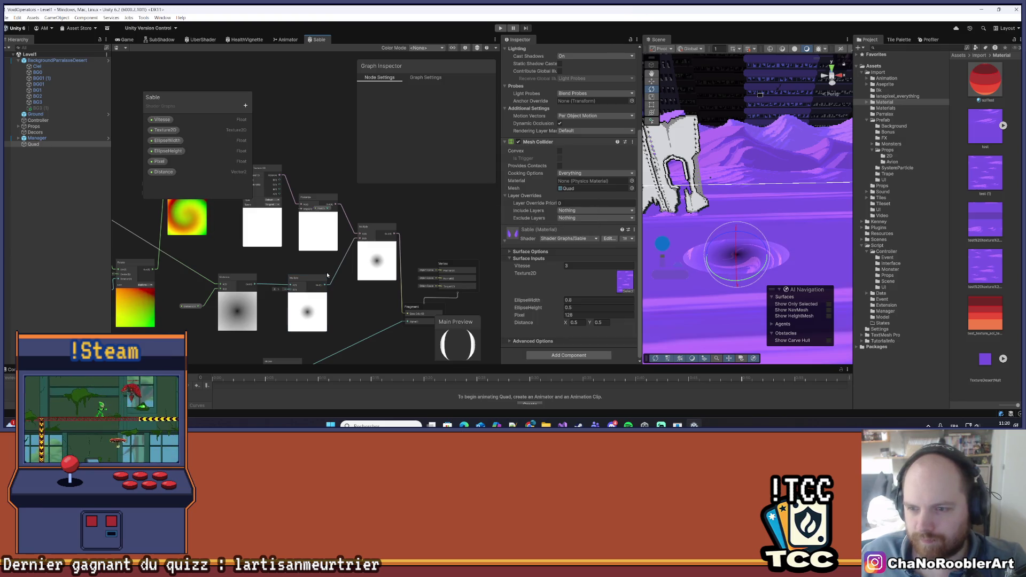
pyautogui.moveTo(786, 226); pyautogui.dragTo(778, 230)
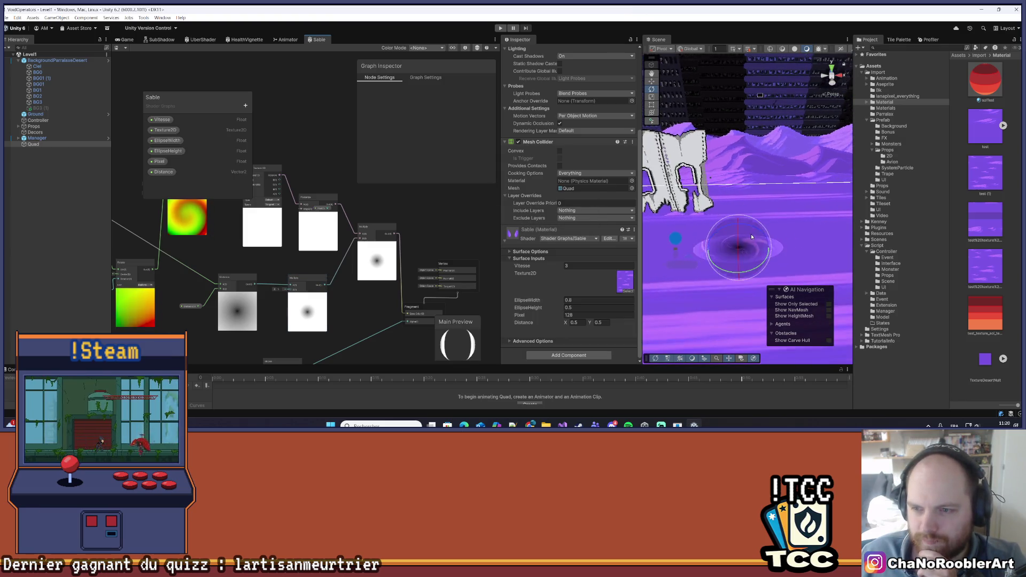
pyautogui.click(792, 187)
pyautogui.moveTo(791, 186); pyautogui.dragTo(789, 189)
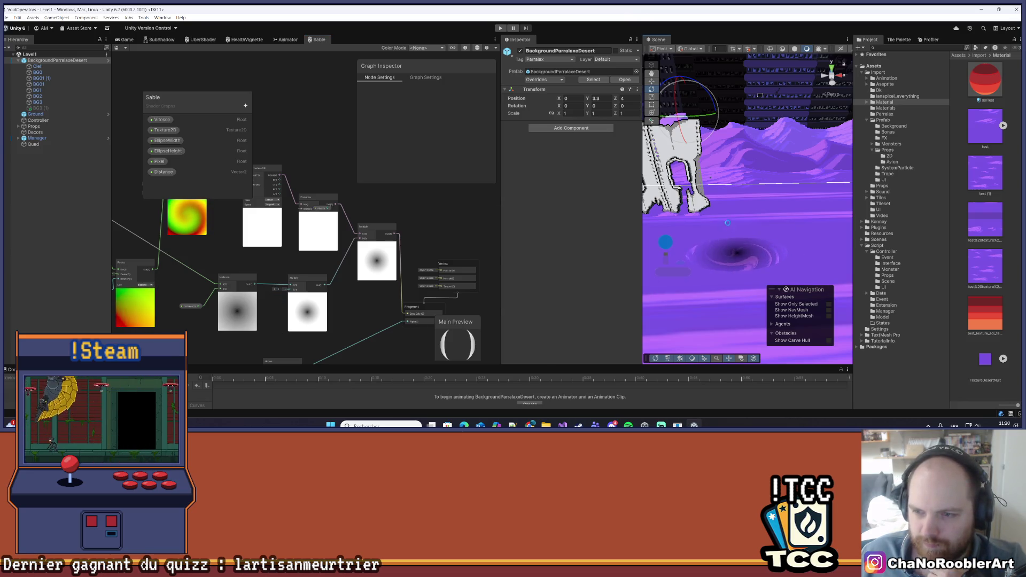
# Select the Quad, tilt the scene view, and centre the Sable graph nodes in view.
pyautogui.click(760, 213)
pyautogui.moveTo(786, 212)
pyautogui.mouseDown()
pyautogui.moveTo(751, 229)
pyautogui.moveTo(759, 231)
pyautogui.mouseUp()
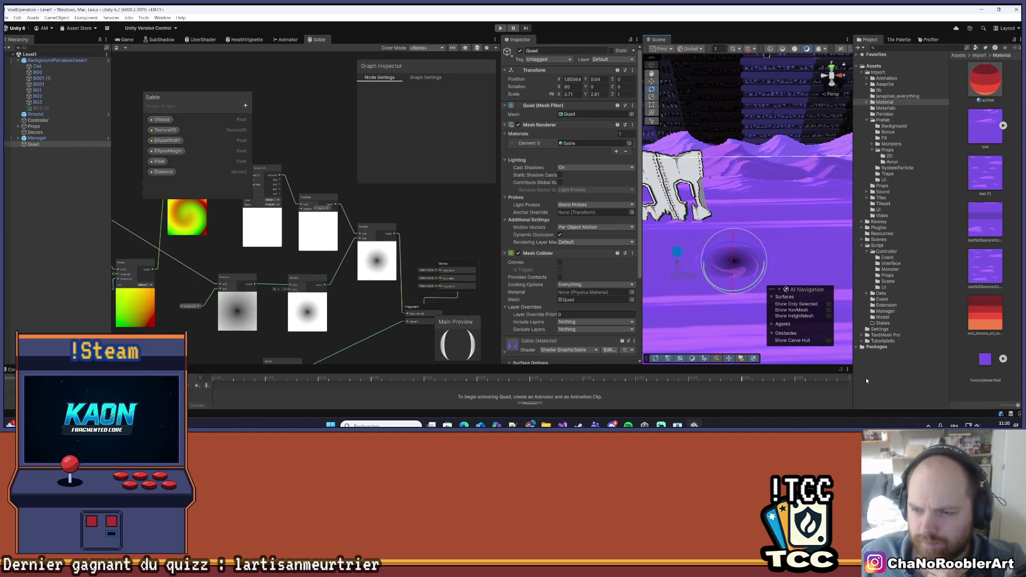
pyautogui.click(814, 241)
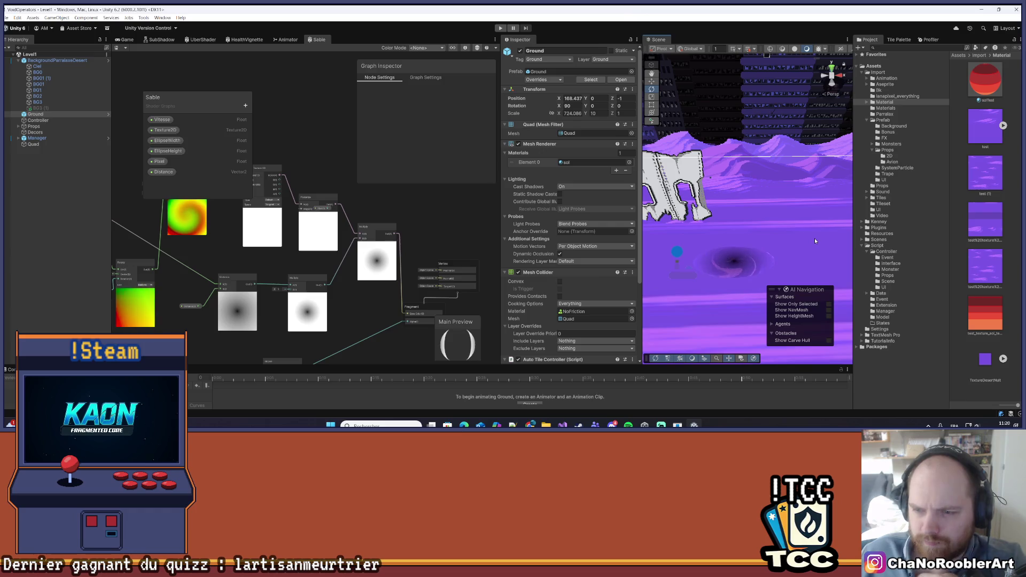
pyautogui.moveTo(267, 284); pyautogui.dragTo(429, 302)
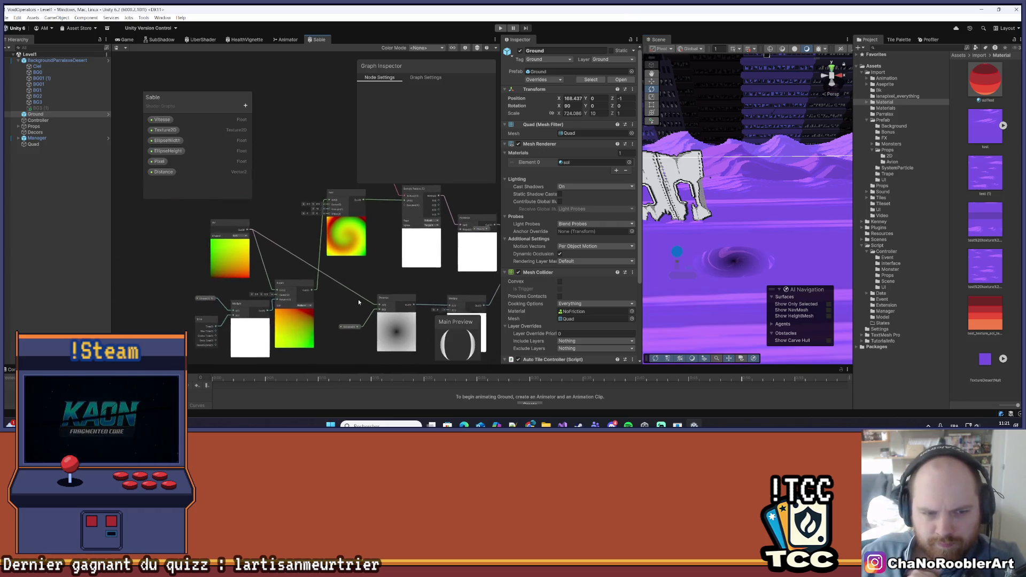
pyautogui.moveTo(358, 299); pyautogui.dragTo(305, 277)
pyautogui.scroll(2, 272, 292)
pyautogui.moveTo(414, 322)
pyautogui.mouseDown()
pyautogui.moveTo(331, 317)
pyautogui.moveTo(343, 320)
pyautogui.mouseUp()
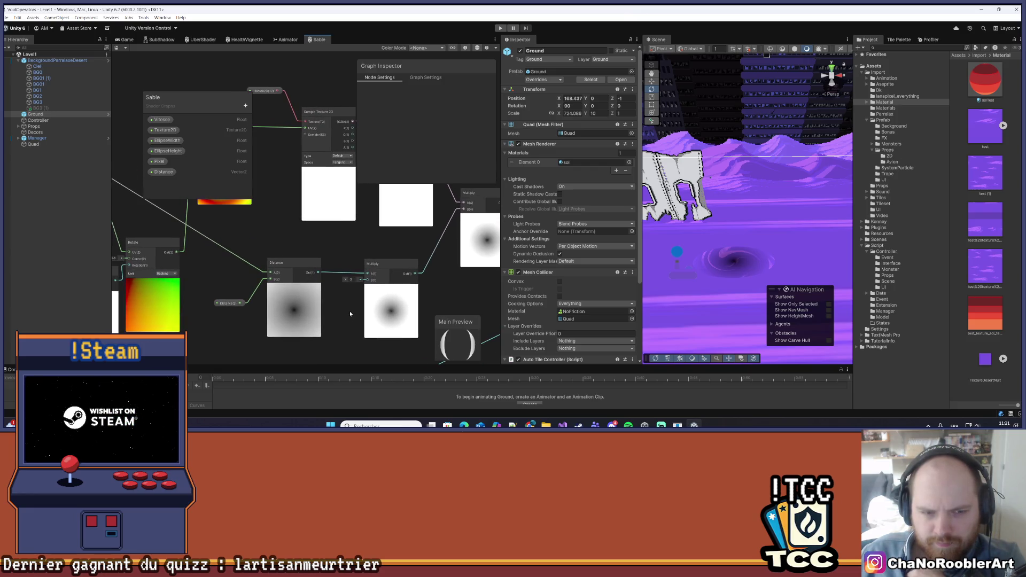
# Review the Distance, EllipseWidth and EllipseHeight property settings around the Twirl node.
pyautogui.click(231, 303)
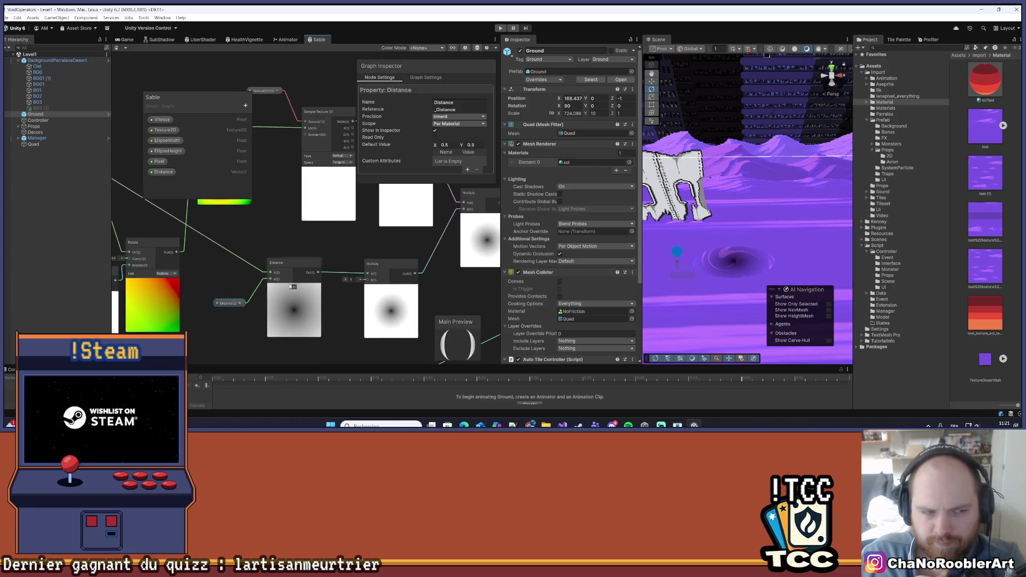
pyautogui.scroll(-3, 567, 276)
pyautogui.scroll(-1, 571, 283)
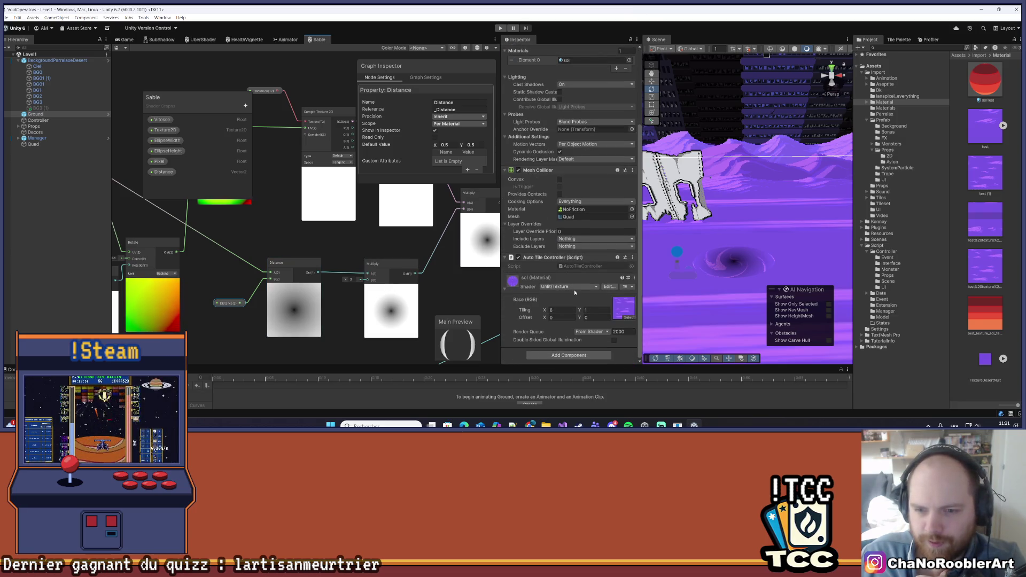
pyautogui.click(34, 144)
pyautogui.scroll(-1, 597, 275)
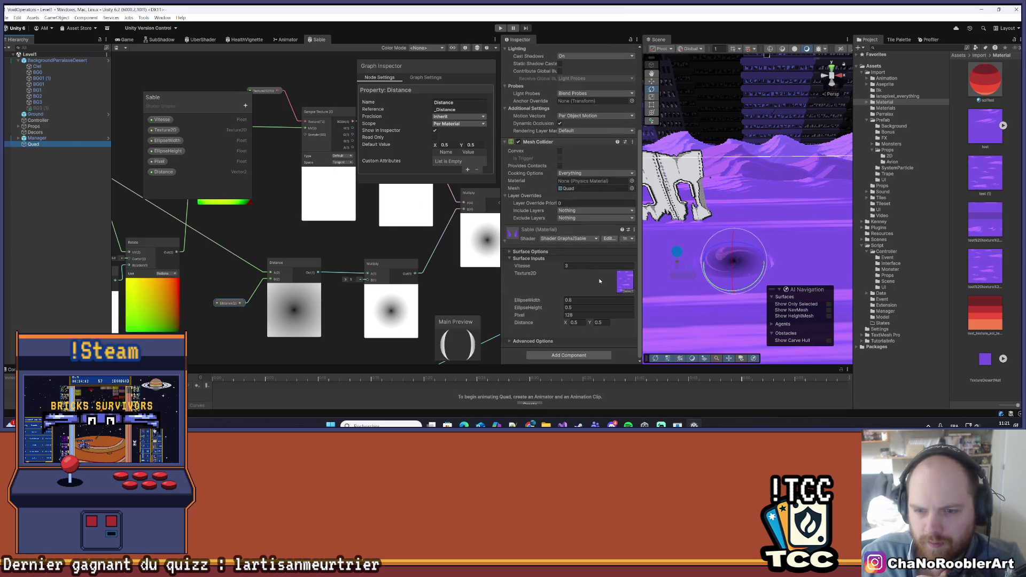
pyautogui.moveTo(250, 235)
pyautogui.mouseDown()
pyautogui.moveTo(382, 261)
pyautogui.moveTo(397, 294)
pyautogui.moveTo(404, 267)
pyautogui.mouseUp()
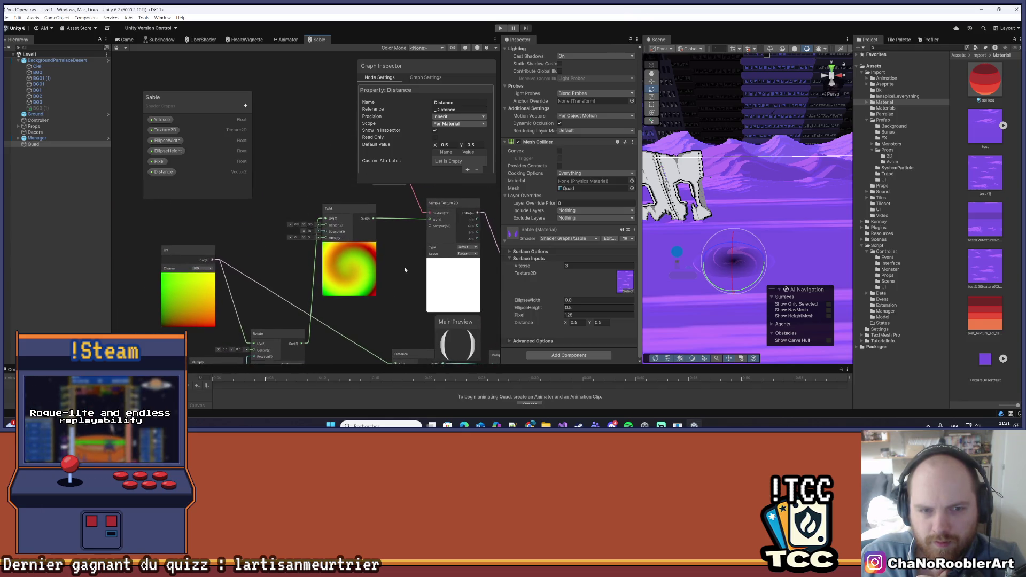
pyautogui.moveTo(268, 260)
pyautogui.mouseDown()
pyautogui.moveTo(290, 213)
pyautogui.moveTo(305, 215)
pyautogui.moveTo(375, 271)
pyautogui.moveTo(315, 272)
pyautogui.moveTo(295, 217)
pyautogui.mouseUp()
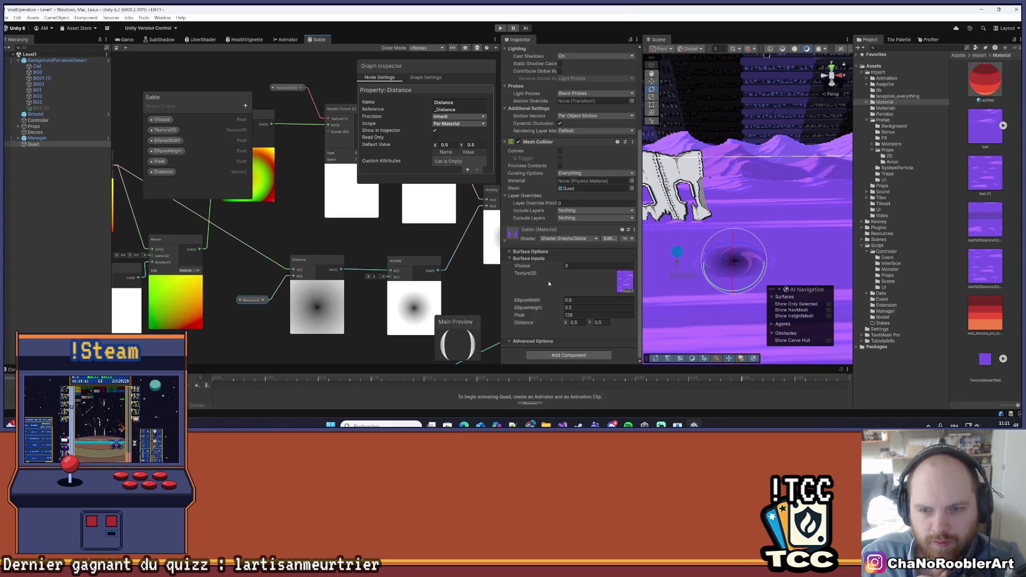
pyautogui.click(175, 143)
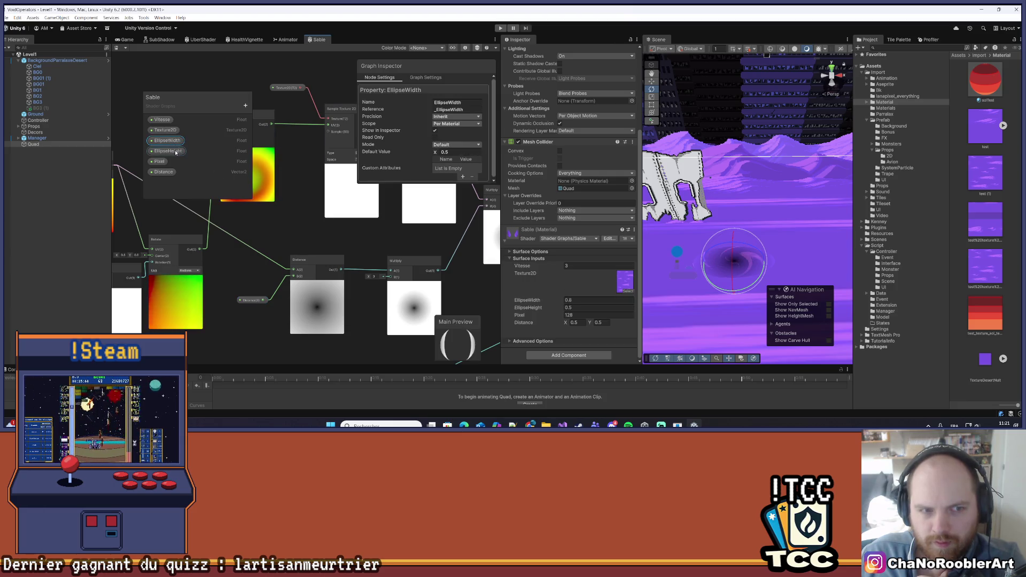
pyautogui.click(174, 152)
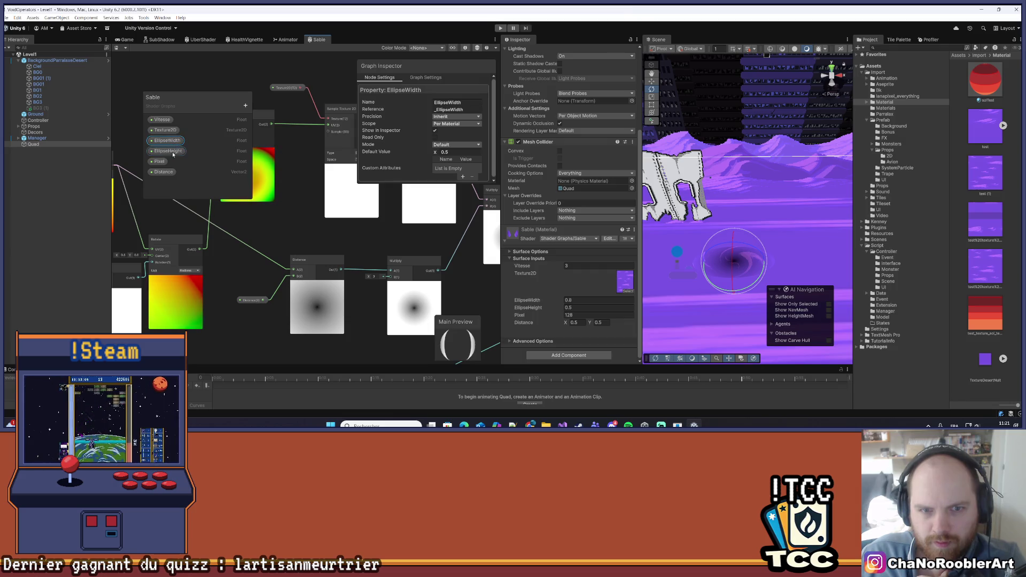
pyautogui.click(163, 172)
# Set the Sable material's Distance Y to 0.8, orbit to view the pit, then deselect.
pyautogui.click(600, 322)
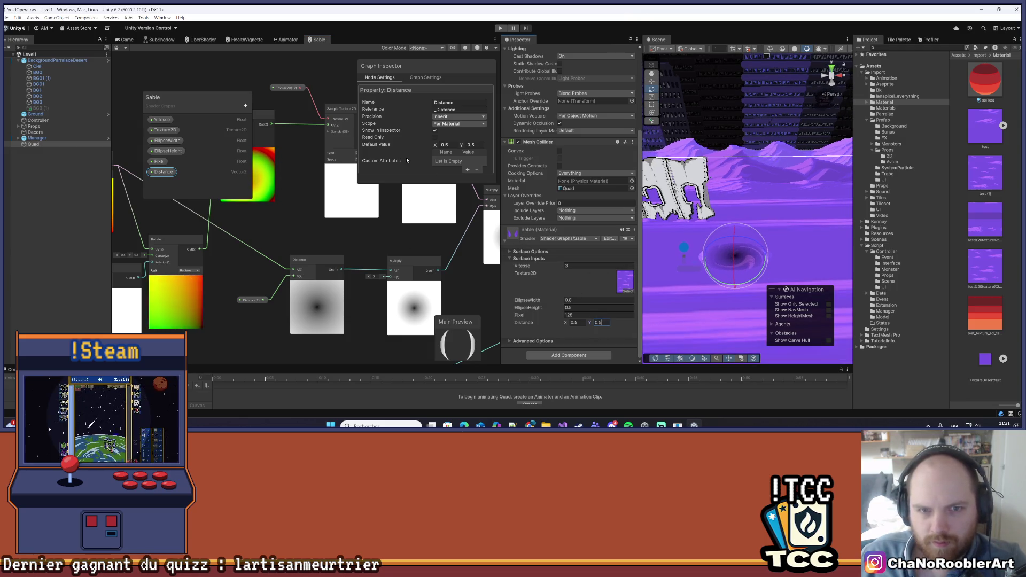
pyautogui.click(171, 152)
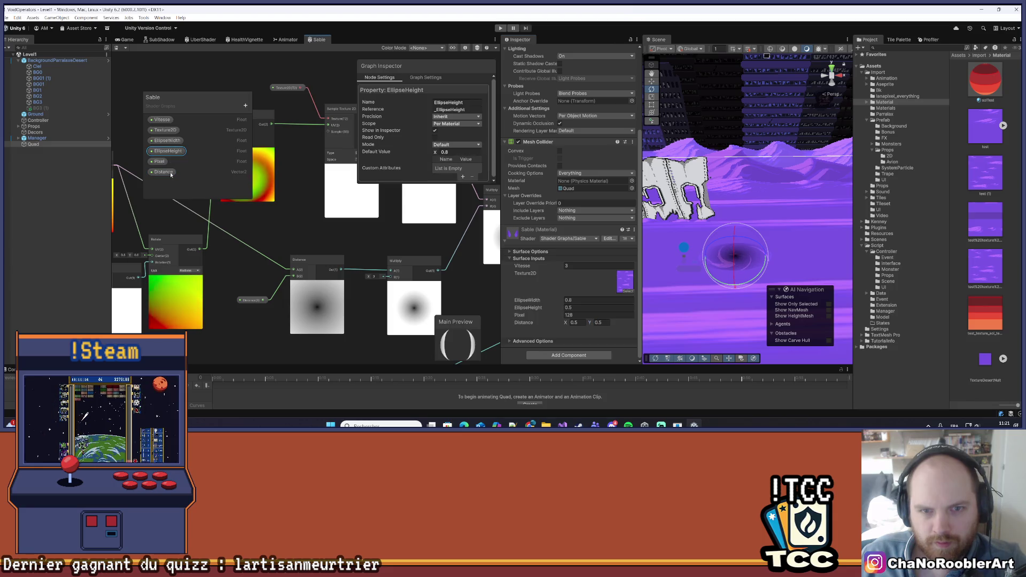
pyautogui.click(163, 171)
pyautogui.click(608, 323)
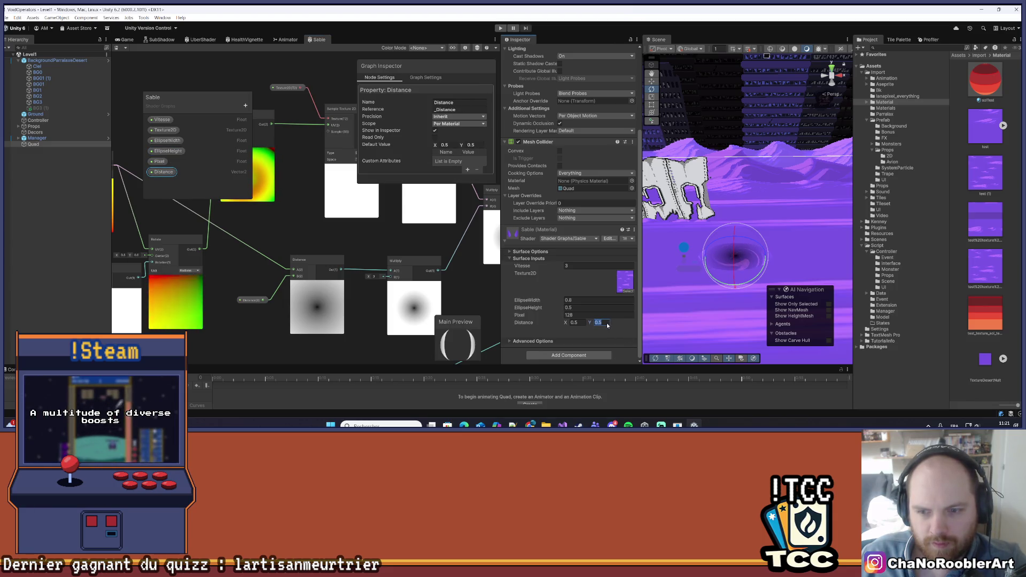
pyautogui.doubleClick(605, 323)
pyautogui.write('0.8')
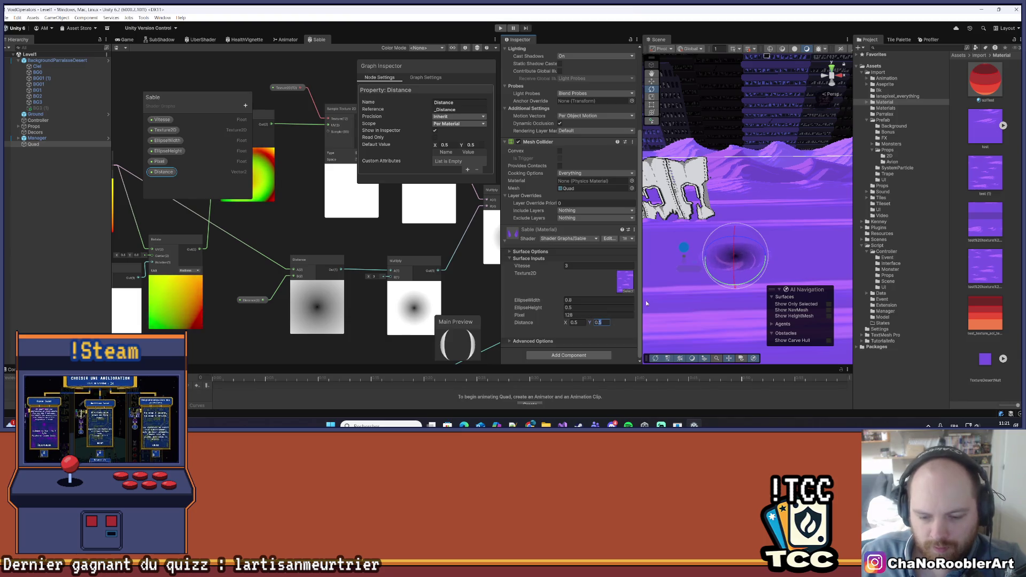
pyautogui.moveTo(689, 292)
pyautogui.mouseDown()
pyautogui.moveTo(752, 266)
pyautogui.moveTo(765, 243)
pyautogui.moveTo(762, 254)
pyautogui.mouseUp()
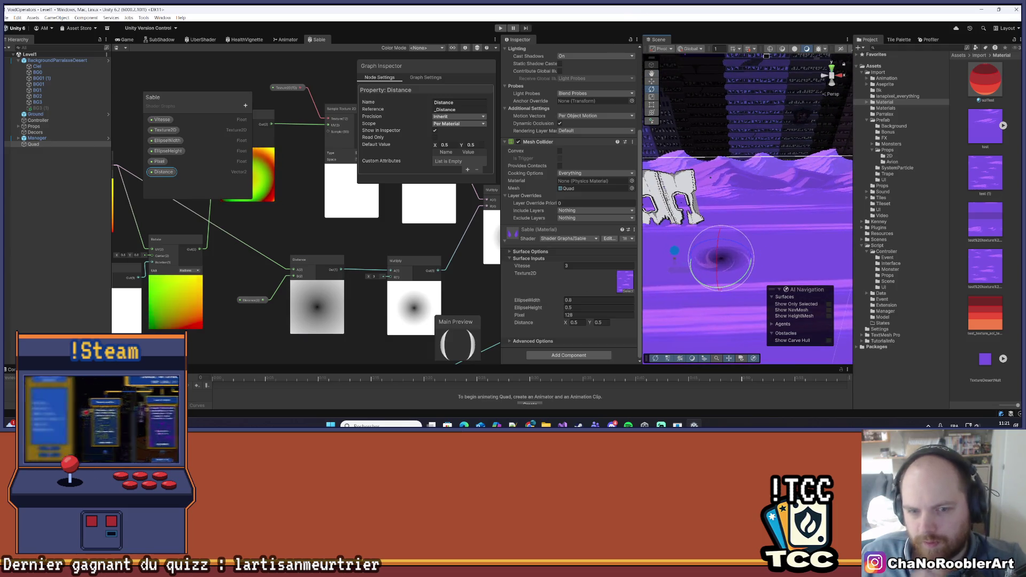
pyautogui.click(62, 318)
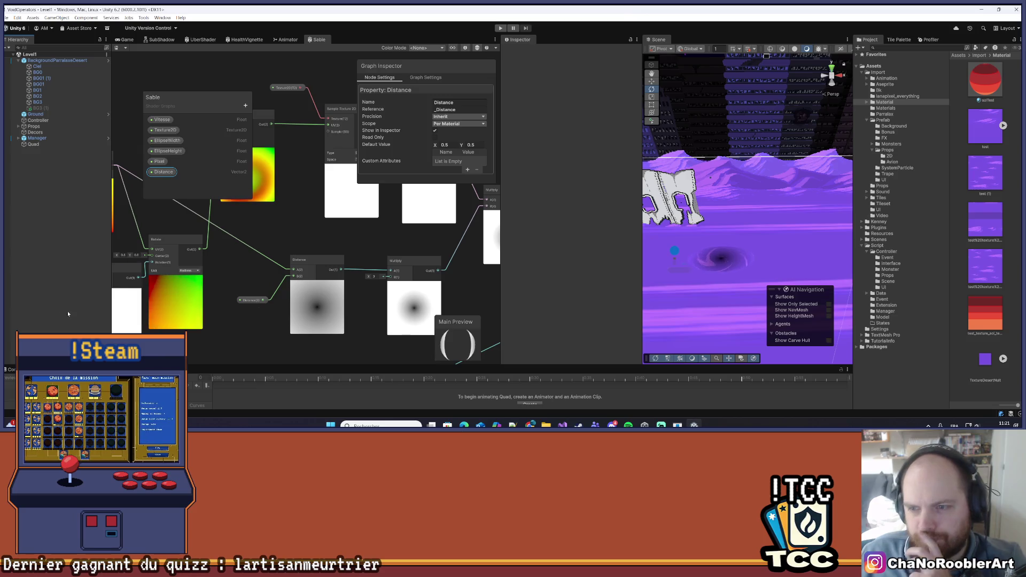
# Select the Posterize node in the Sable graph and save the graph.
pyautogui.moveTo(768, 256); pyautogui.dragTo(737, 294)
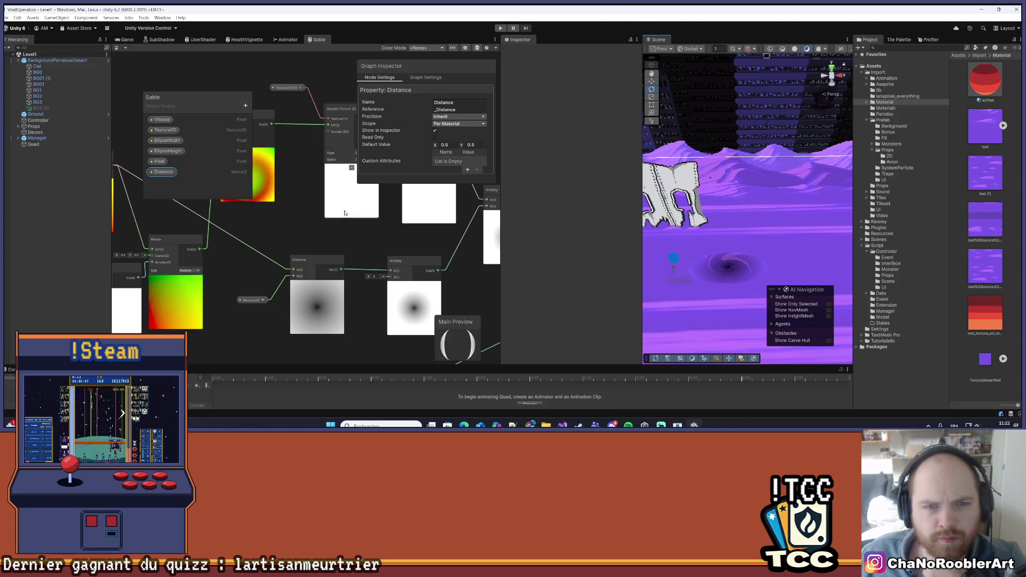
pyautogui.click(308, 212)
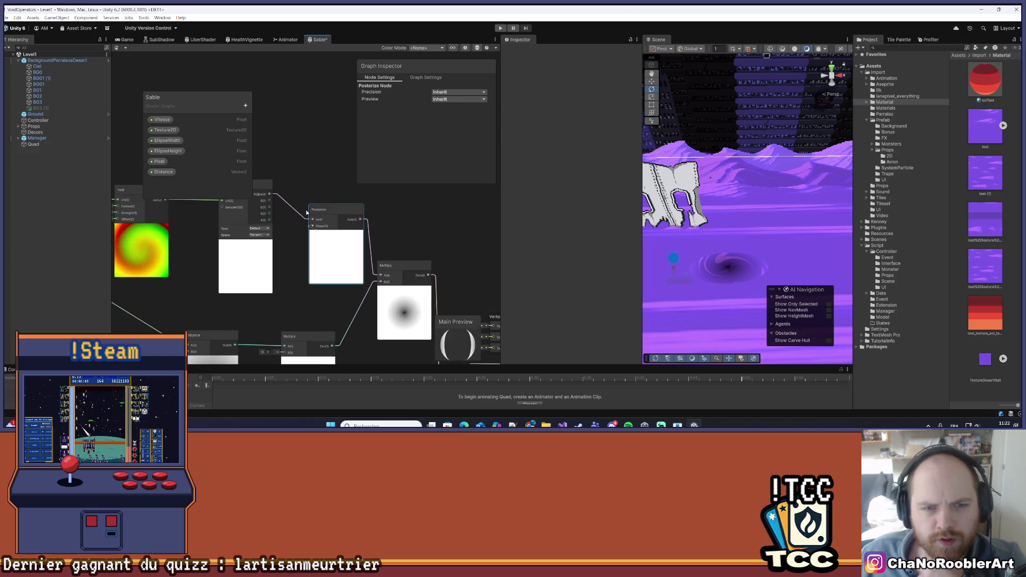
pyautogui.hotkey('ctrl', 's')
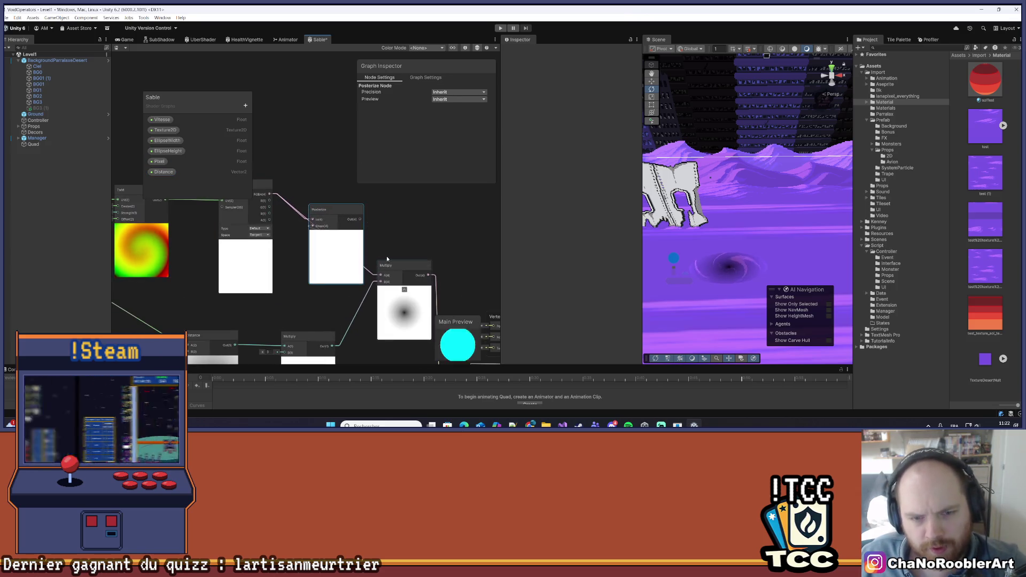
# Delete the Posterize node's input connection, reposition the node, and save the graph again.
pyautogui.moveTo(337, 210)
pyautogui.mouseDown()
pyautogui.moveTo(337, 123)
pyautogui.moveTo(354, 144)
pyautogui.mouseUp()
pyautogui.click(292, 170)
pyautogui.press('Delete')
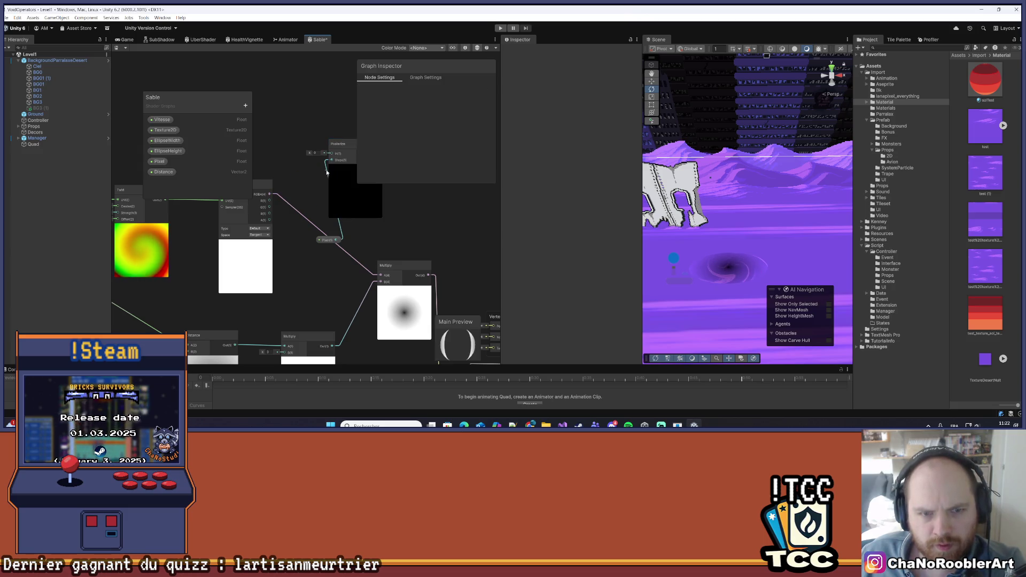
pyautogui.moveTo(334, 190); pyautogui.dragTo(314, 165)
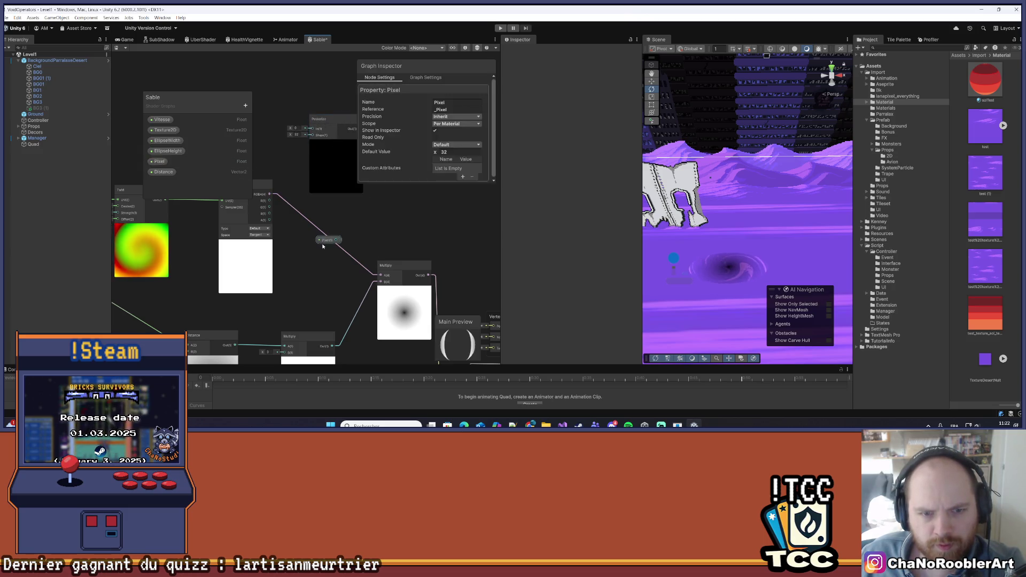
pyautogui.scroll(-2, 339, 208)
pyautogui.hotkey('ctrl', 's')
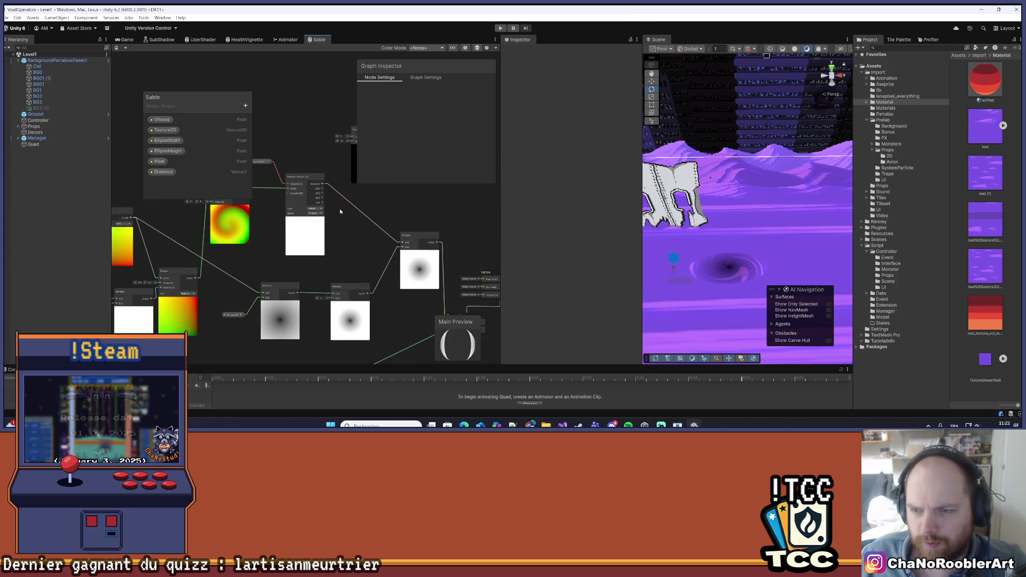
pyautogui.moveTo(388, 267)
pyautogui.mouseDown()
pyautogui.moveTo(407, 256)
pyautogui.moveTo(377, 242)
pyautogui.mouseUp()
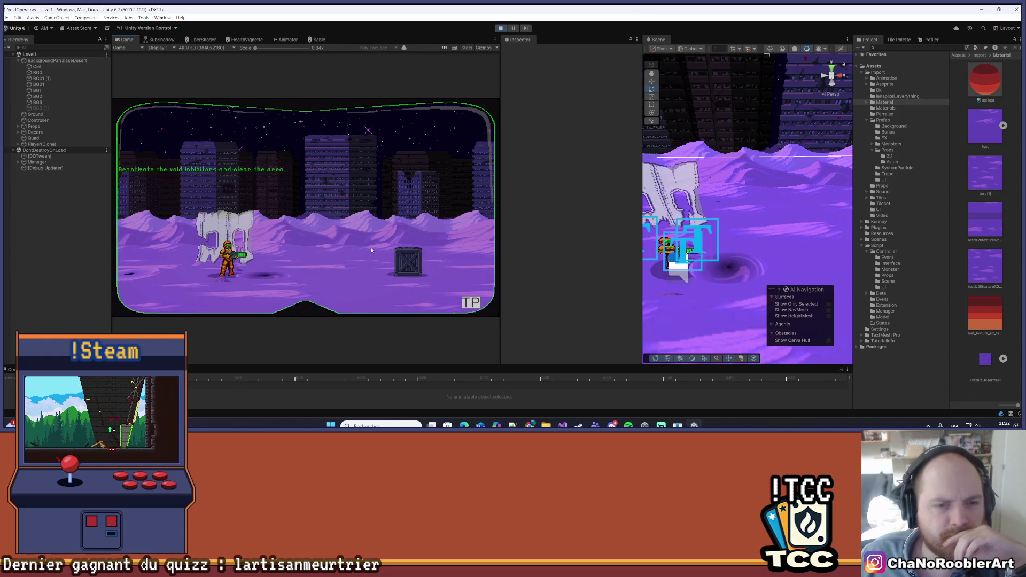
# Walk the player left and right, with the Game view maximized to inspect the sand pits.
pyautogui.press('a')
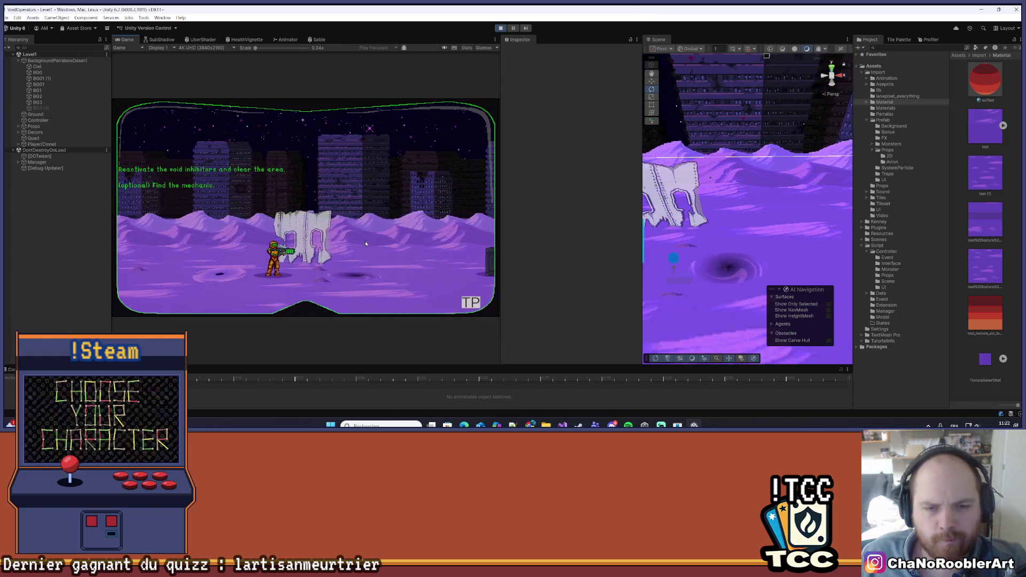
pyautogui.press('d')
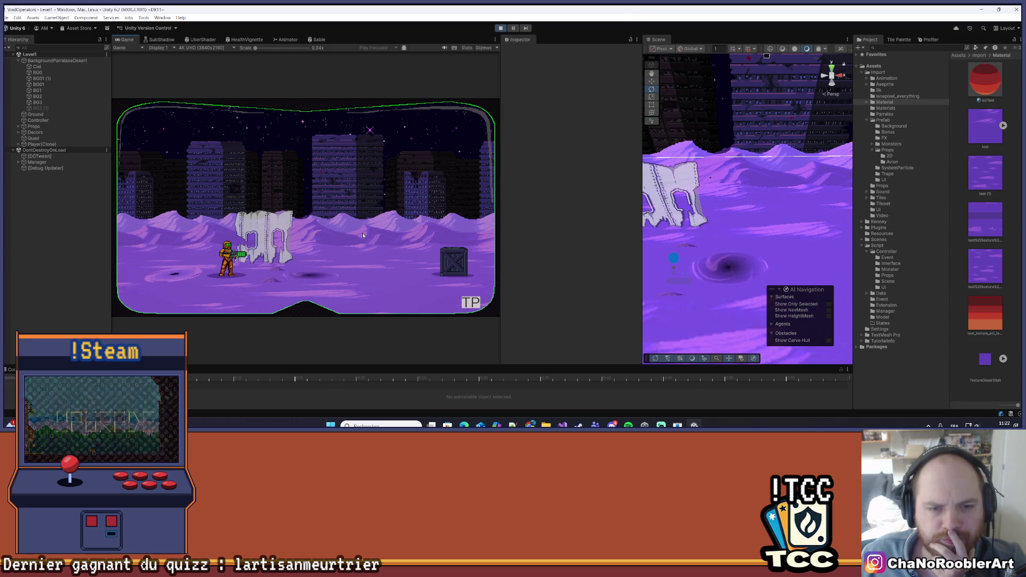
pyautogui.click(495, 39)
pyautogui.click(534, 74)
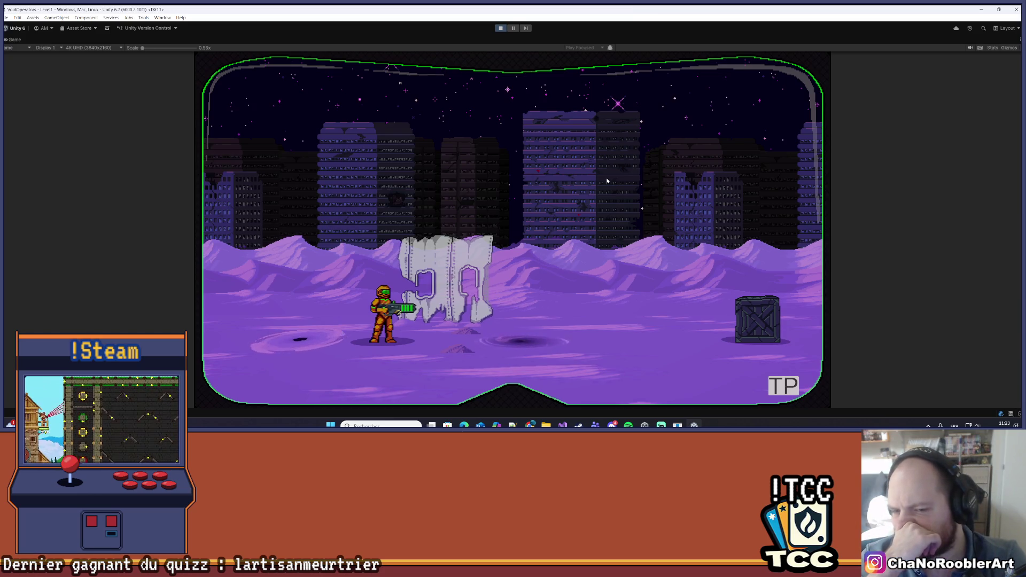
pyautogui.press('d')
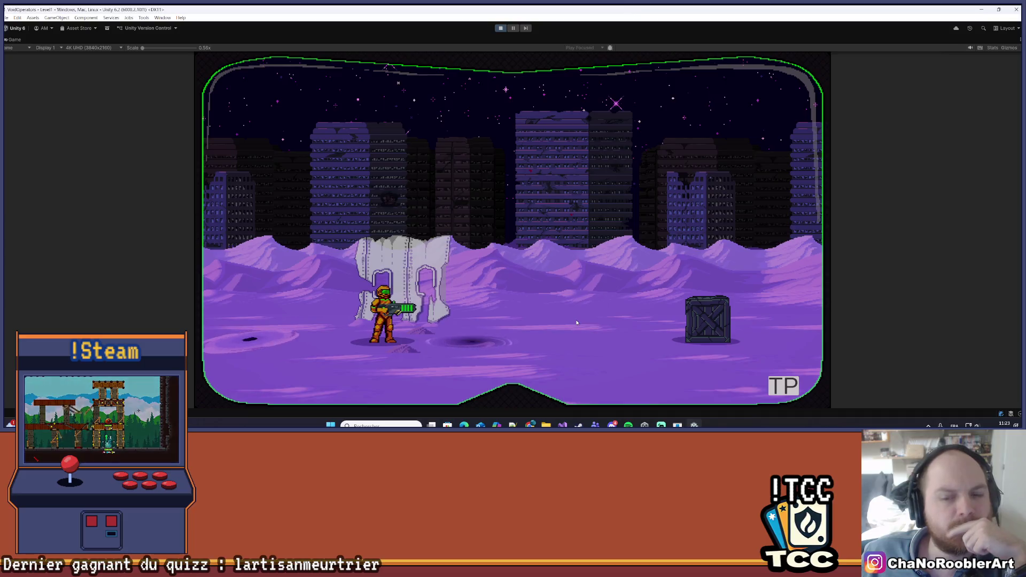
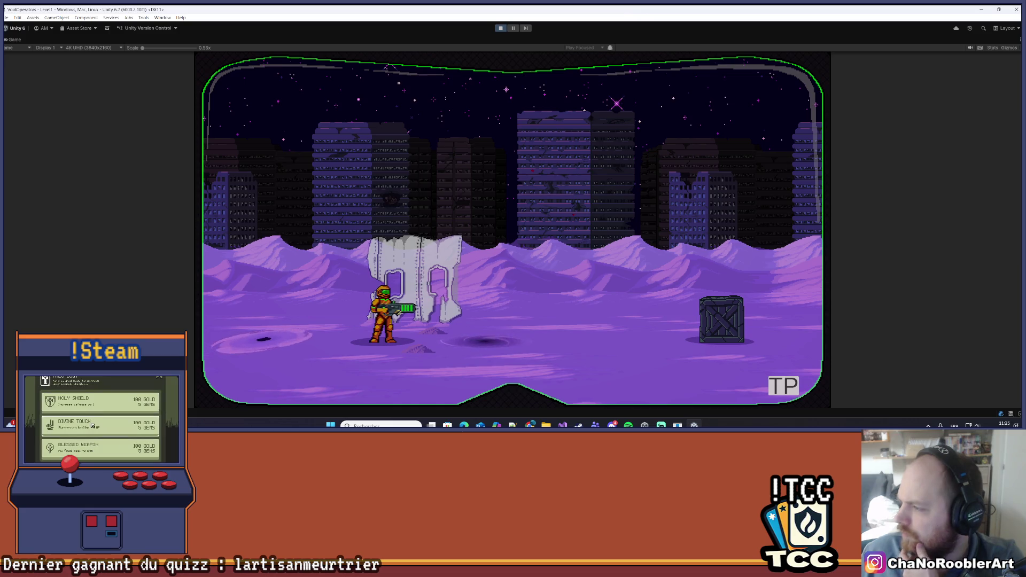
# Exit play mode and switch to the Sable shader graph tab.
pyautogui.click(500, 28)
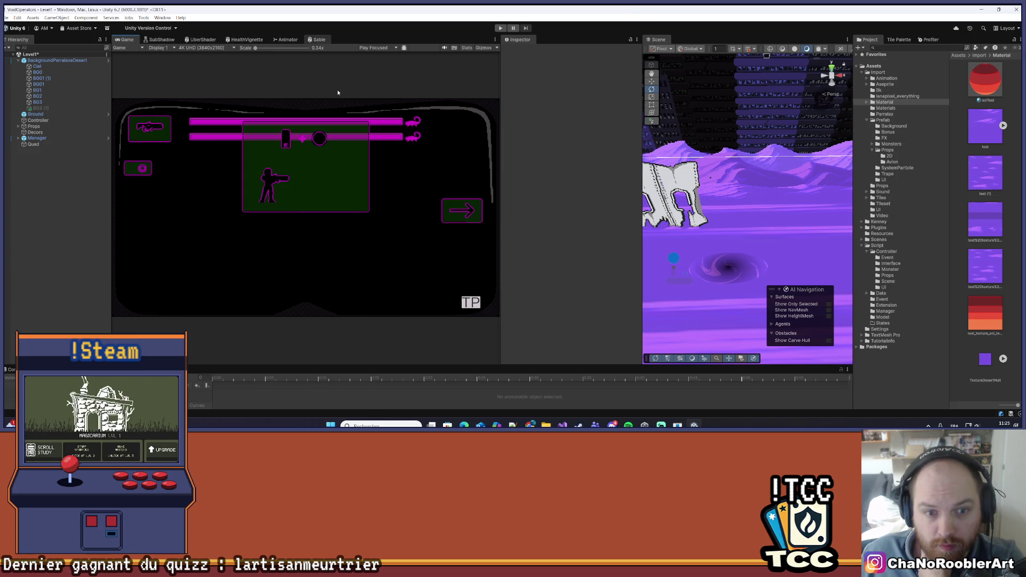
pyautogui.click(319, 39)
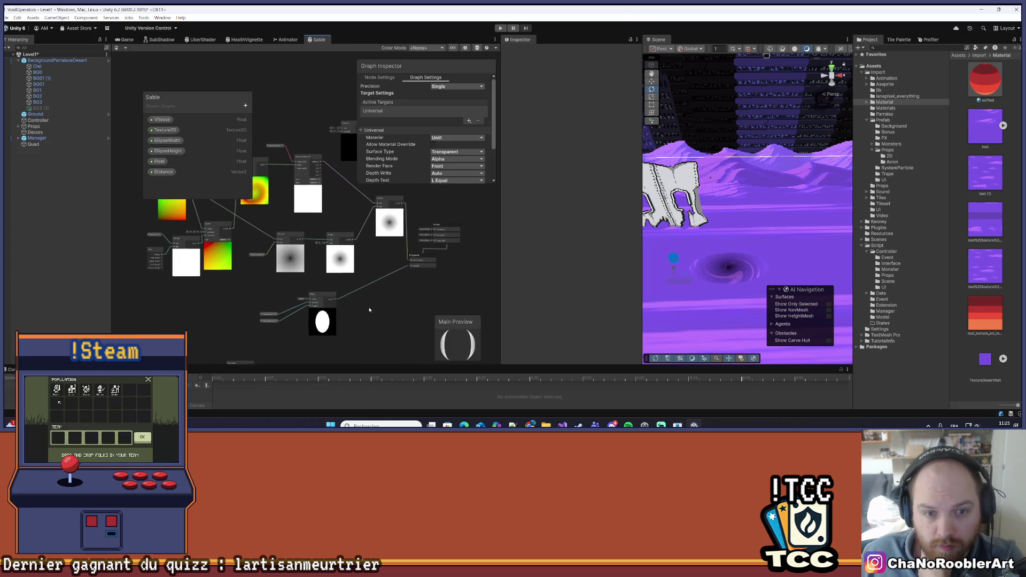
# Delete the leftover white node from the Sable graph.
pyautogui.scroll(3, 342, 227)
pyautogui.scroll(-4, 317, 189)
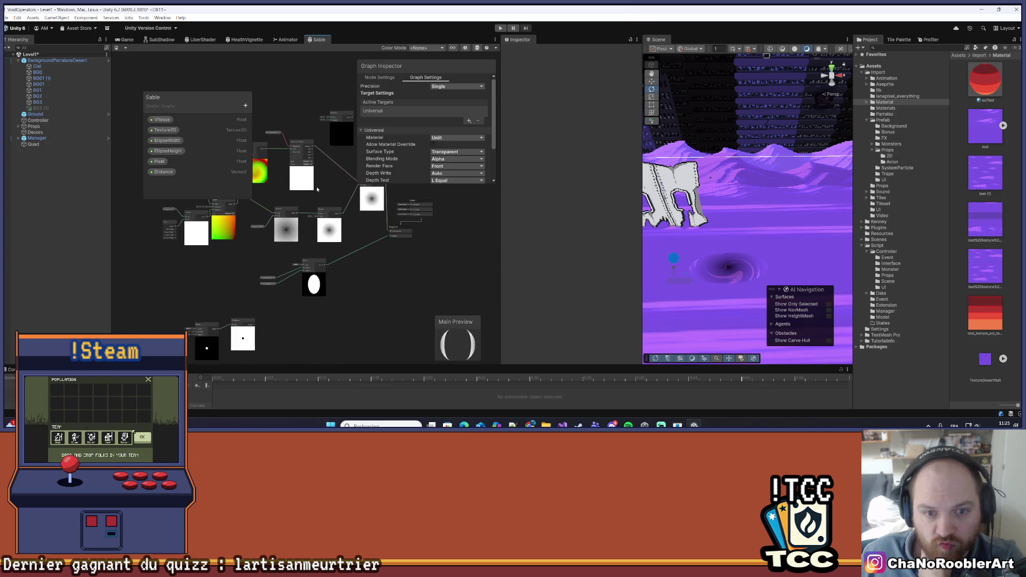
pyautogui.moveTo(317, 189); pyautogui.dragTo(326, 245)
pyautogui.moveTo(420, 184); pyautogui.dragTo(420, 126)
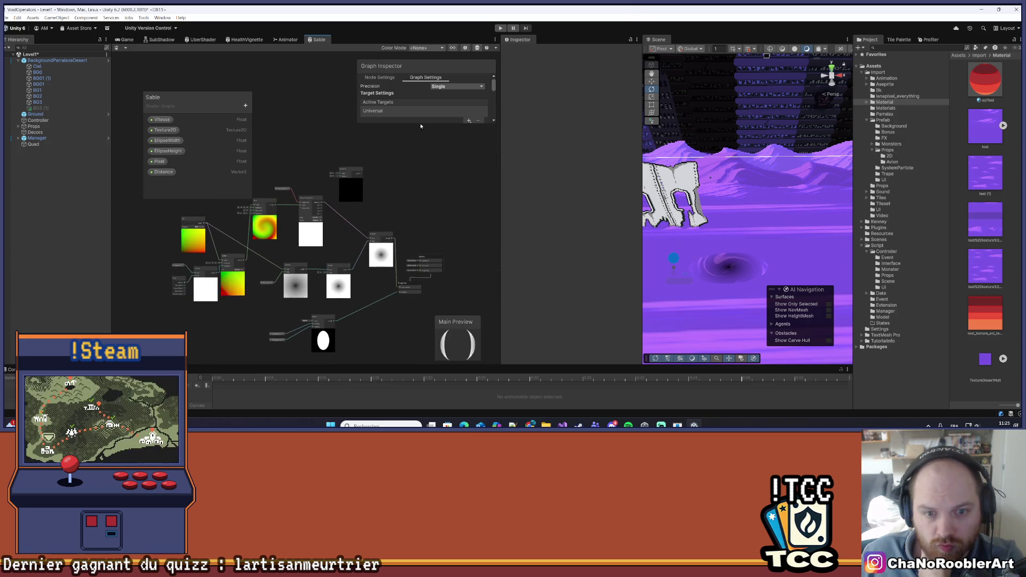
pyautogui.moveTo(357, 284); pyautogui.dragTo(381, 201)
pyautogui.scroll(3, 350, 226)
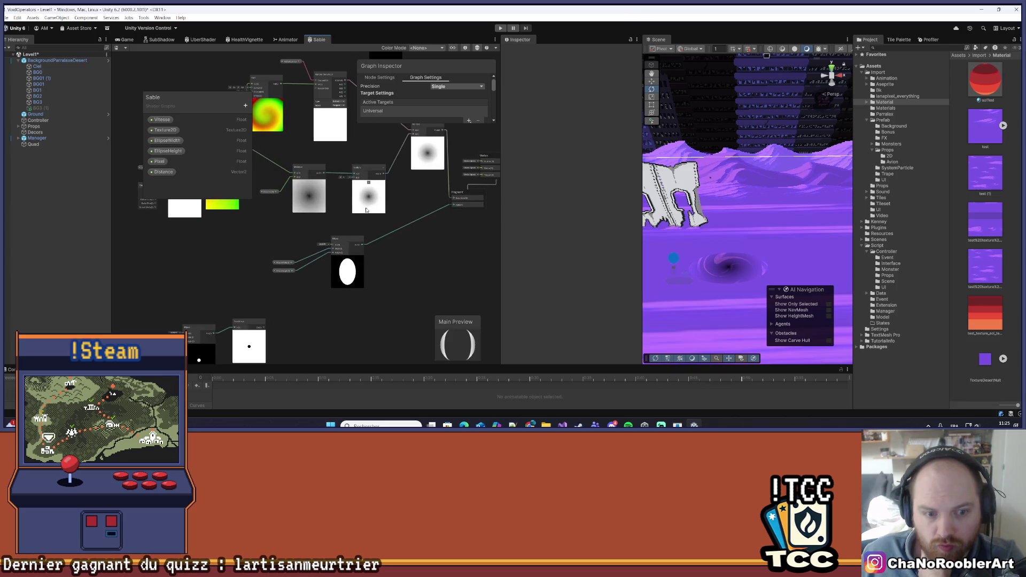
pyautogui.click(249, 323)
pyautogui.press('Delete')
pyautogui.click(196, 326)
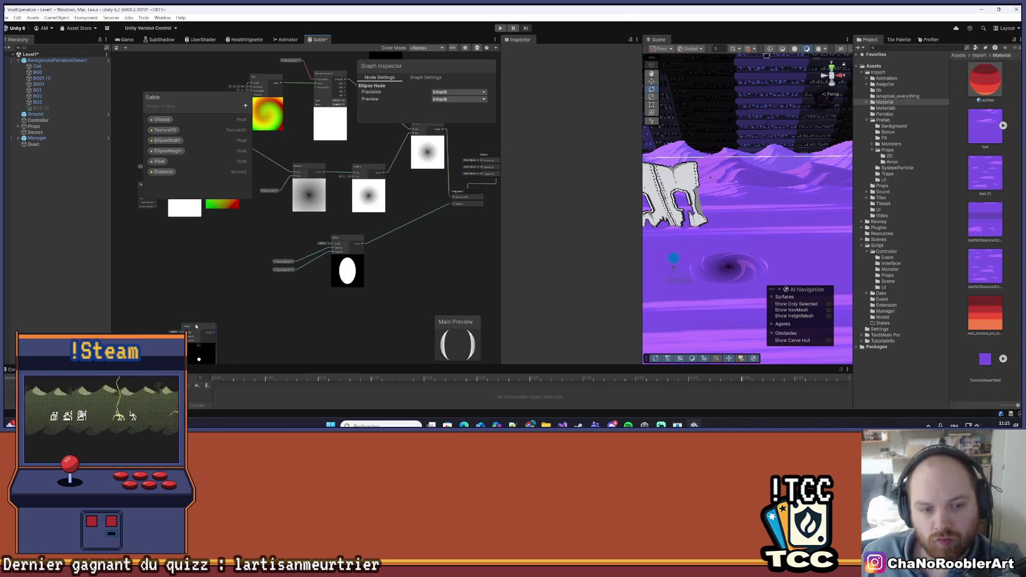
# Move the Ellipse node and its EllipseWidth/EllipseHeight property nodes together to the left.
pyautogui.moveTo(262, 243); pyautogui.dragTo(247, 300)
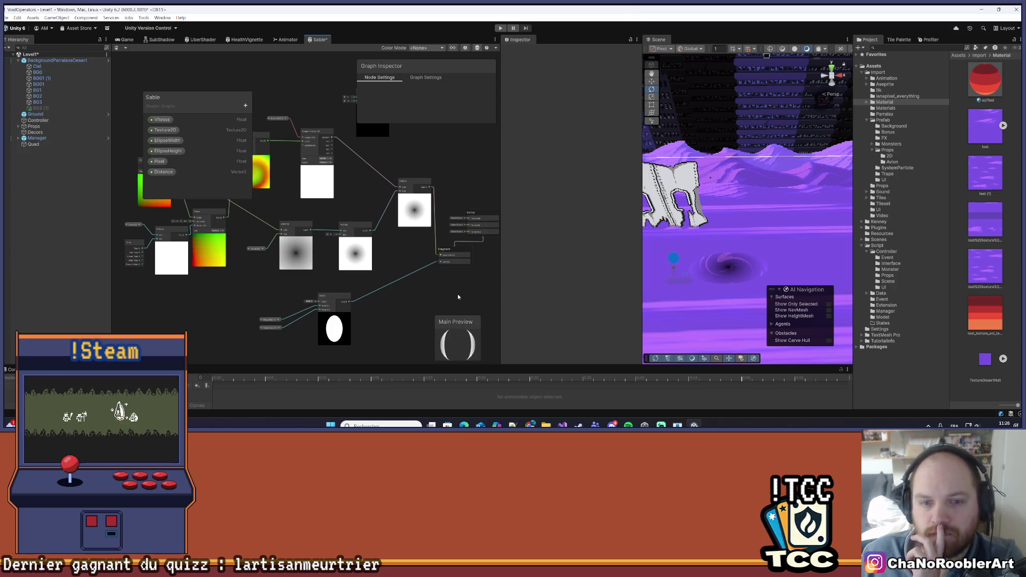
pyautogui.moveTo(306, 275); pyautogui.dragTo(396, 324)
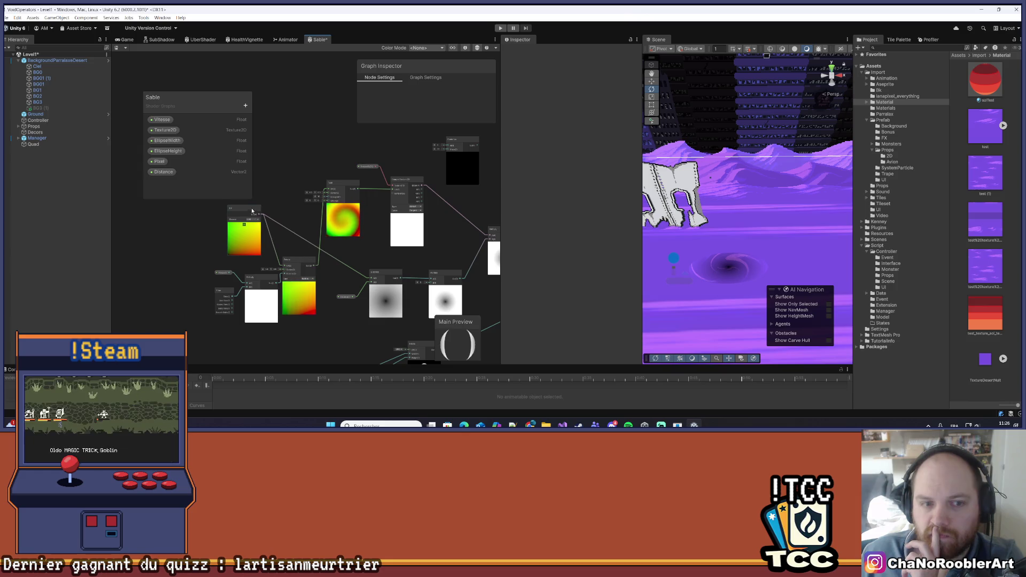
pyautogui.moveTo(252, 211); pyautogui.dragTo(178, 181)
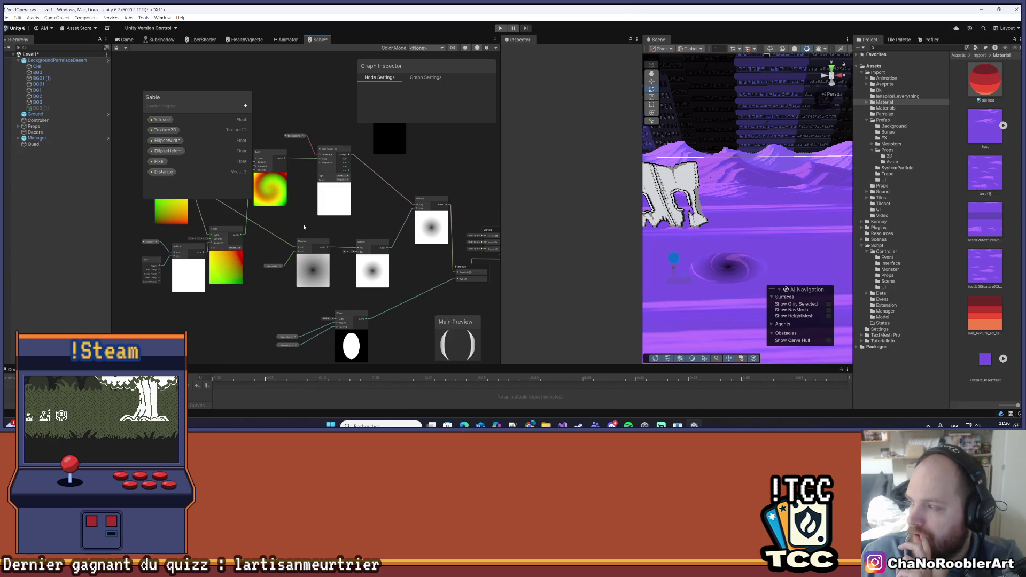
pyautogui.scroll(1, 303, 224)
pyautogui.moveTo(361, 245)
pyautogui.mouseDown()
pyautogui.moveTo(360, 258)
pyautogui.moveTo(305, 273)
pyautogui.moveTo(322, 272)
pyautogui.moveTo(193, 291)
pyautogui.mouseUp()
pyautogui.click(234, 296)
pyautogui.moveTo(278, 276); pyautogui.dragTo(252, 282)
pyautogui.click(256, 268)
# Pan and zoom around the graph to survey the surrounding nodes.
pyautogui.scroll(1, 345, 277)
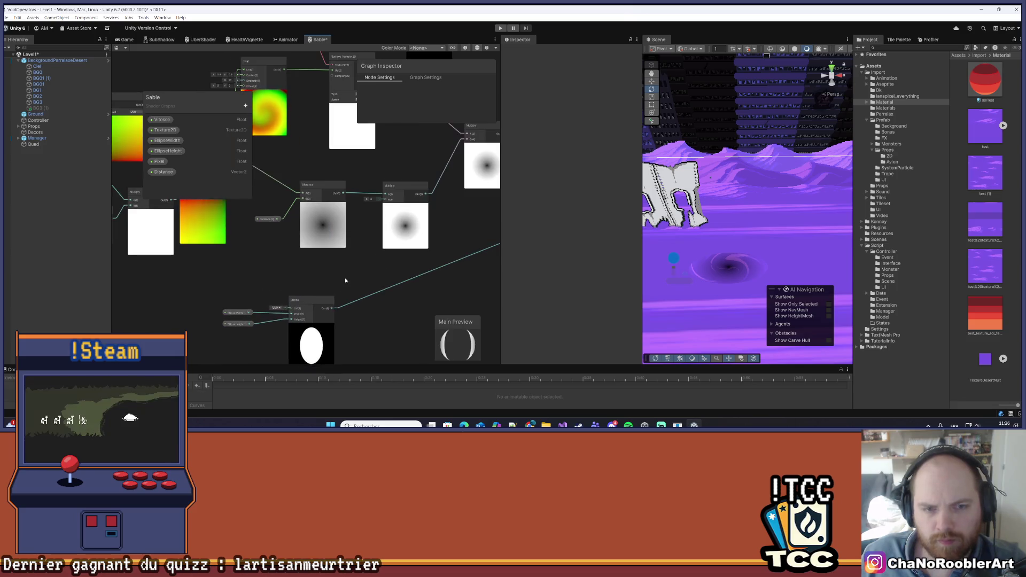
pyautogui.scroll(1, 344, 274)
pyautogui.scroll(-1, 343, 276)
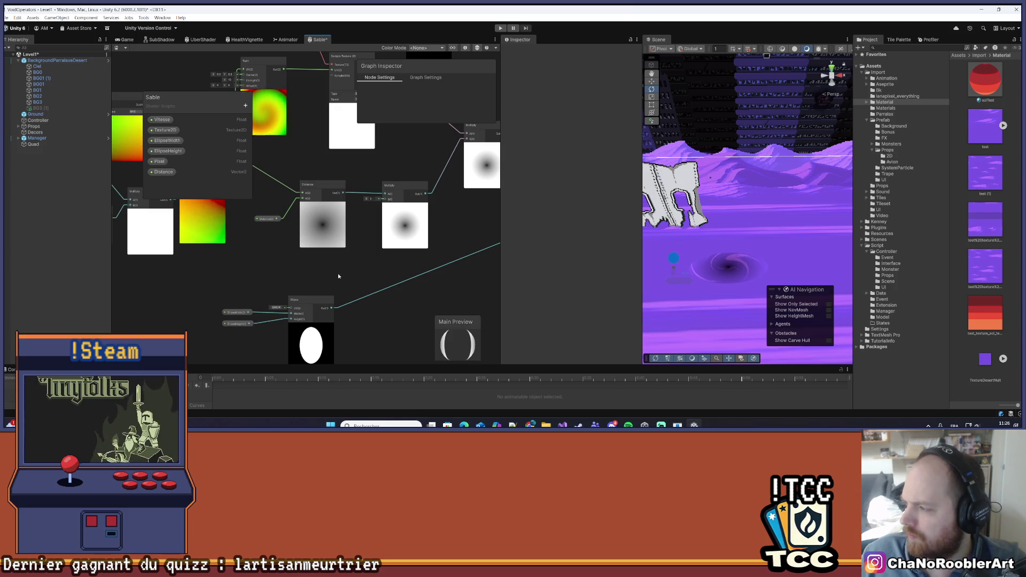
pyautogui.moveTo(413, 273); pyautogui.dragTo(452, 273)
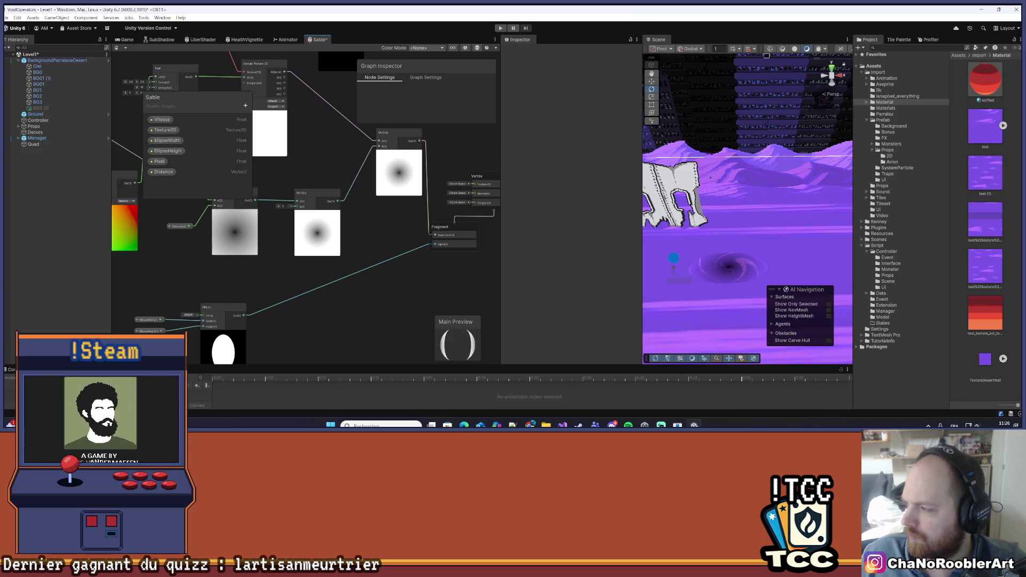
pyautogui.moveTo(226, 183); pyautogui.dragTo(296, 216)
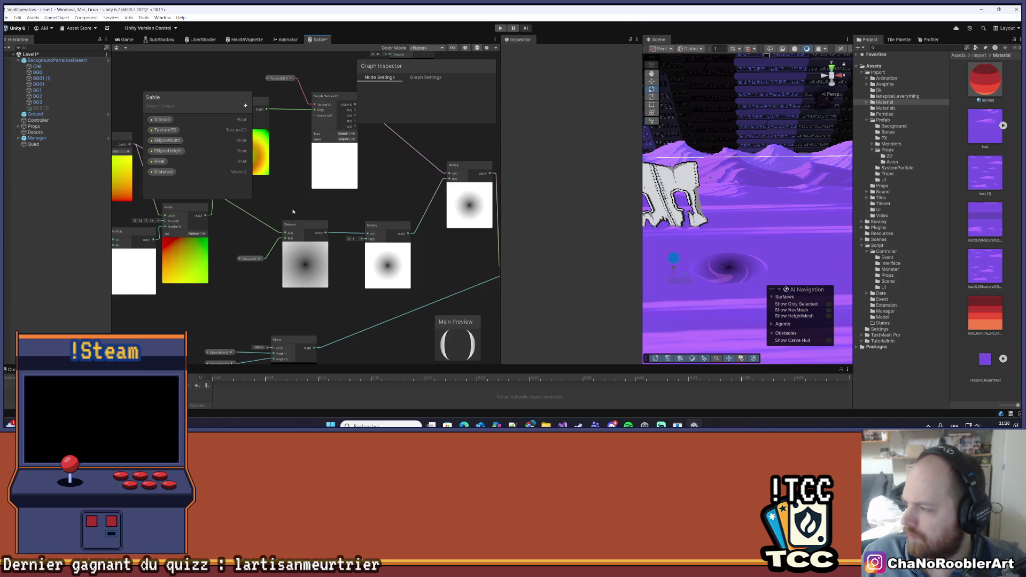
pyautogui.moveTo(344, 250); pyautogui.dragTo(351, 220)
pyautogui.scroll(-2, 350, 219)
# Add a One Minus node and arrange it beside the Ellipse and EllipseHeight nodes.
pyautogui.rightClick(380, 307)
pyautogui.click(410, 315)
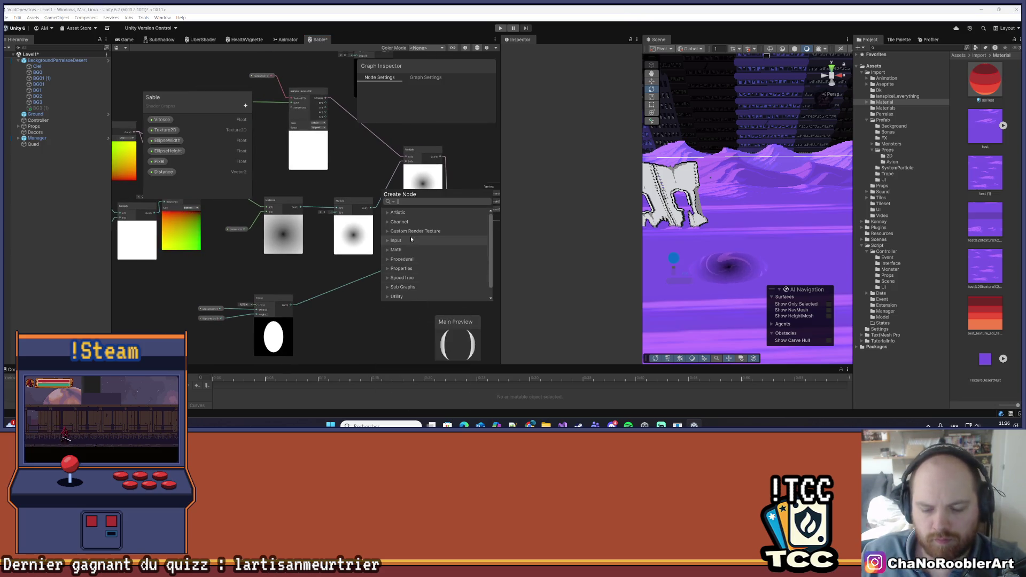
pyautogui.press('Escape')
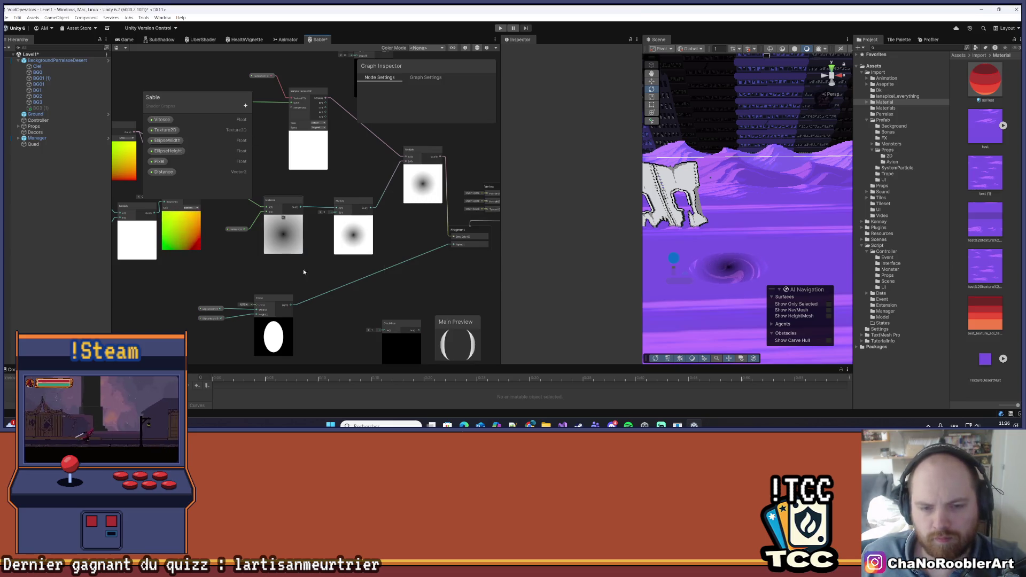
pyautogui.moveTo(409, 330); pyautogui.dragTo(369, 288)
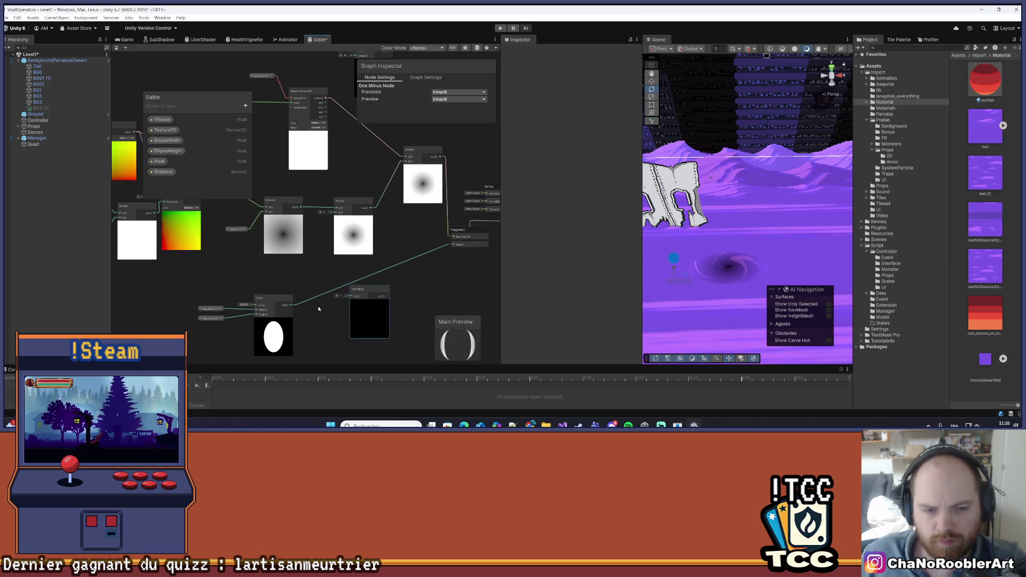
pyautogui.moveTo(276, 302)
pyautogui.mouseDown()
pyautogui.moveTo(417, 298)
pyautogui.moveTo(240, 303)
pyautogui.moveTo(292, 322)
pyautogui.moveTo(299, 271)
pyautogui.moveTo(355, 307)
pyautogui.mouseUp()
pyautogui.moveTo(275, 313)
pyautogui.mouseDown()
pyautogui.moveTo(207, 242)
pyautogui.moveTo(313, 325)
pyautogui.moveTo(324, 300)
pyautogui.mouseUp()
pyautogui.moveTo(380, 218)
pyautogui.mouseDown()
pyautogui.moveTo(252, 222)
pyautogui.moveTo(286, 222)
pyautogui.moveTo(390, 262)
pyautogui.moveTo(348, 264)
pyautogui.mouseUp()
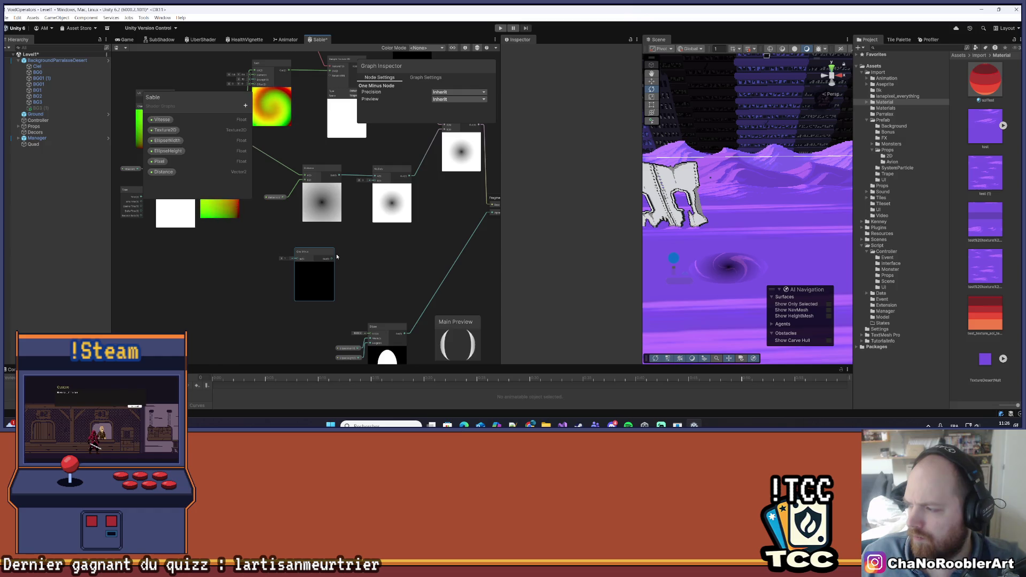
# Connect the Ellipse output into the One Minus input and tidy its position.
pyautogui.moveTo(405, 333)
pyautogui.mouseDown()
pyautogui.moveTo(266, 251)
pyautogui.moveTo(381, 252)
pyautogui.moveTo(321, 252)
pyautogui.moveTo(350, 251)
pyautogui.mouseUp()
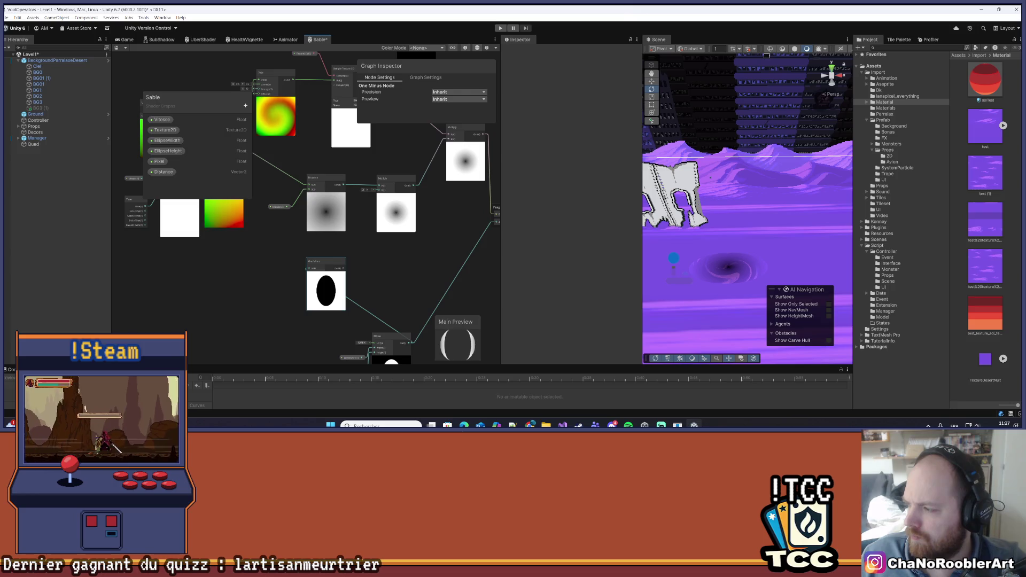
pyautogui.moveTo(307, 205)
pyautogui.mouseDown()
pyautogui.moveTo(340, 233)
pyautogui.moveTo(425, 255)
pyautogui.moveTo(360, 238)
pyautogui.mouseUp()
pyautogui.moveTo(369, 295)
pyautogui.mouseDown()
pyautogui.moveTo(312, 298)
pyautogui.moveTo(319, 309)
pyautogui.mouseUp()
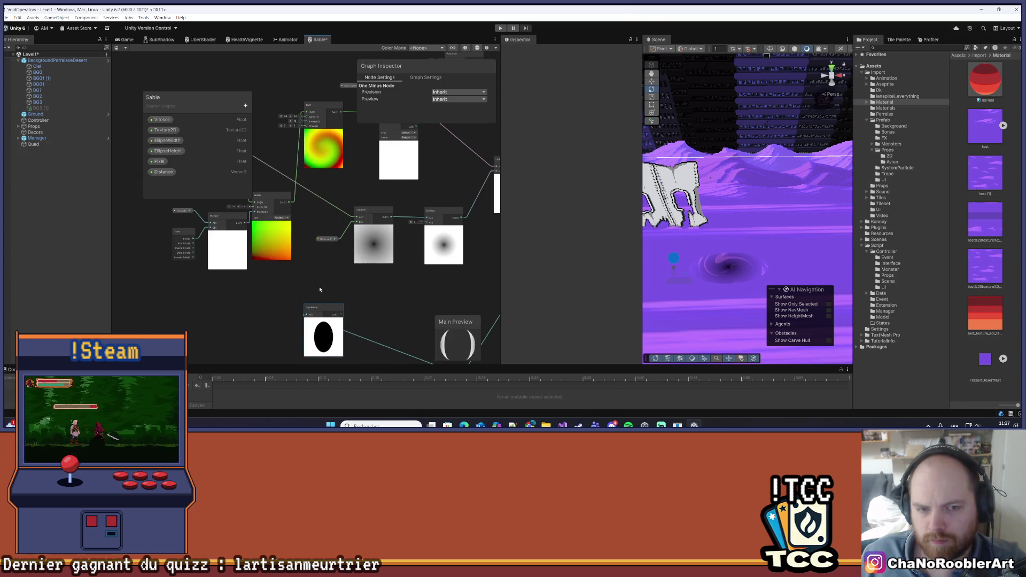
pyautogui.rightClick(322, 265)
# Add a Multiply node by searching 'mu'.
pyautogui.click(337, 272)
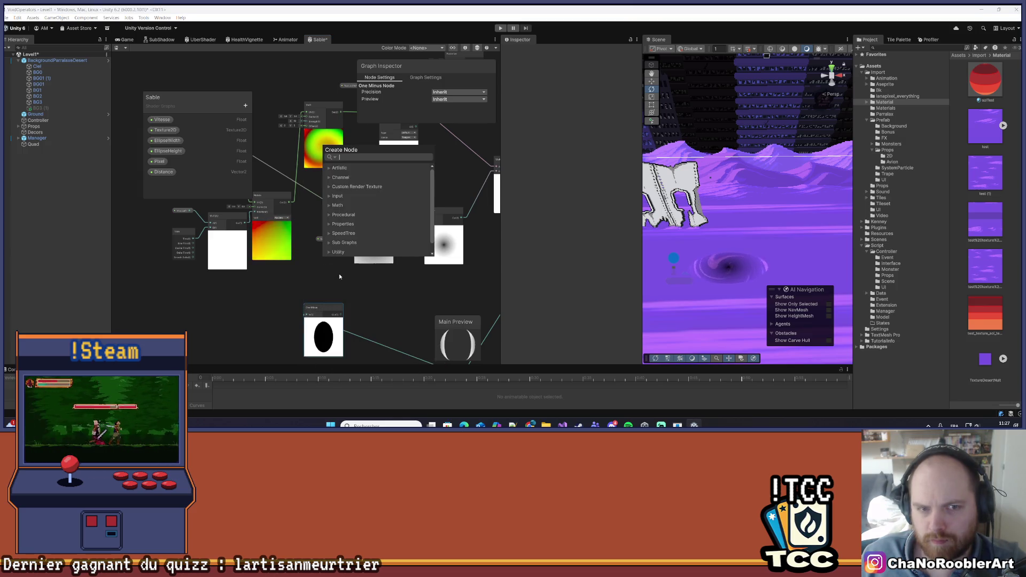
pyautogui.write('mu')
pyautogui.press('Return')
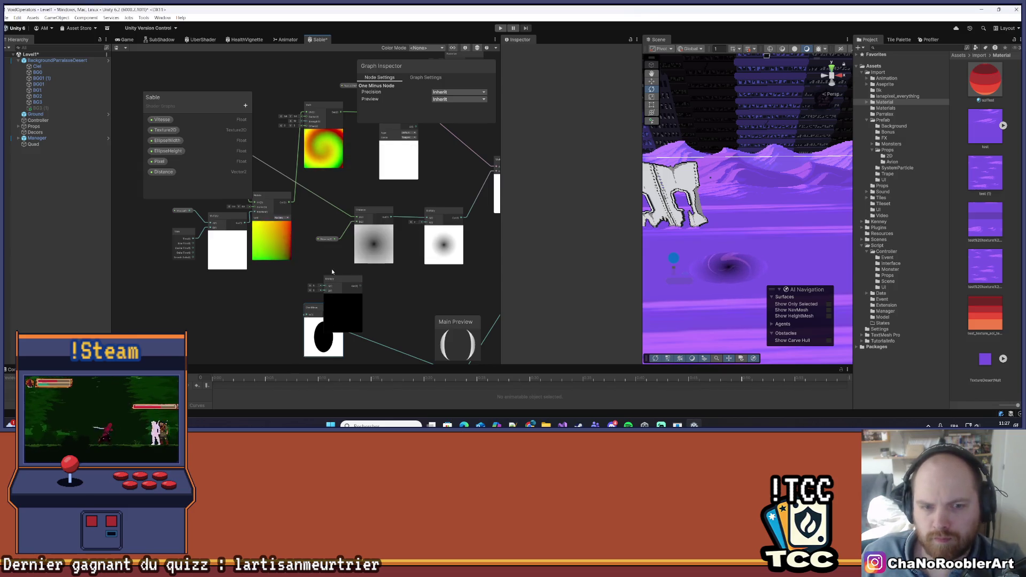
pyautogui.scroll(-1, 300, 211)
pyautogui.moveTo(300, 212); pyautogui.dragTo(312, 209)
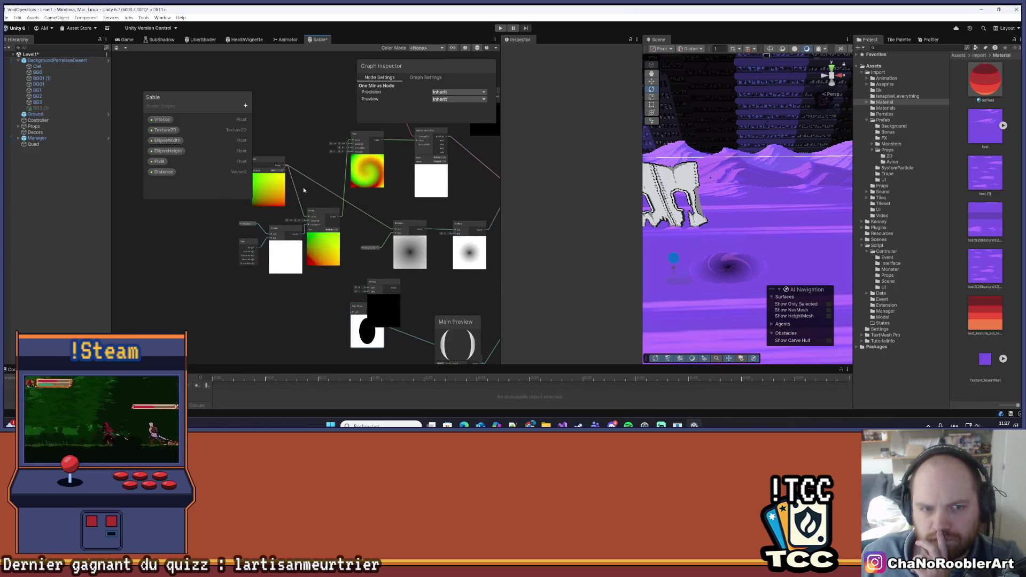
# Wire the One Minus output into the Multiply node and save the graph.
pyautogui.moveTo(285, 166)
pyautogui.mouseDown()
pyautogui.moveTo(368, 287)
pyautogui.moveTo(351, 324)
pyautogui.moveTo(369, 301)
pyautogui.moveTo(363, 280)
pyautogui.mouseUp()
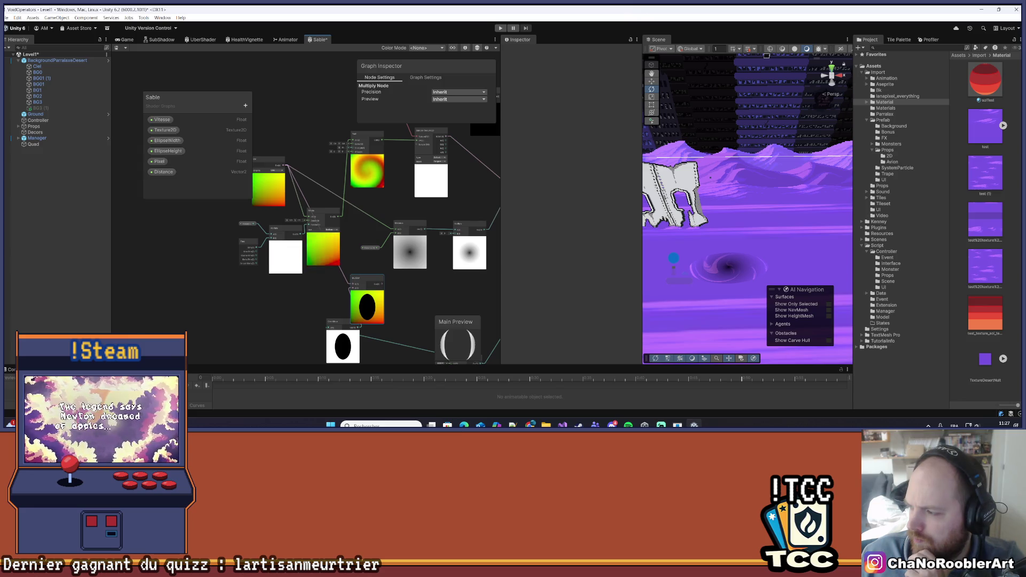
pyautogui.moveTo(397, 279)
pyautogui.mouseDown()
pyautogui.moveTo(323, 279)
pyautogui.moveTo(317, 295)
pyautogui.mouseUp()
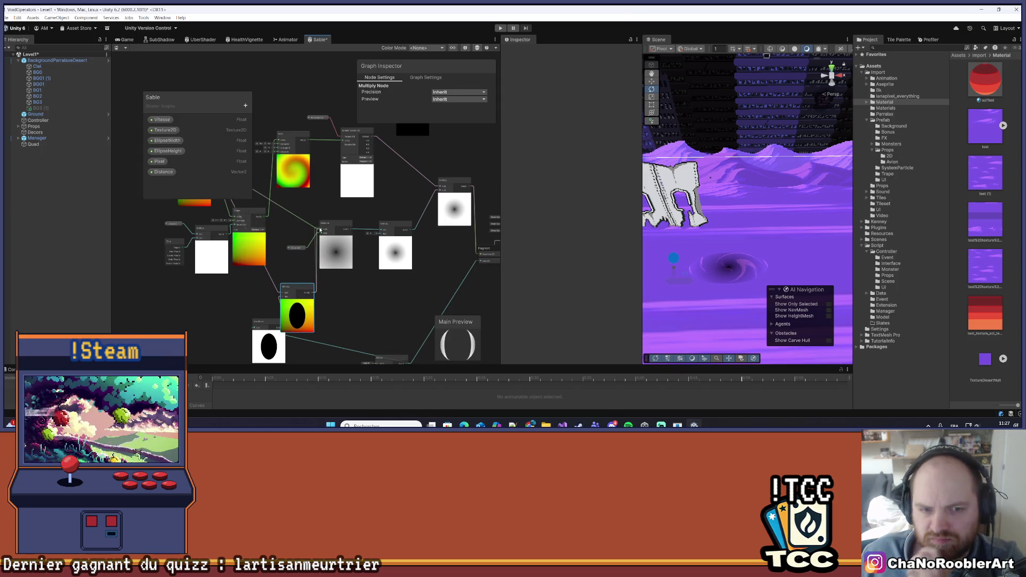
pyautogui.hotkey('ctrl', 's')
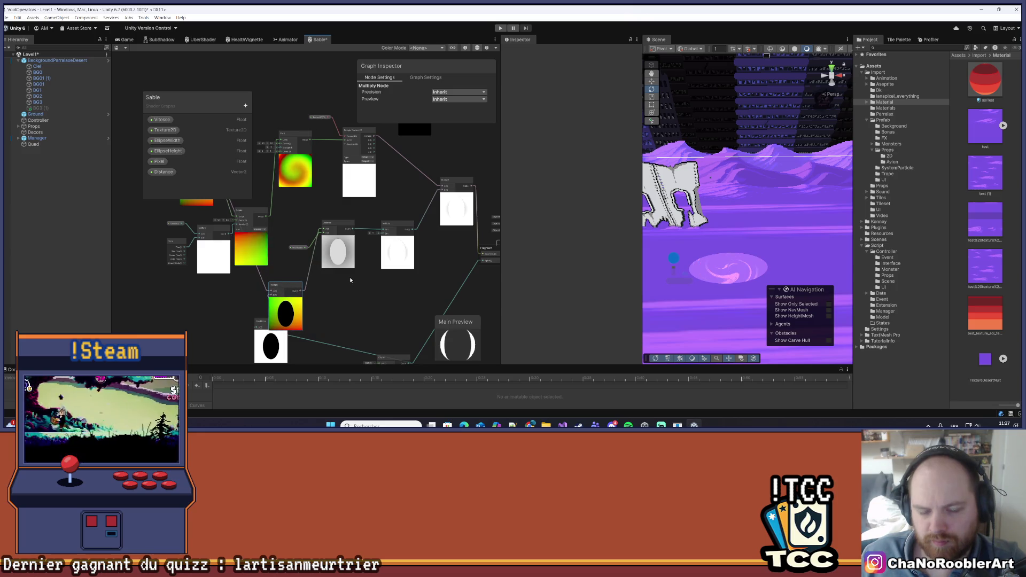
pyautogui.moveTo(324, 299); pyautogui.dragTo(353, 300)
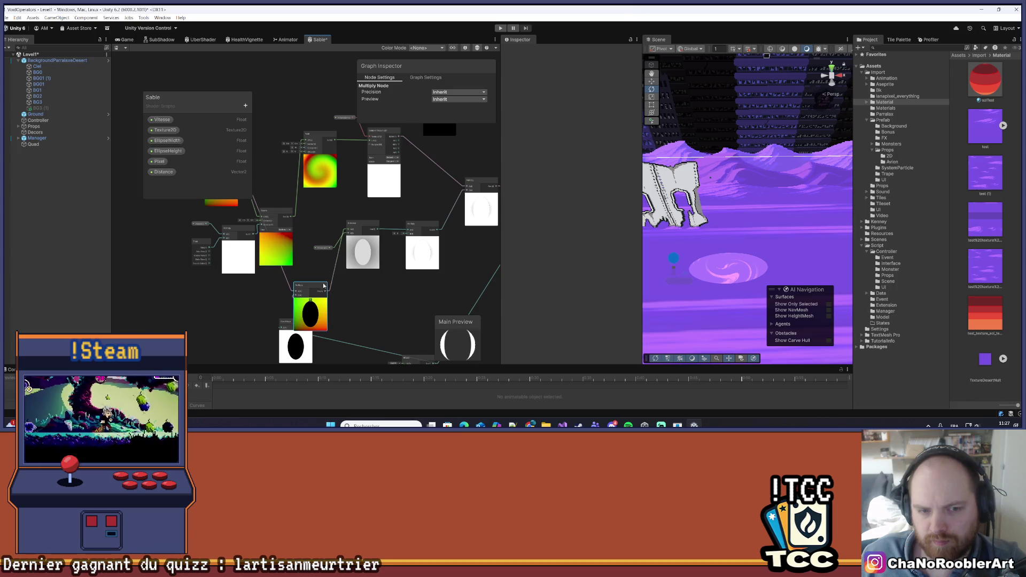
pyautogui.moveTo(323, 286); pyautogui.dragTo(364, 291)
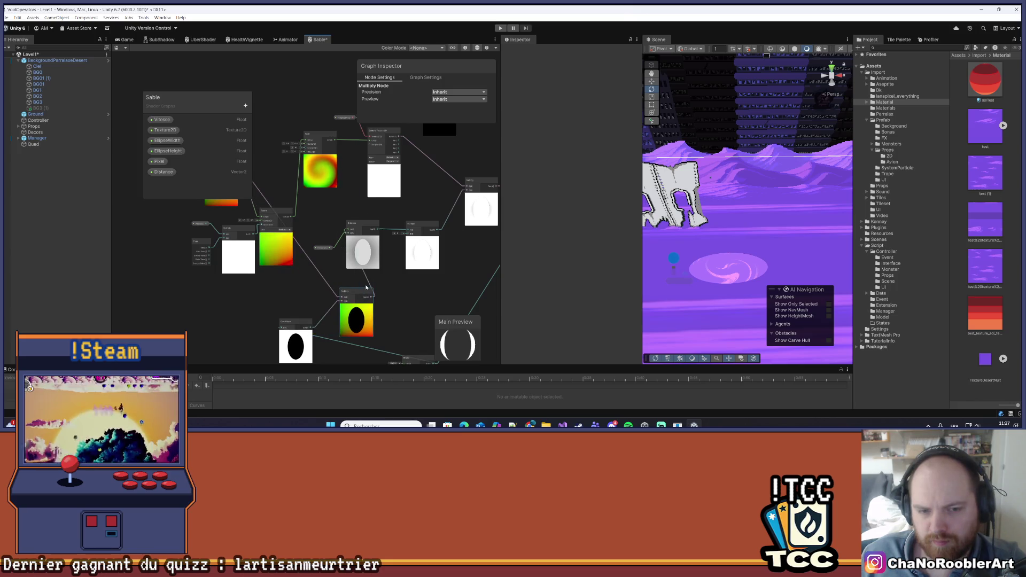
pyautogui.scroll(-3, 368, 289)
pyautogui.scroll(3, 381, 296)
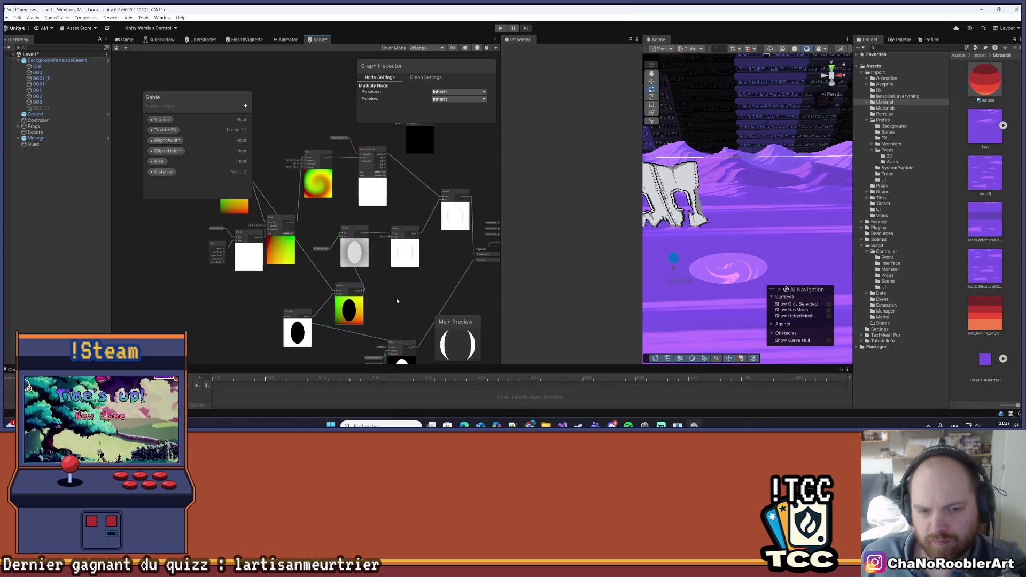
pyautogui.moveTo(402, 288); pyautogui.dragTo(371, 261)
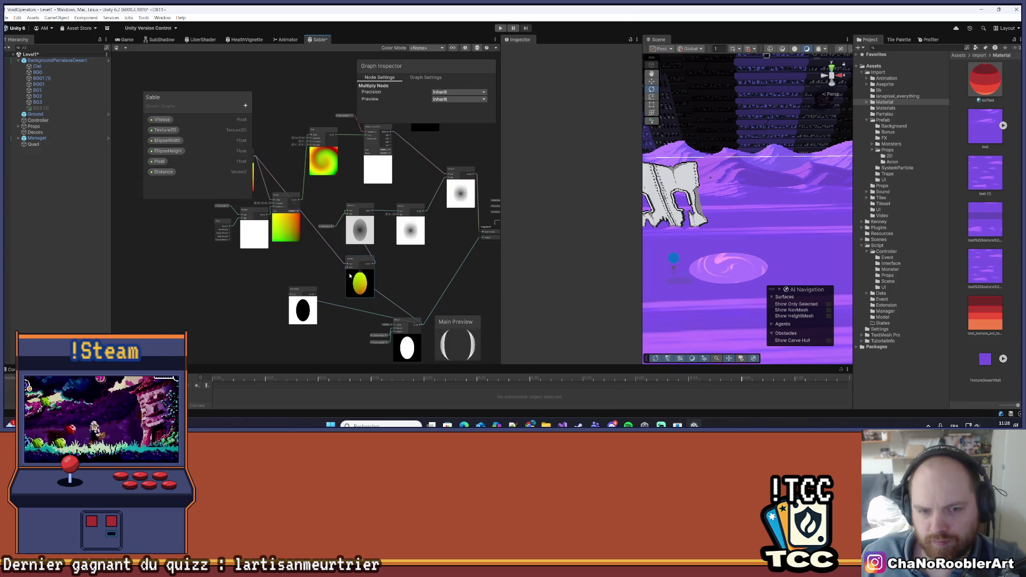
pyautogui.hotkey('ctrl', 's')
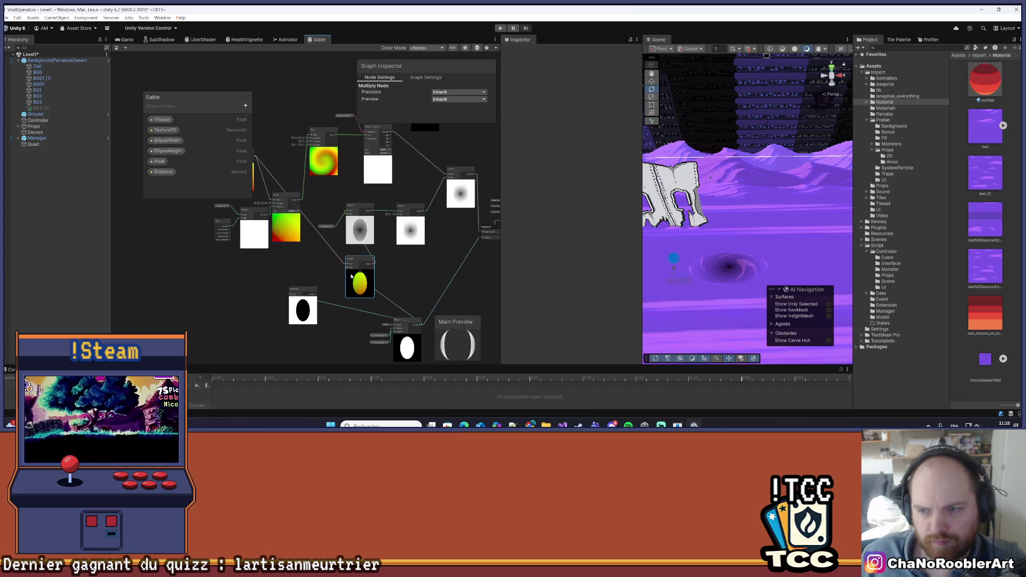
pyautogui.click(440, 297)
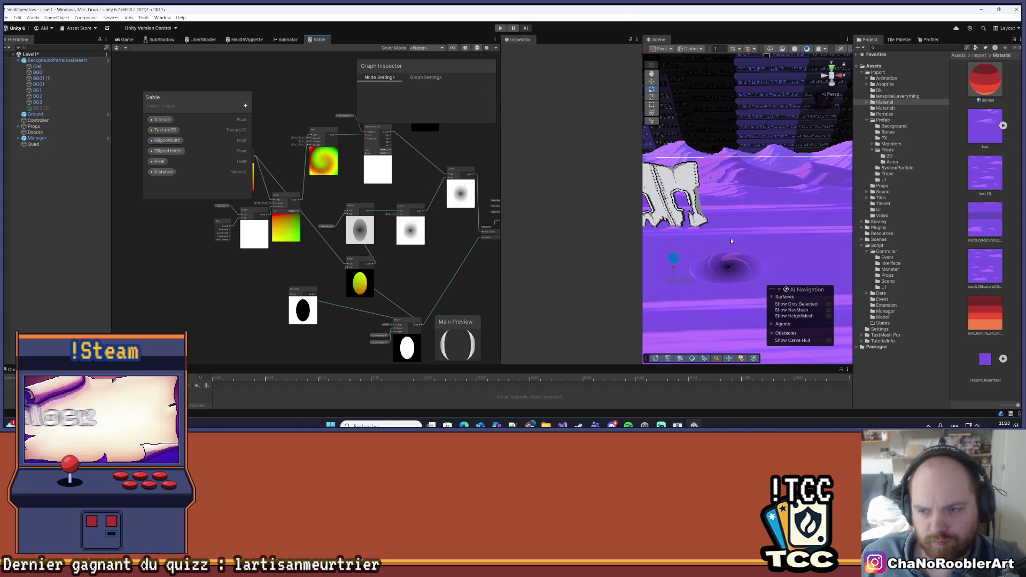
# Rearrange the Twirl, Distance and Multiply nodes for a clearer layout.
pyautogui.moveTo(409, 271); pyautogui.dragTo(393, 265)
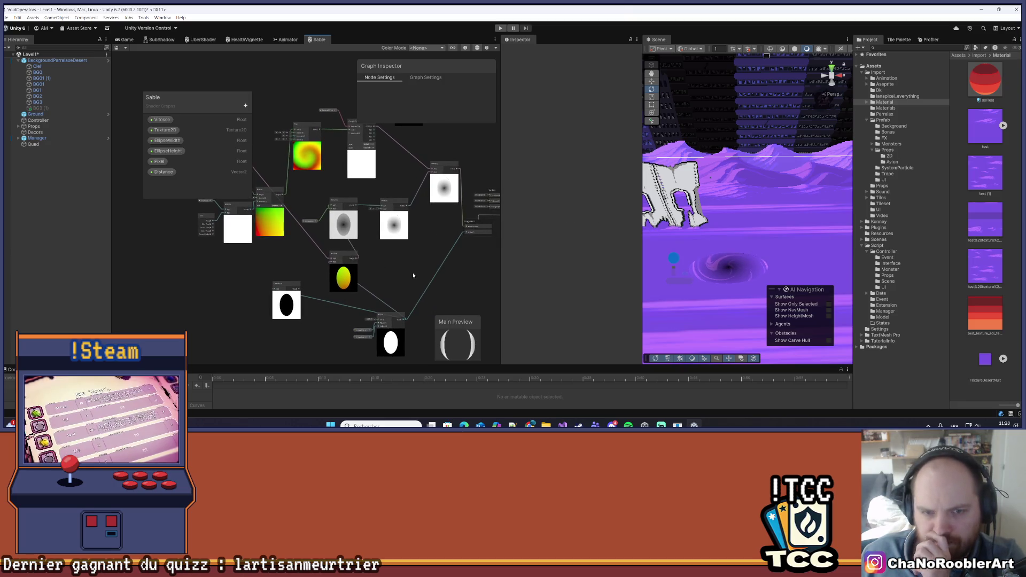
pyautogui.scroll(-2, 374, 270)
pyautogui.moveTo(406, 278); pyautogui.dragTo(419, 265)
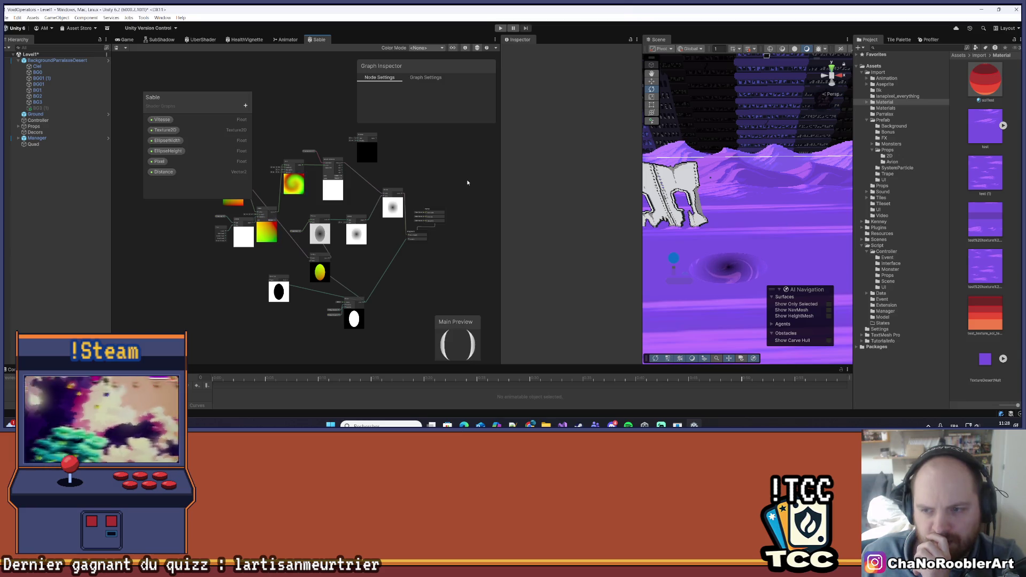
pyautogui.scroll(3, 286, 227)
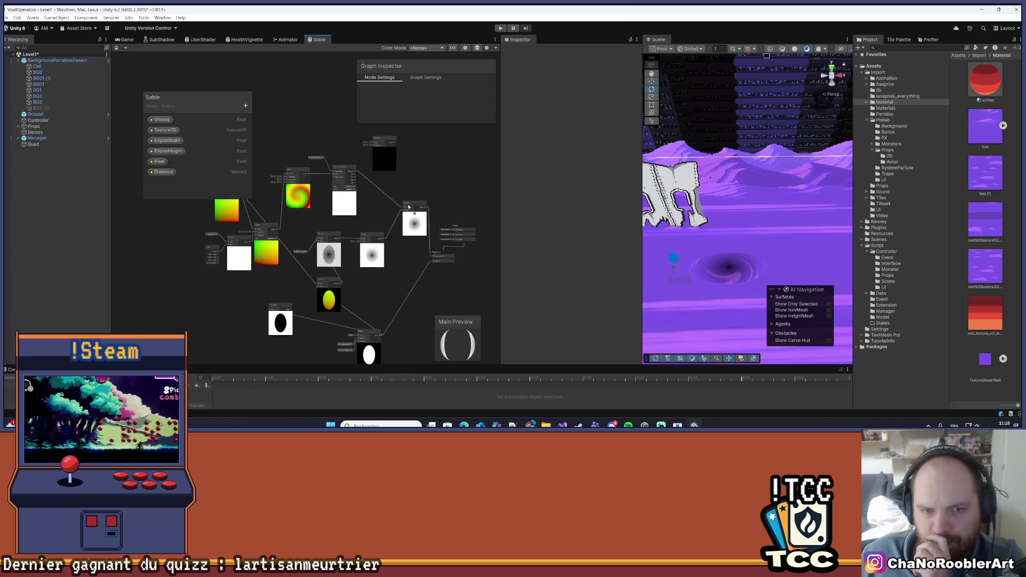
pyautogui.moveTo(379, 225)
pyautogui.mouseDown()
pyautogui.moveTo(398, 246)
pyautogui.moveTo(449, 257)
pyautogui.mouseUp()
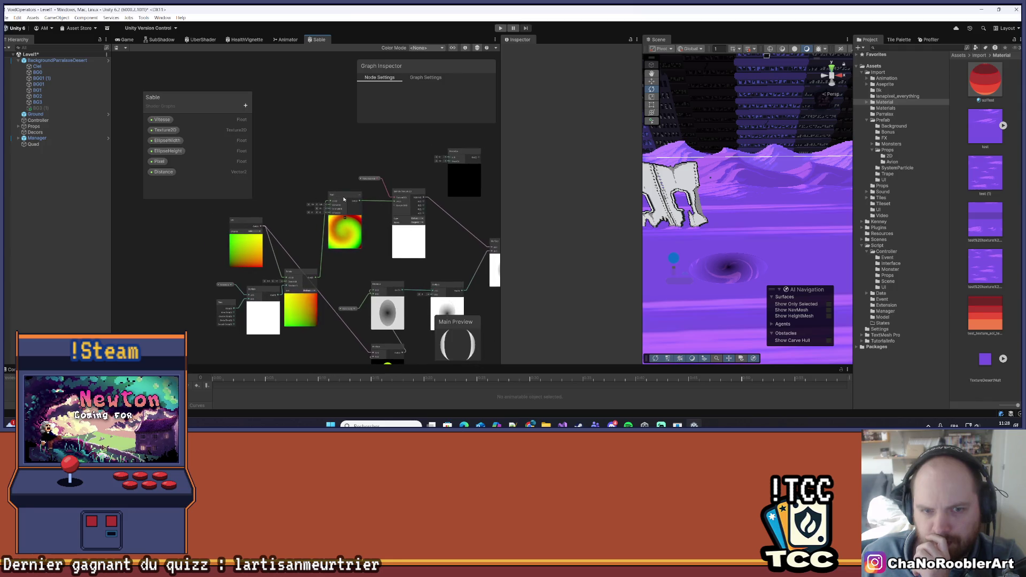
pyautogui.moveTo(344, 199); pyautogui.dragTo(359, 203)
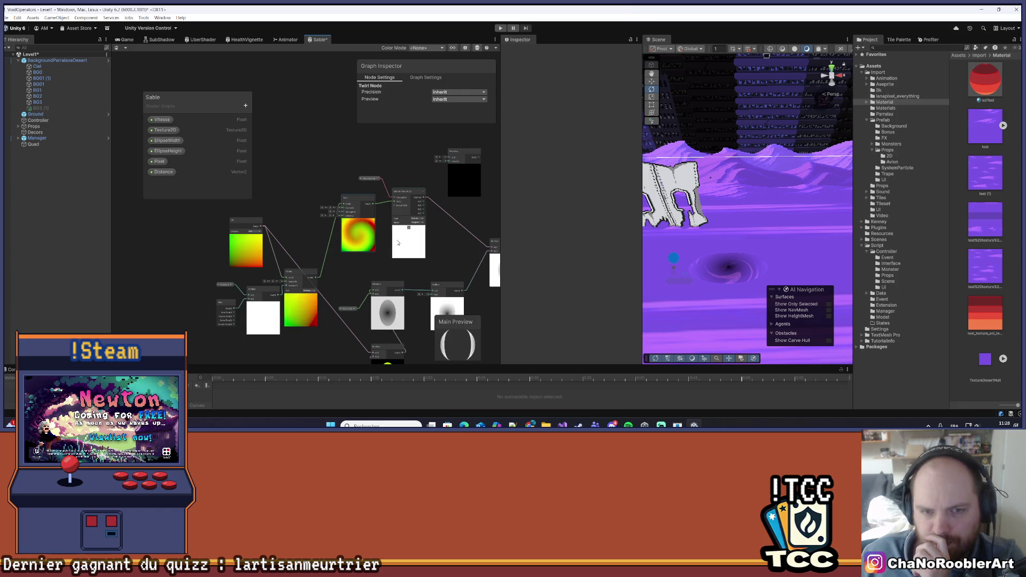
pyautogui.scroll(3, 398, 243)
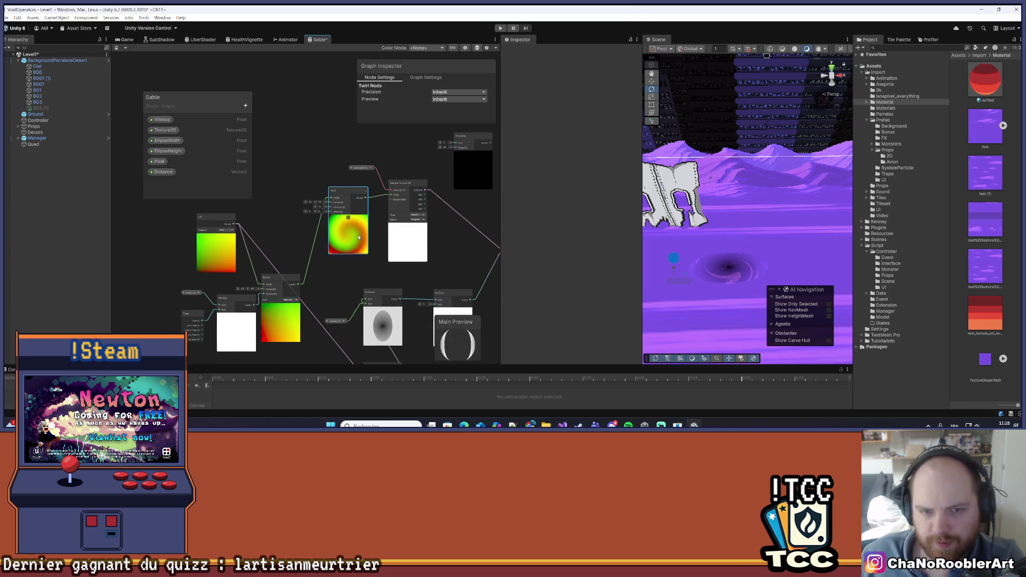
pyautogui.moveTo(384, 247); pyautogui.dragTo(418, 256)
pyautogui.moveTo(367, 315)
pyautogui.mouseDown()
pyautogui.moveTo(351, 285)
pyautogui.moveTo(366, 260)
pyautogui.mouseUp()
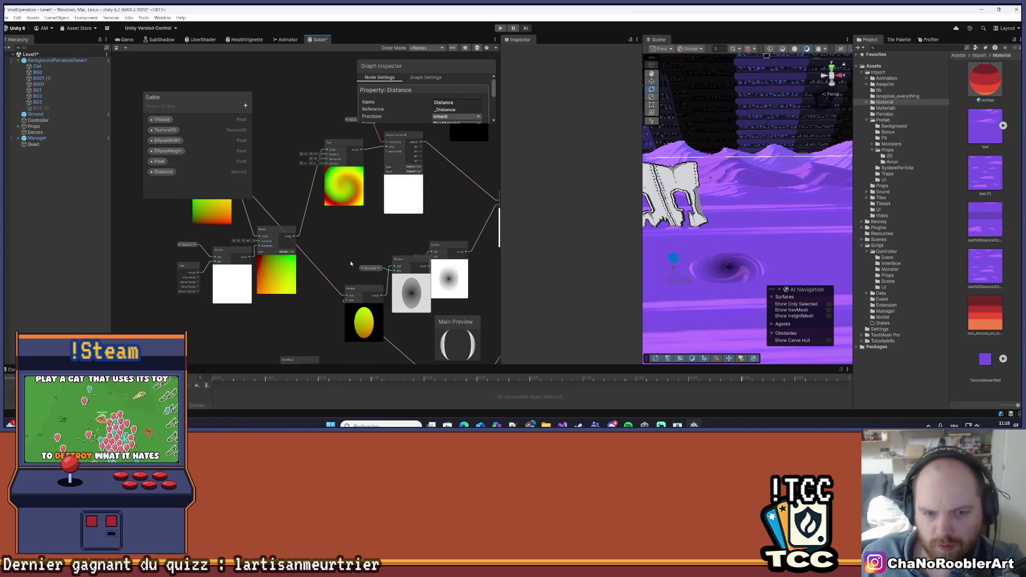
# Delete the link feeding into the ellipse mask Multiply node.
pyautogui.click(324, 271)
pyautogui.scroll(-1, 324, 273)
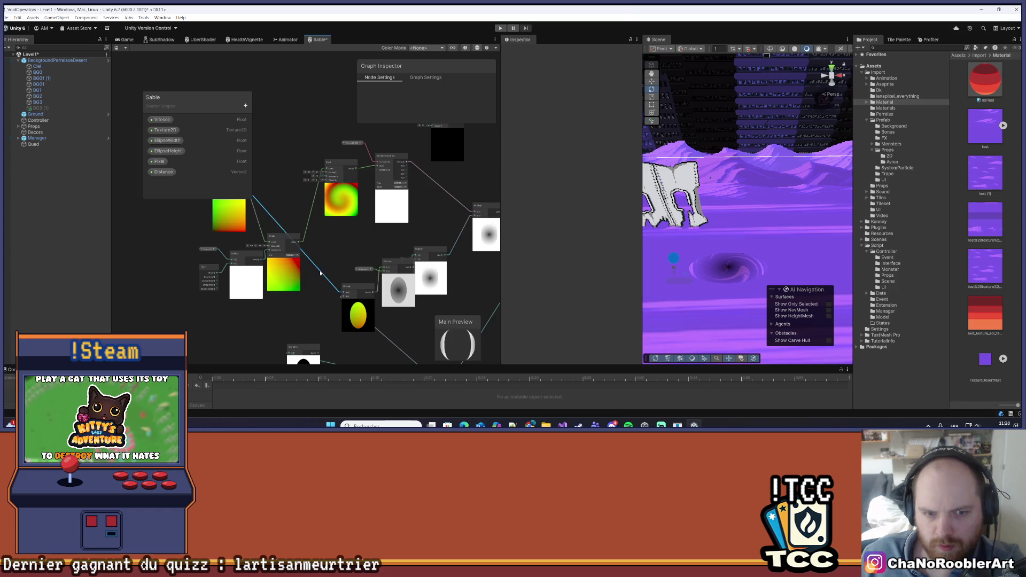
pyautogui.moveTo(354, 248)
pyautogui.mouseDown()
pyautogui.moveTo(333, 274)
pyautogui.moveTo(348, 280)
pyautogui.moveTo(368, 260)
pyautogui.moveTo(367, 300)
pyautogui.mouseUp()
pyautogui.press('Delete')
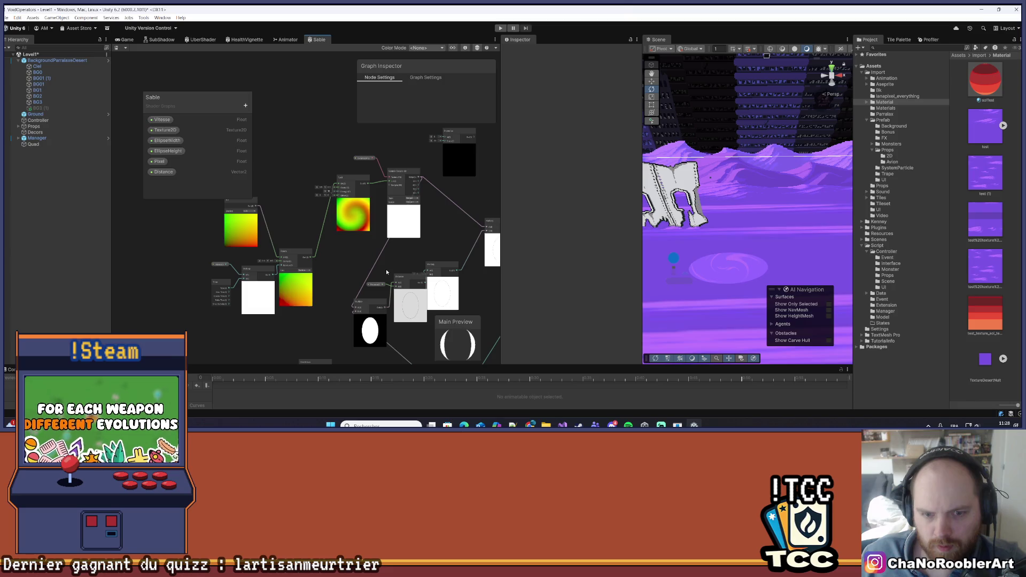
# Move the UV, Rotate and Sample Texture 2D nodes left, then select the Ground object.
pyautogui.moveTo(444, 226); pyautogui.dragTo(402, 238)
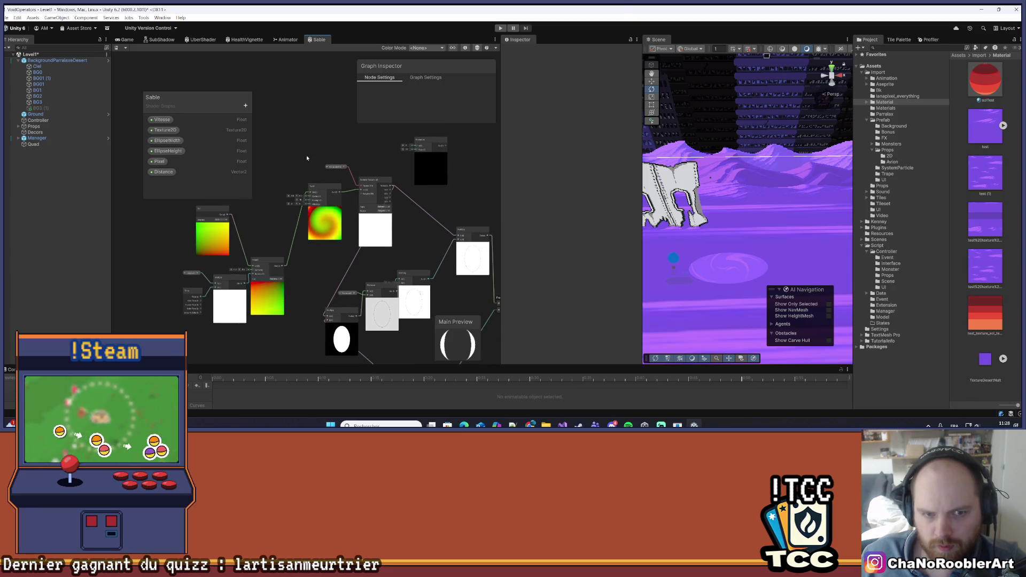
pyautogui.moveTo(265, 223)
pyautogui.mouseDown()
pyautogui.moveTo(322, 206)
pyautogui.moveTo(328, 191)
pyautogui.moveTo(375, 206)
pyautogui.mouseUp()
pyautogui.moveTo(291, 206); pyautogui.dragTo(409, 331)
pyautogui.moveTo(374, 267)
pyautogui.mouseDown()
pyautogui.moveTo(317, 258)
pyautogui.moveTo(287, 267)
pyautogui.mouseUp()
pyautogui.moveTo(394, 207); pyautogui.dragTo(339, 196)
pyautogui.click(389, 235)
pyautogui.click(703, 233)
pyautogui.moveTo(402, 265)
pyautogui.mouseDown()
pyautogui.moveTo(419, 224)
pyautogui.moveTo(513, 259)
pyautogui.moveTo(416, 239)
pyautogui.moveTo(374, 257)
pyautogui.moveTo(334, 231)
pyautogui.moveTo(430, 238)
pyautogui.mouseUp()
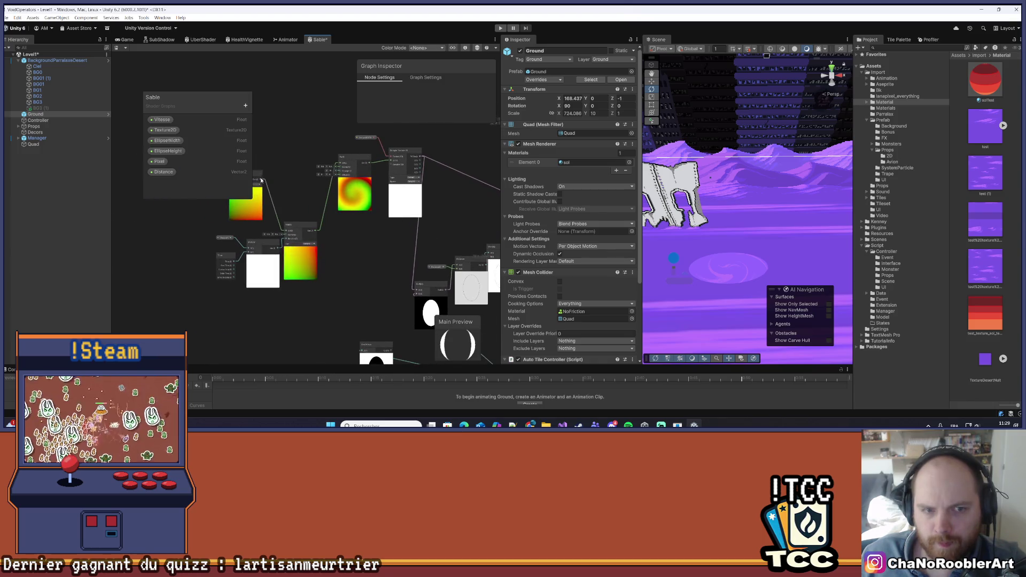
# Save the graph and move the yellow Multiply and grey ellipse nodes left.
pyautogui.moveTo(418, 228); pyautogui.dragTo(352, 200)
pyautogui.hotkey('ctrl', 's')
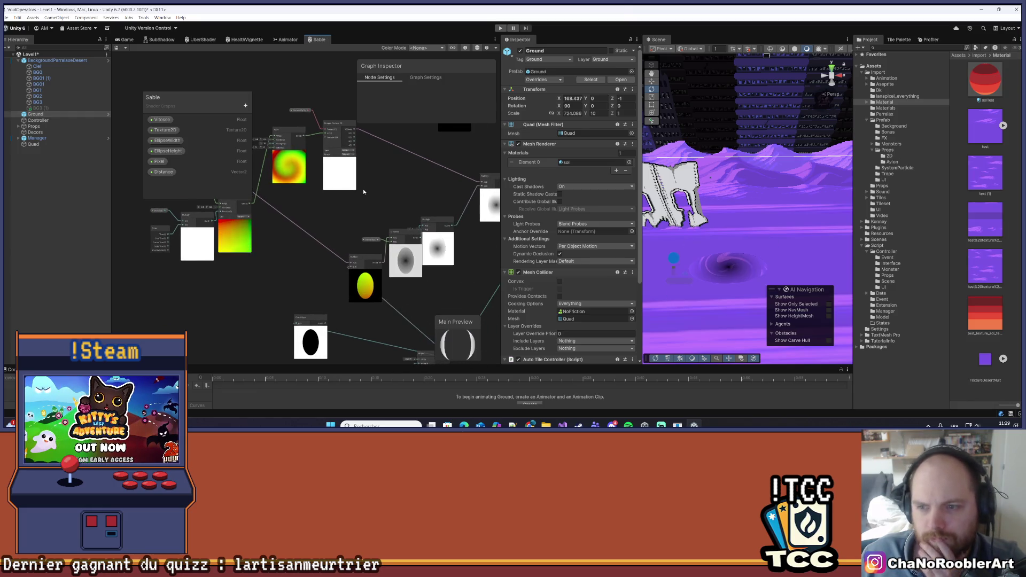
pyautogui.moveTo(365, 278); pyautogui.dragTo(309, 278)
pyautogui.moveTo(426, 236); pyautogui.dragTo(382, 237)
pyautogui.moveTo(438, 221); pyautogui.dragTo(450, 240)
# Reposition the Distance node and feed the upper Sample Texture 2D output into Multiply.
pyautogui.moveTo(363, 236); pyautogui.dragTo(394, 257)
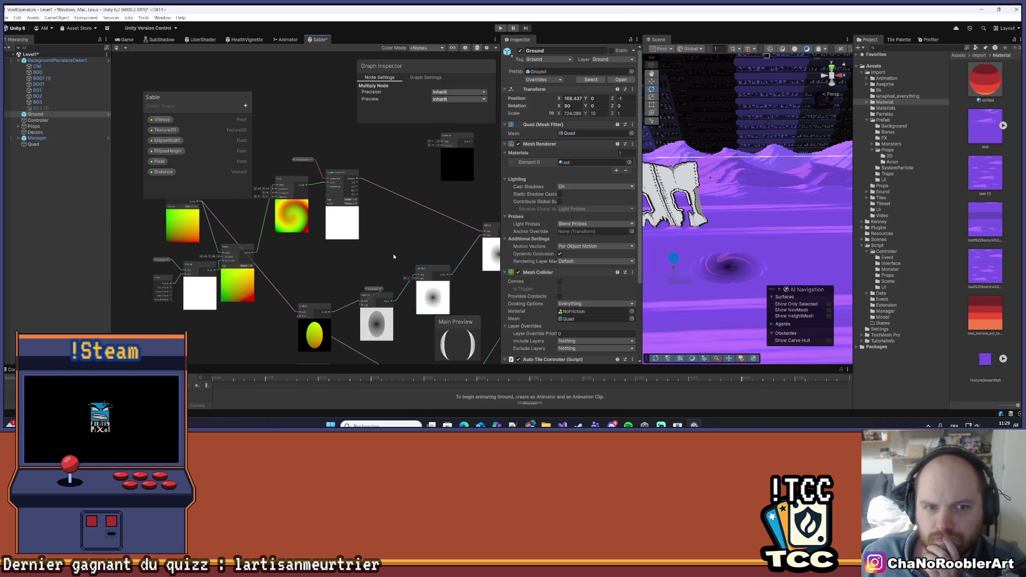
pyautogui.moveTo(376, 296); pyautogui.dragTo(350, 283)
pyautogui.click(367, 290)
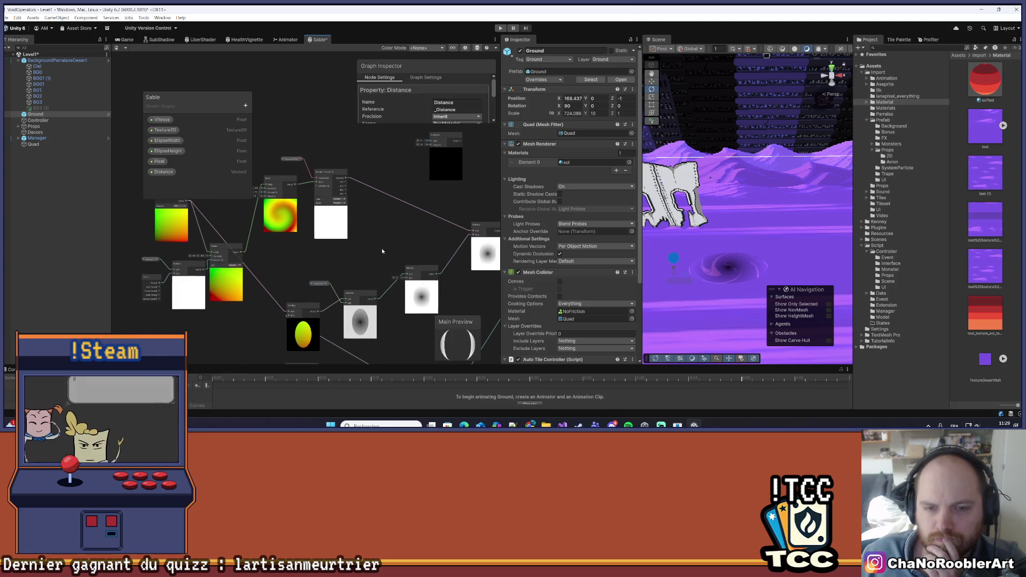
pyautogui.moveTo(405, 271); pyautogui.dragTo(391, 257)
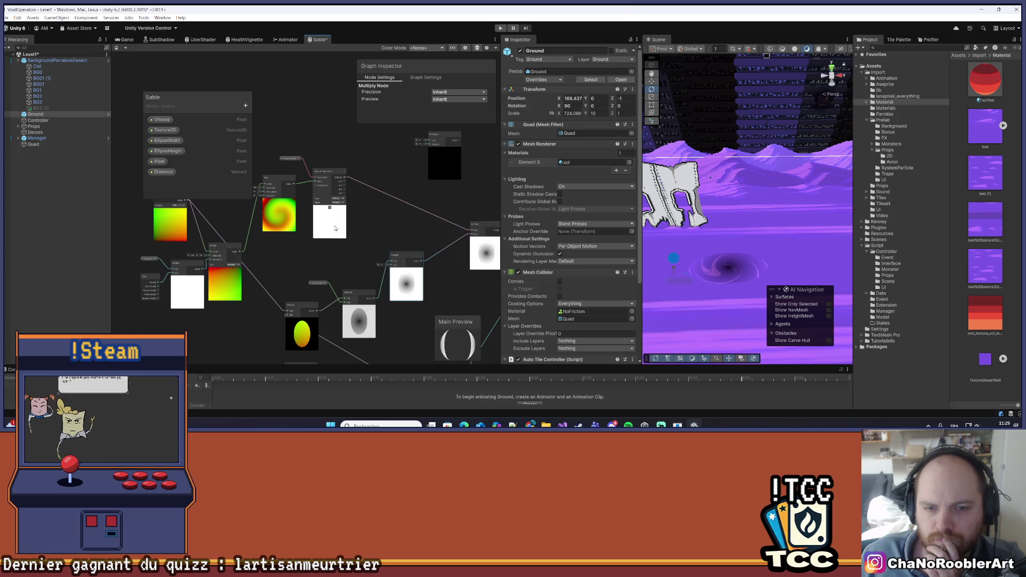
pyautogui.moveTo(386, 268); pyautogui.dragTo(389, 264)
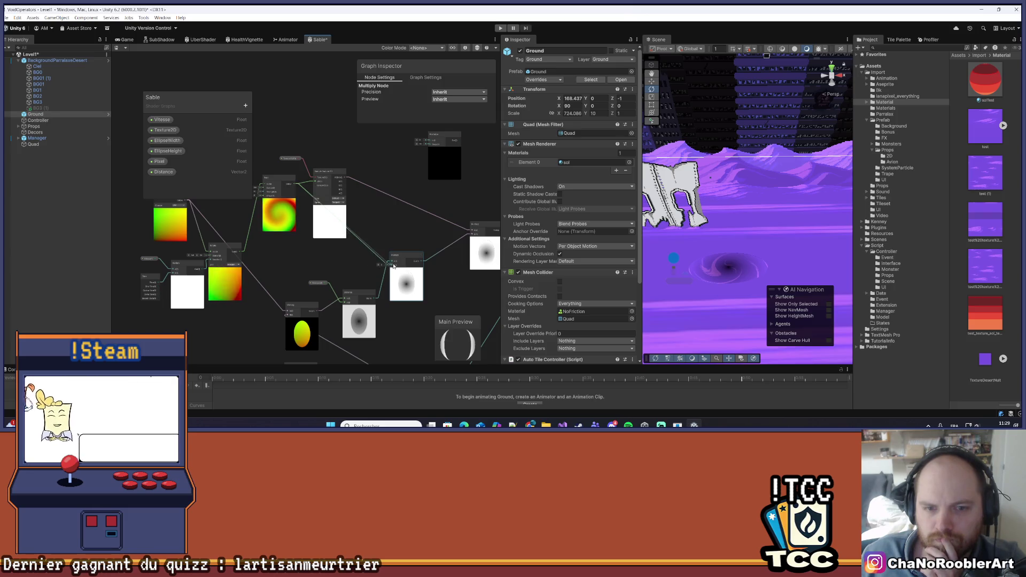
# Save to preview the texture-fed mask, then undo the texture connection into Multiply.
pyautogui.hotkey('ctrl', 's')
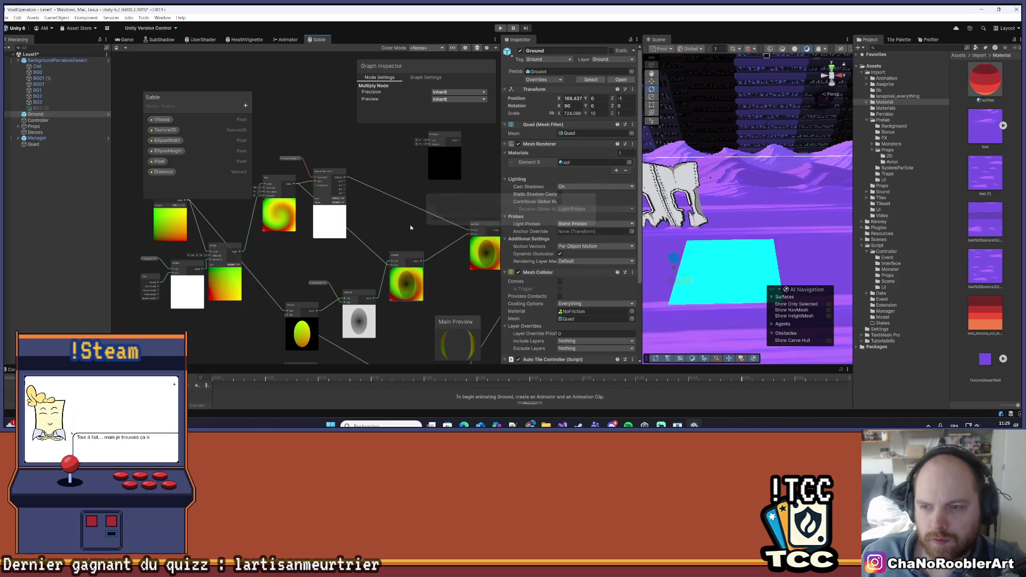
pyautogui.click(377, 235)
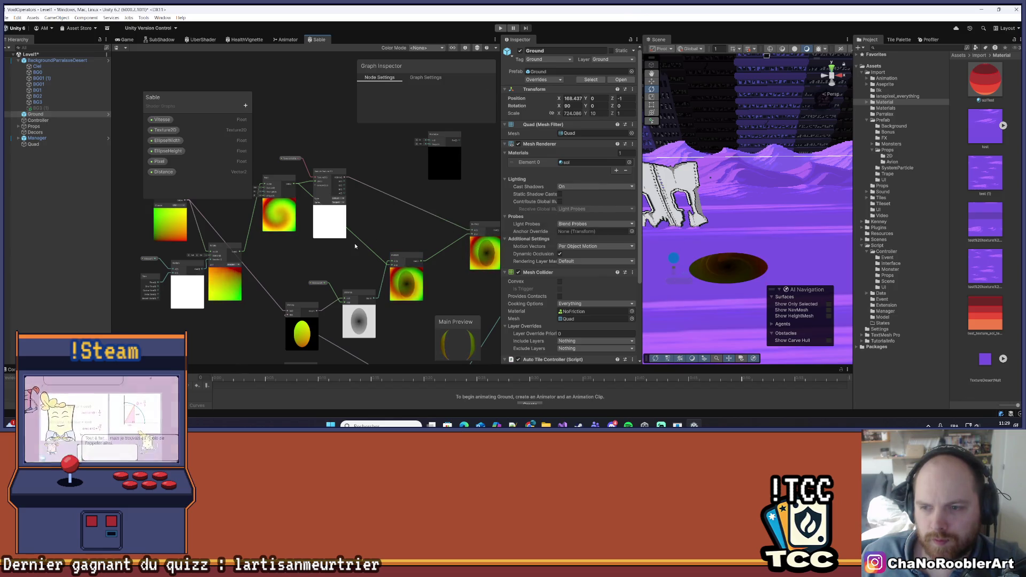
pyautogui.hotkey('ctrl', 'z')
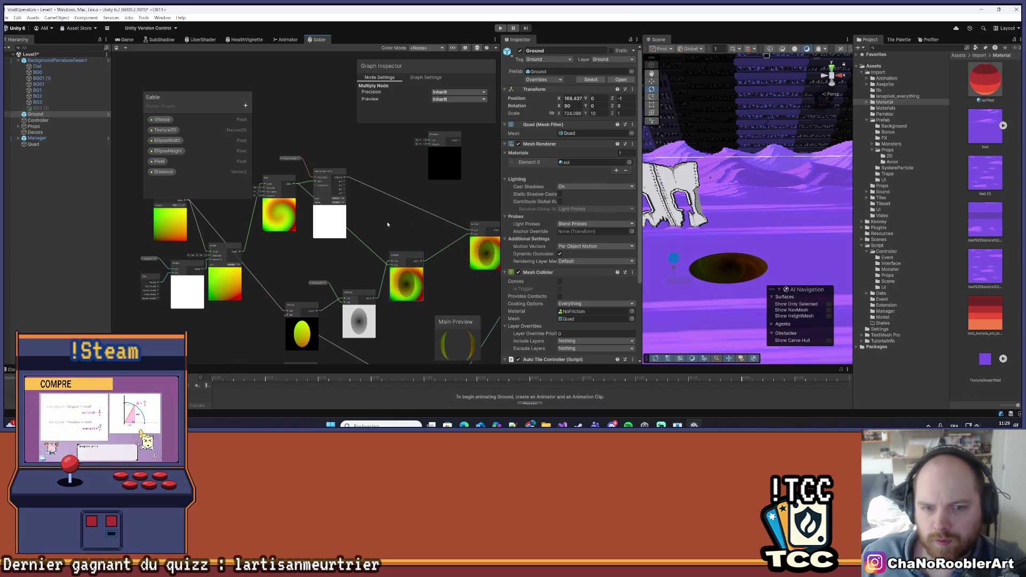
pyautogui.hotkey('ctrl', 'z')
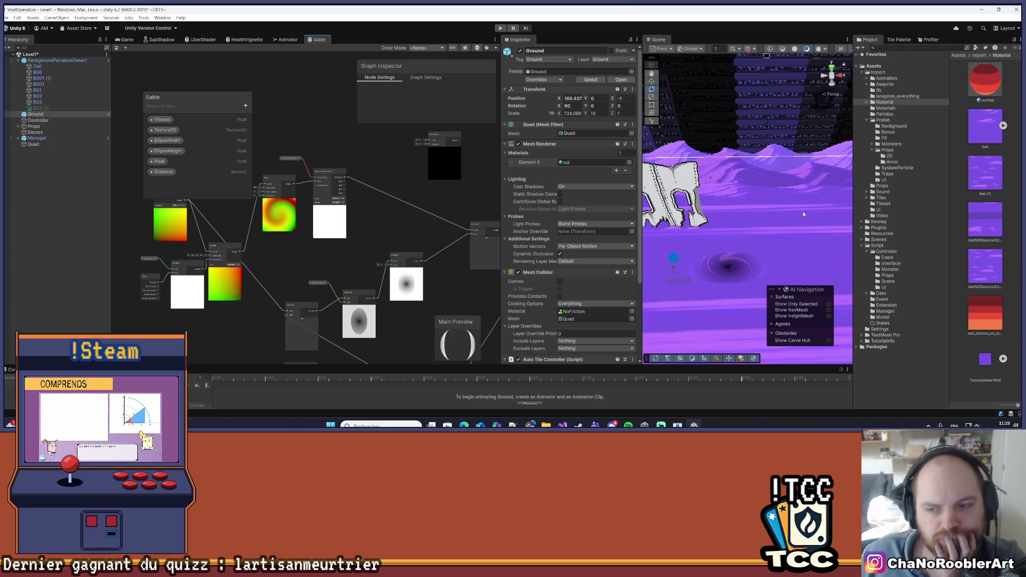
pyautogui.moveTo(399, 328); pyautogui.dragTo(390, 263)
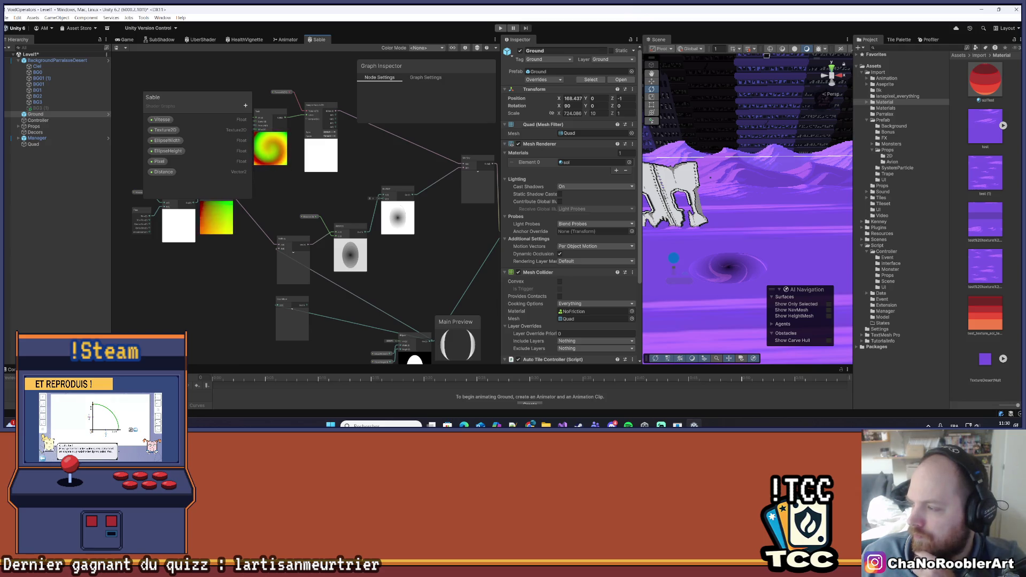
# Drag a Distance property node into the graph.
pyautogui.moveTo(492, 297); pyautogui.dragTo(462, 244)
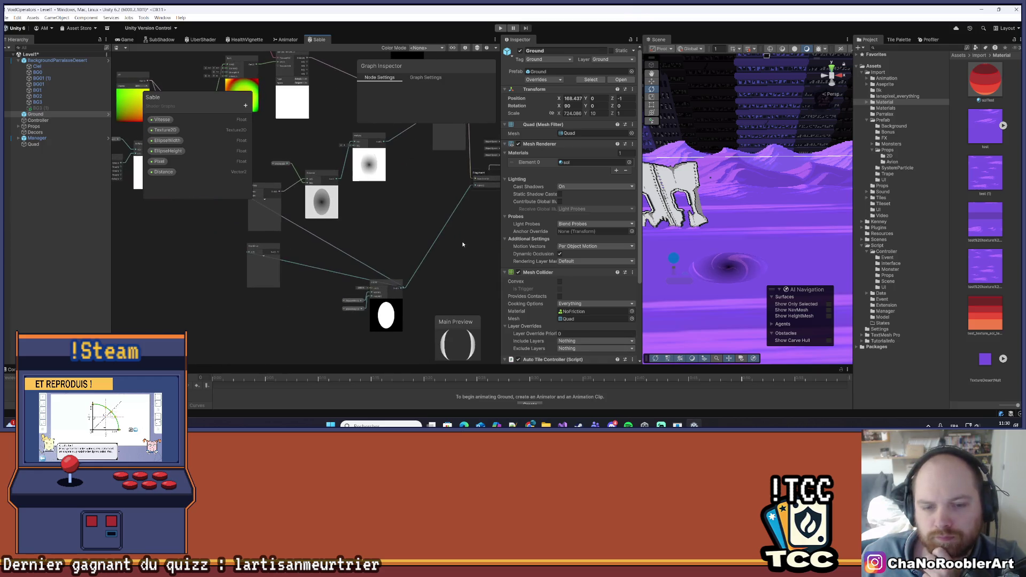
pyautogui.scroll(-3, 382, 230)
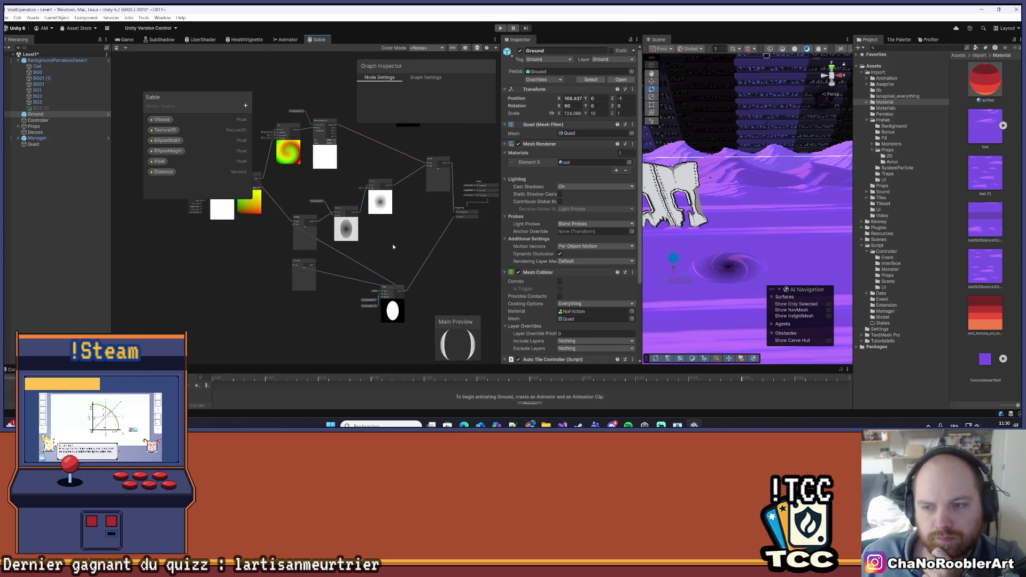
pyautogui.scroll(4, 333, 229)
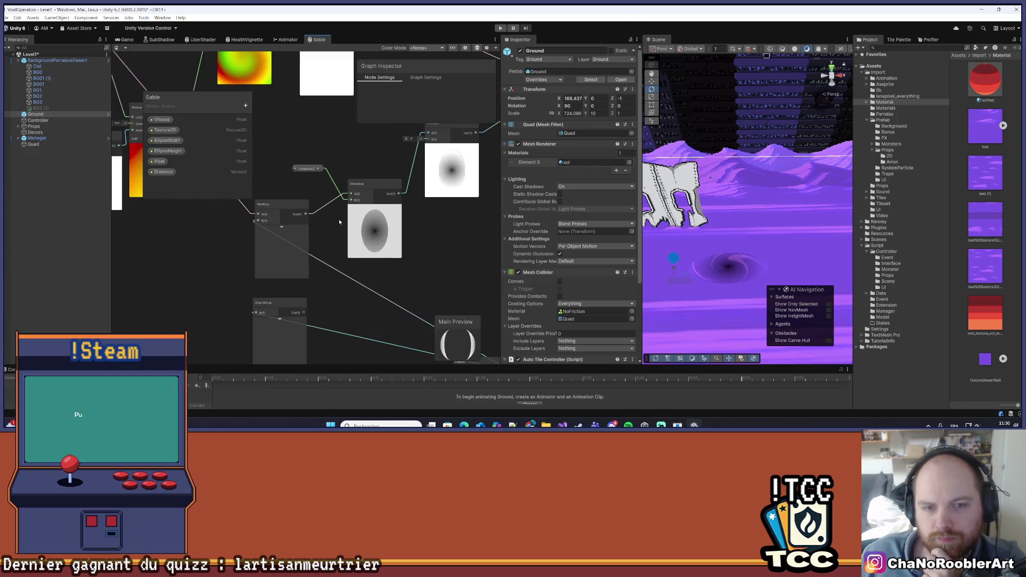
pyautogui.moveTo(312, 172); pyautogui.dragTo(313, 172)
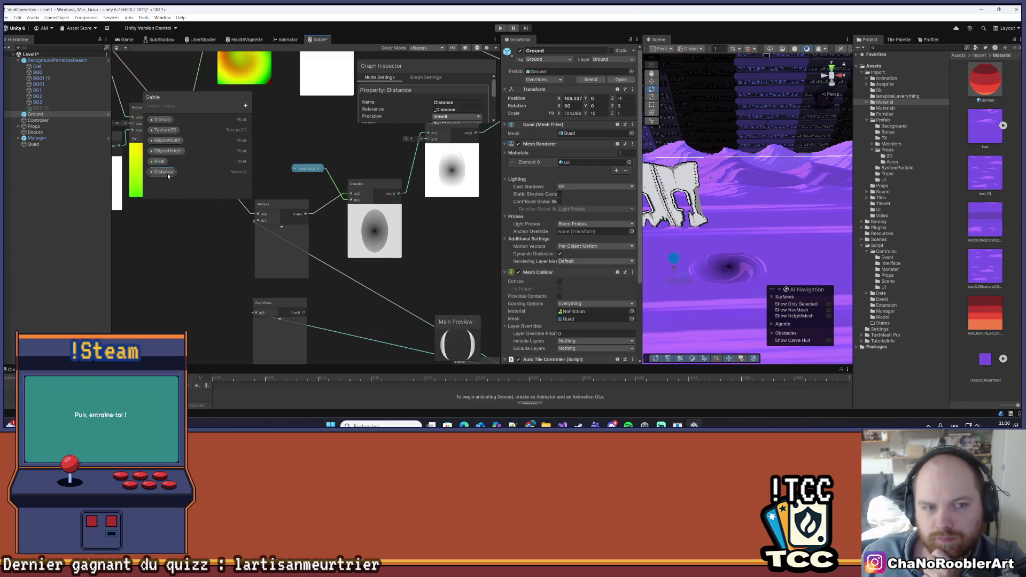
pyautogui.scroll(-3, 608, 224)
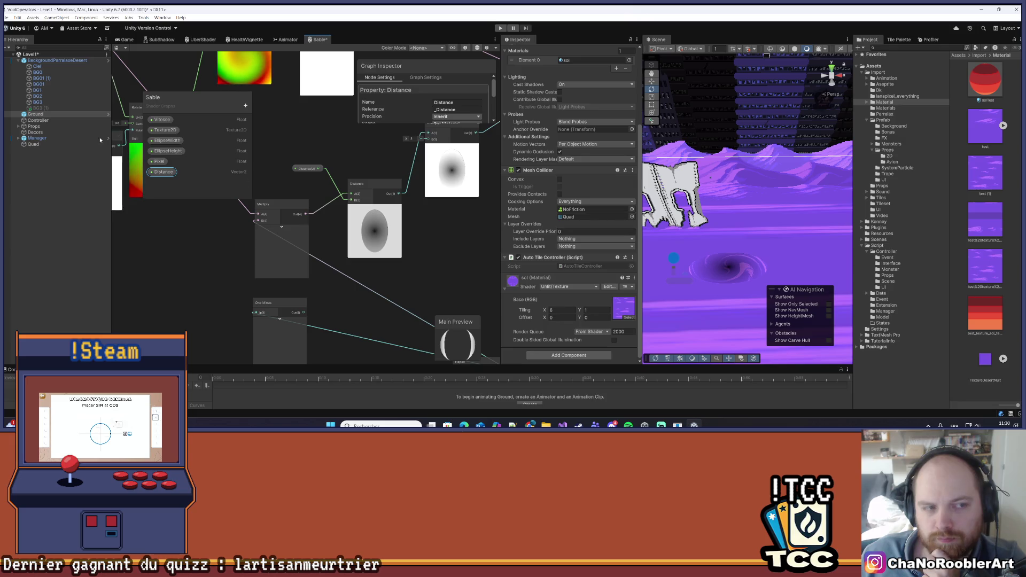
# Select the Quad and enter 0.5 for the material's Distance Y value.
pyautogui.click(35, 145)
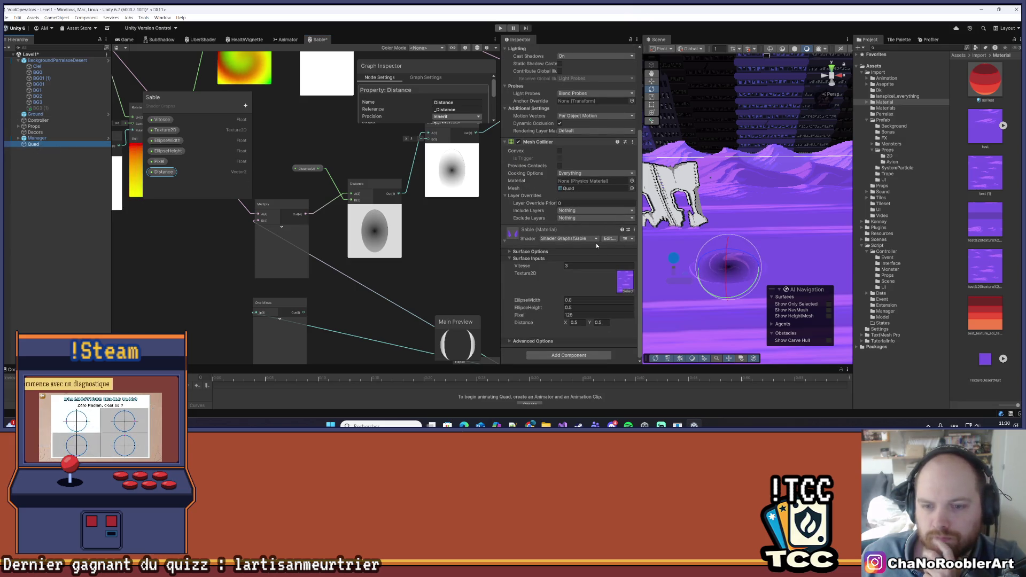
pyautogui.click(599, 322)
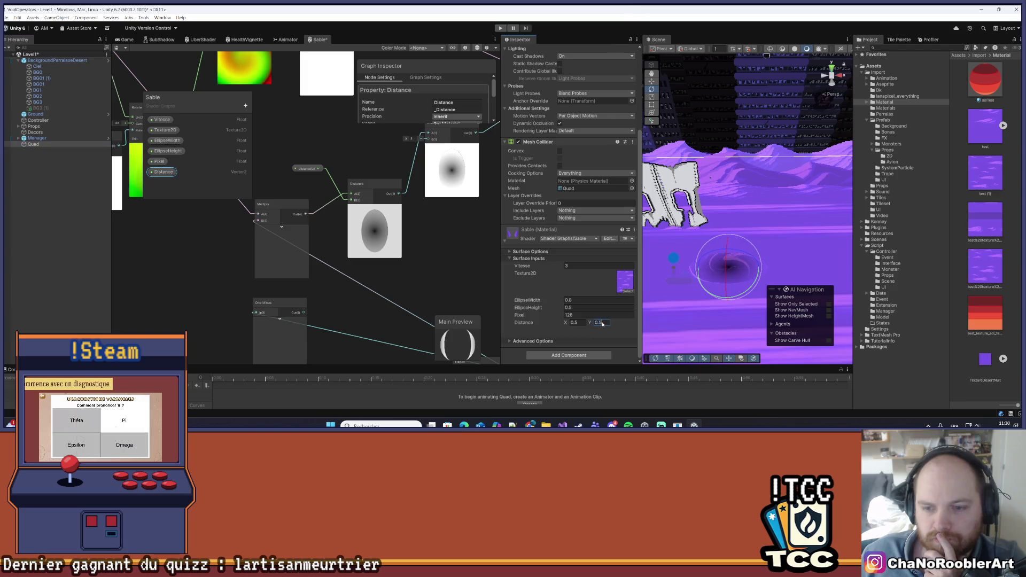
pyautogui.write('0.87')
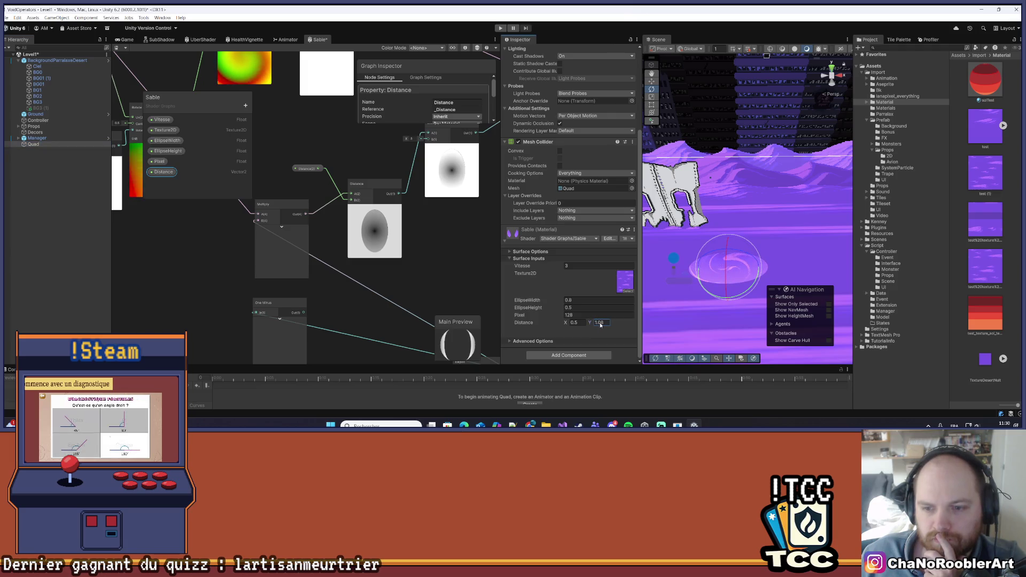
pyautogui.moveTo(588, 325); pyautogui.dragTo(594, 324)
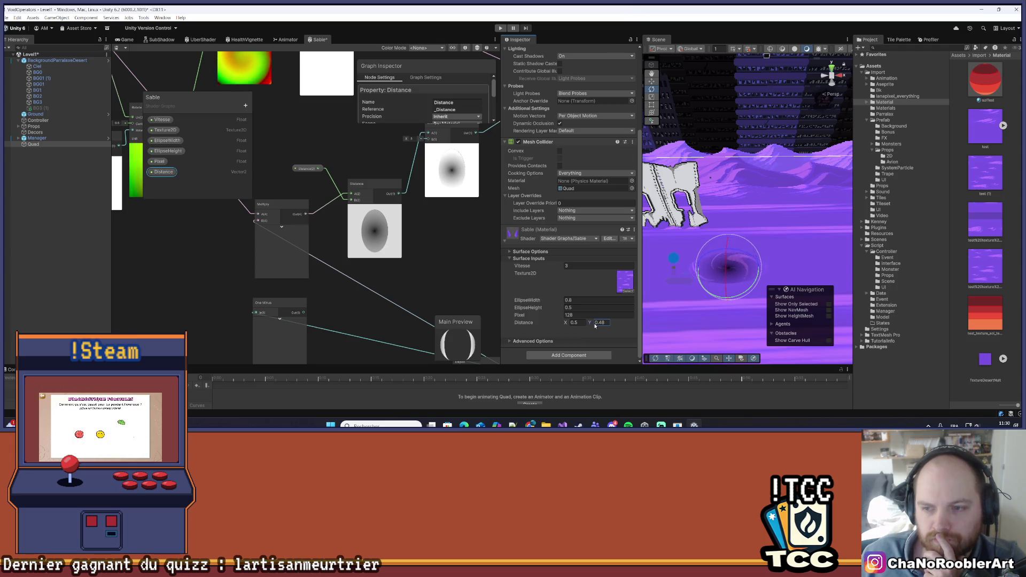
pyautogui.write('0.5')
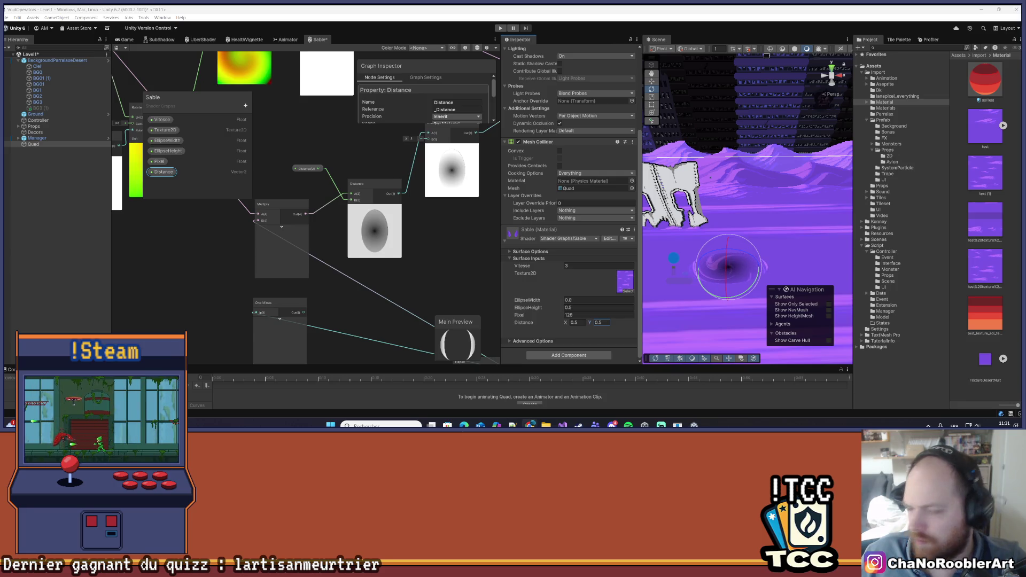
pyautogui.scroll(-5, 408, 251)
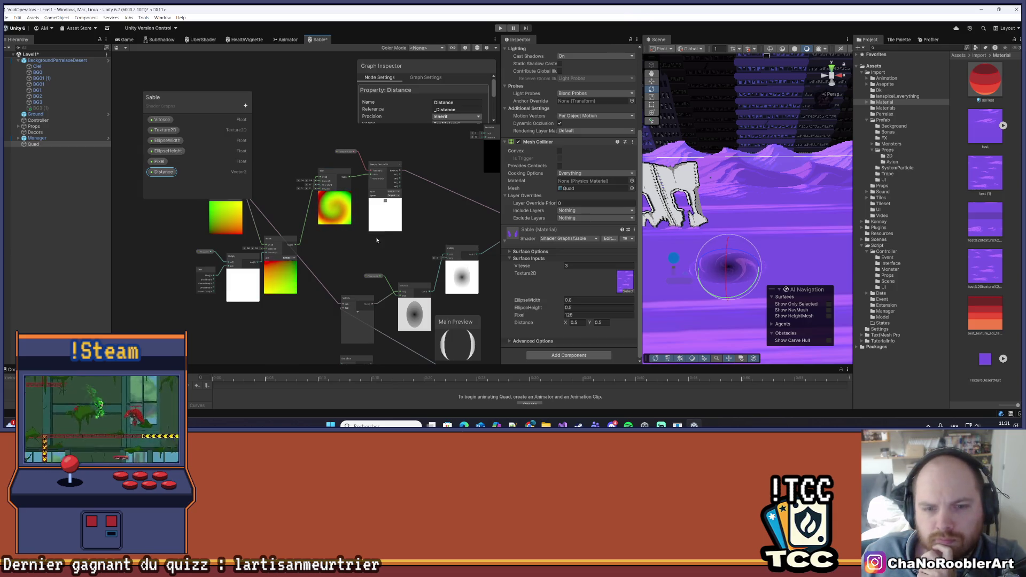
# Connect the white node's output into the Ellipse node and save the Sable graph.
pyautogui.scroll(-3, 377, 239)
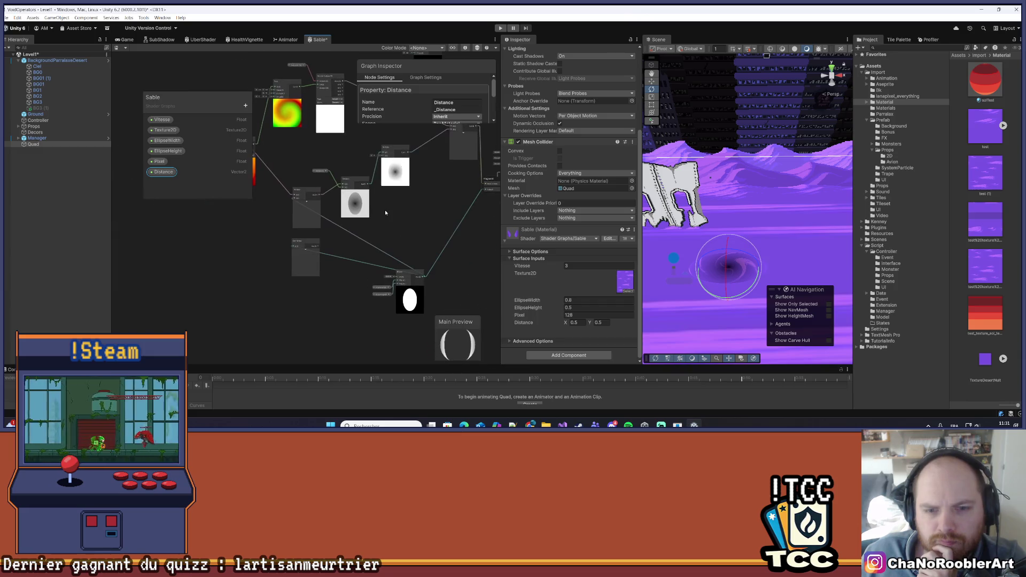
pyautogui.moveTo(406, 273); pyautogui.dragTo(418, 239)
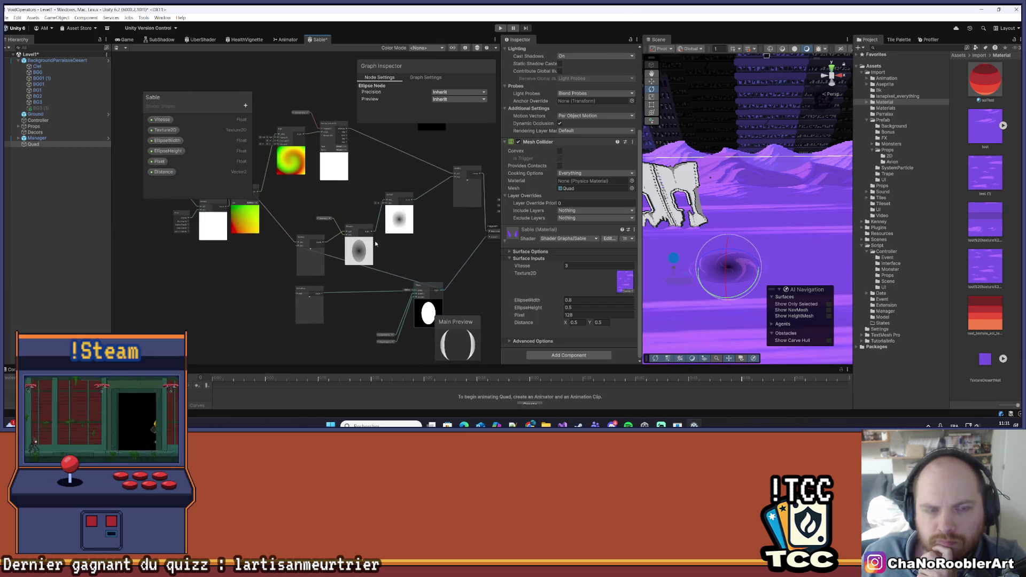
pyautogui.moveTo(396, 298); pyautogui.dragTo(416, 292)
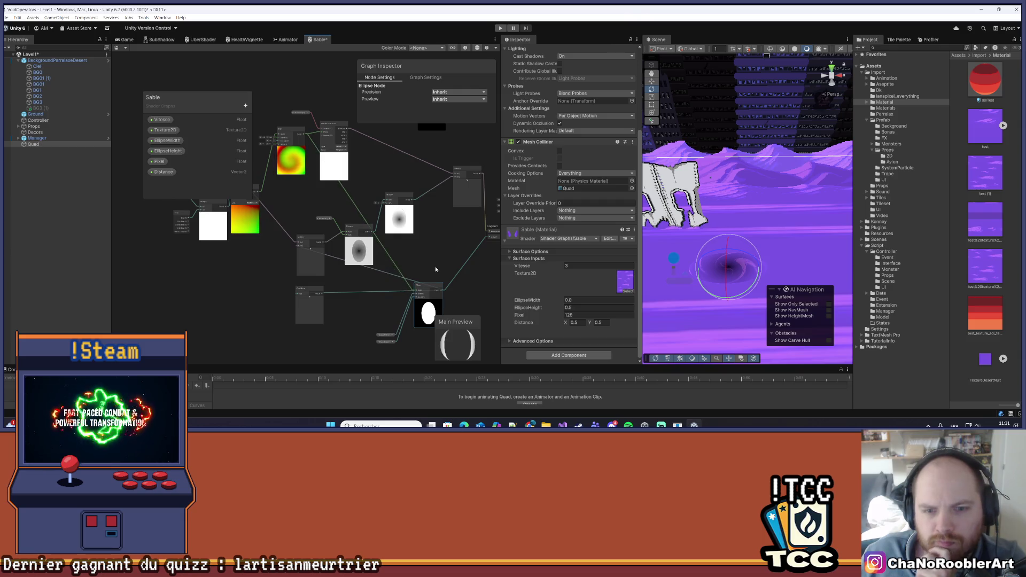
pyautogui.hotkey('ctrl', 's')
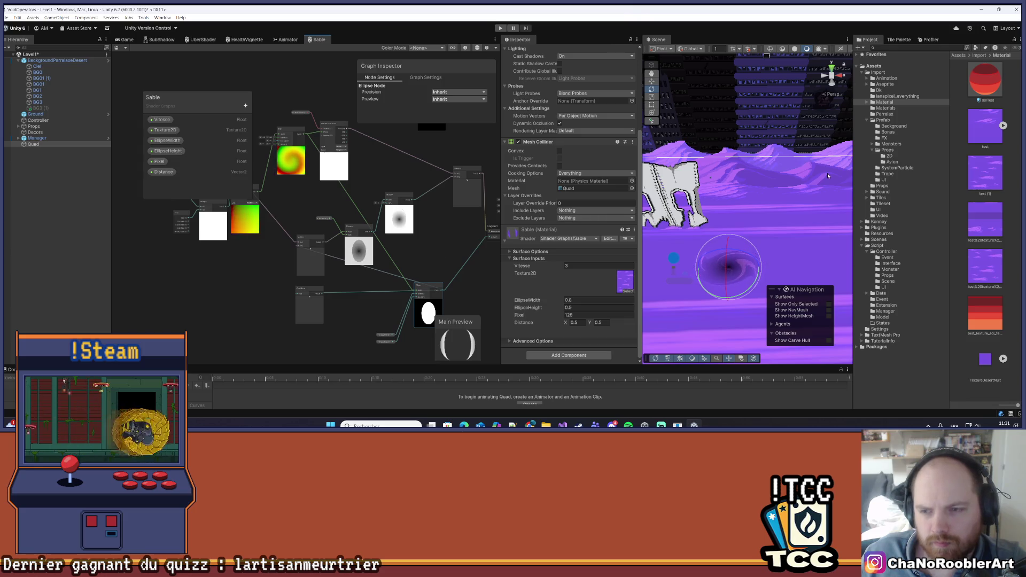
# Select the Ground object in the Scene view.
pyautogui.scroll(2, 781, 184)
pyautogui.moveTo(782, 198)
pyautogui.mouseDown()
pyautogui.moveTo(781, 187)
pyautogui.moveTo(740, 235)
pyautogui.moveTo(816, 218)
pyautogui.moveTo(793, 223)
pyautogui.mouseUp()
pyautogui.click(816, 218)
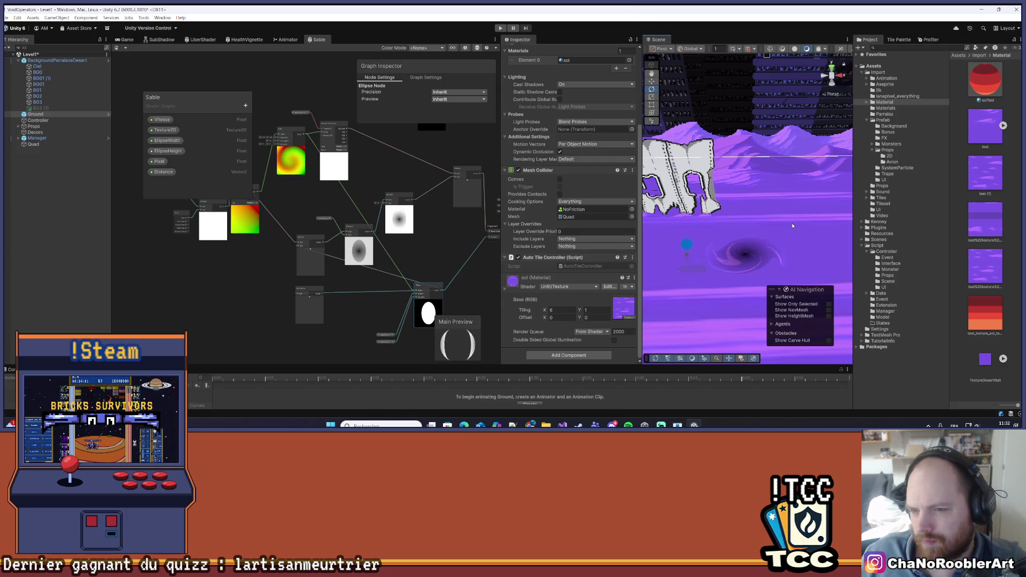
# Spread out the swirl chain by moving One Minus, Multiply, Rotate, Vitesse and UV, then frame them.
pyautogui.scroll(5, 425, 241)
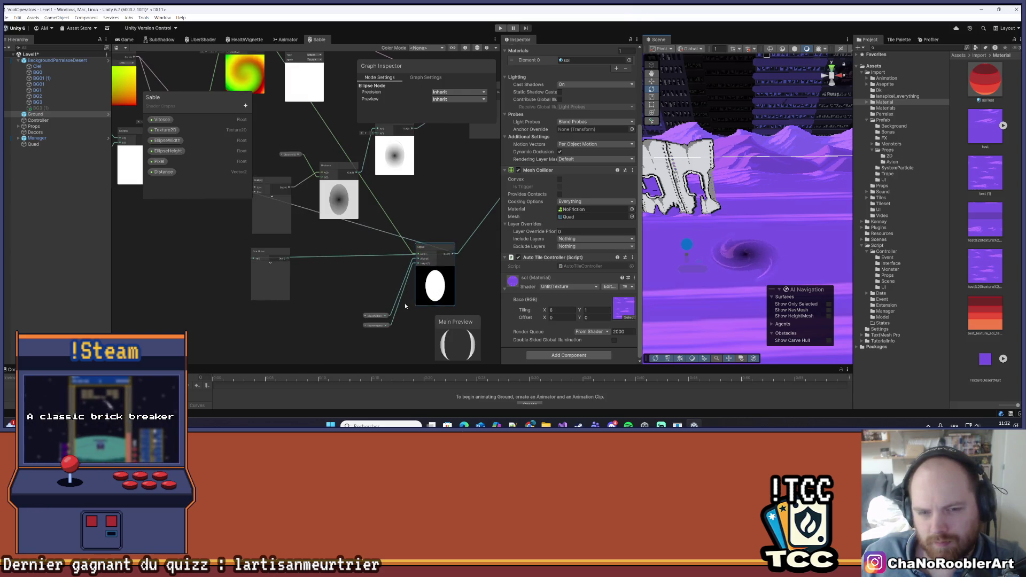
pyautogui.scroll(2, 369, 289)
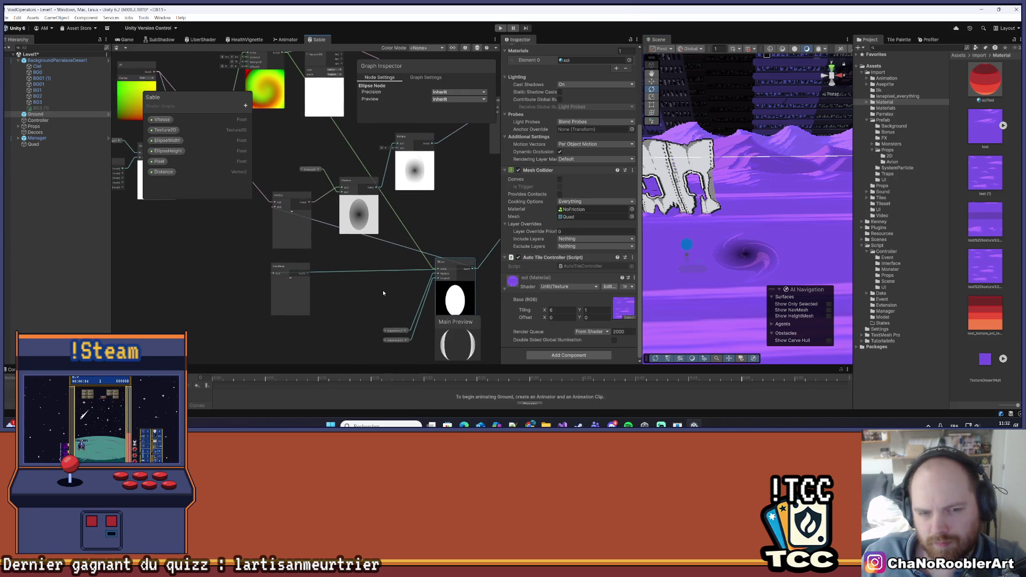
pyautogui.moveTo(299, 279); pyautogui.dragTo(342, 291)
pyautogui.moveTo(307, 192); pyautogui.dragTo(289, 225)
pyautogui.scroll(3, 289, 225)
pyautogui.click(327, 176)
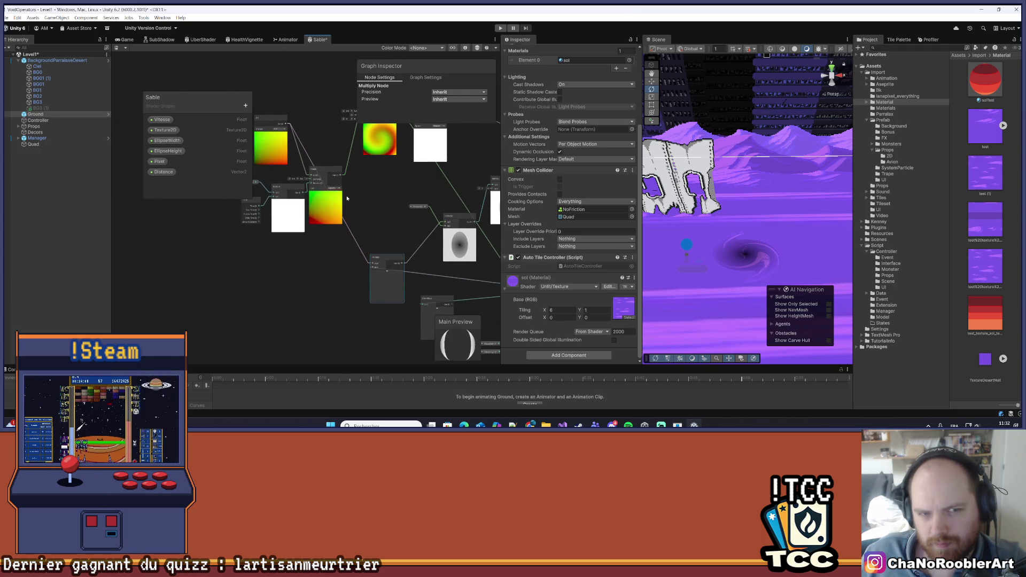
pyautogui.moveTo(326, 175); pyautogui.dragTo(337, 249)
pyautogui.moveTo(283, 187)
pyautogui.mouseDown()
pyautogui.moveTo(286, 243)
pyautogui.moveTo(351, 235)
pyautogui.mouseUp()
pyautogui.moveTo(319, 186); pyautogui.dragTo(293, 249)
pyautogui.moveTo(328, 122); pyautogui.dragTo(237, 261)
pyautogui.moveTo(276, 214)
pyautogui.mouseDown()
pyautogui.moveTo(430, 305)
pyautogui.moveTo(410, 276)
pyautogui.moveTo(394, 167)
pyautogui.mouseUp()
pyautogui.press('f')
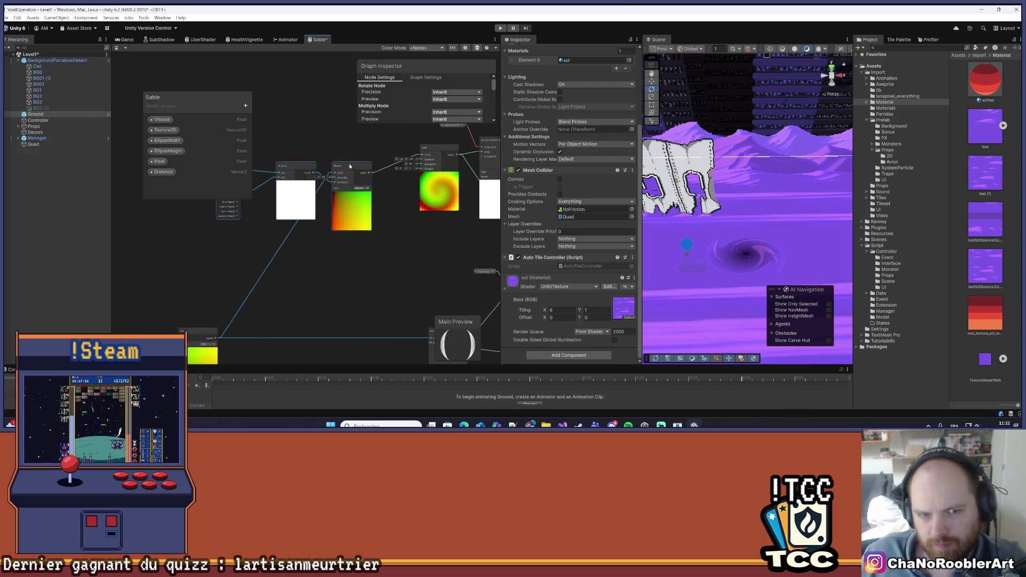
# Regroup Rotate, Multiply, Vitesse, Time and UV into a compact swirl cluster.
pyautogui.moveTo(302, 169)
pyautogui.mouseDown()
pyautogui.moveTo(296, 156)
pyautogui.moveTo(289, 217)
pyautogui.moveTo(342, 213)
pyautogui.mouseUp()
pyautogui.moveTo(292, 189); pyautogui.dragTo(293, 223)
pyautogui.moveTo(355, 233)
pyautogui.mouseDown()
pyautogui.moveTo(371, 241)
pyautogui.moveTo(352, 258)
pyautogui.moveTo(328, 118)
pyautogui.moveTo(341, 113)
pyautogui.mouseUp()
pyautogui.click(290, 172)
pyautogui.moveTo(290, 175); pyautogui.dragTo(287, 128)
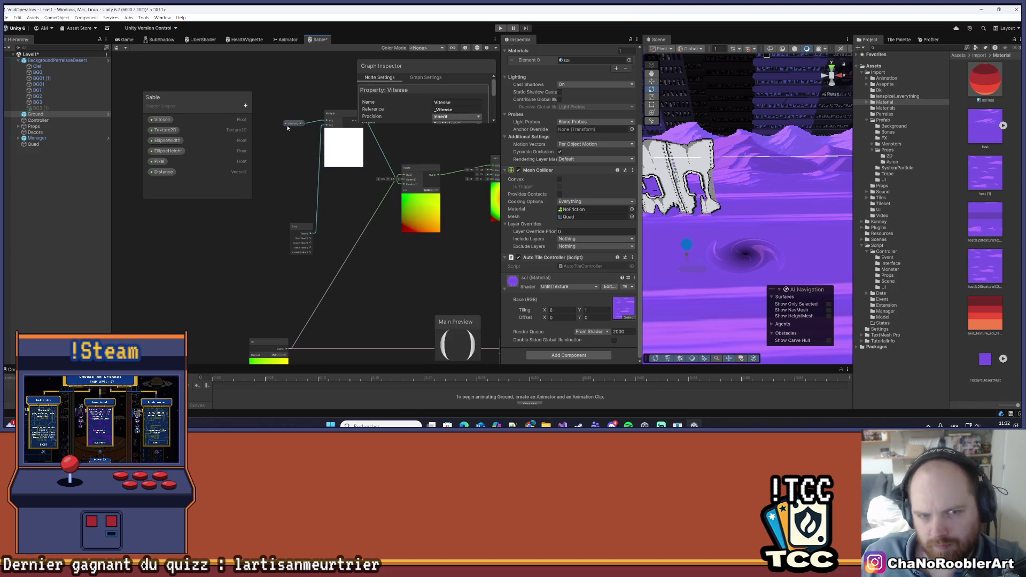
pyautogui.moveTo(299, 223)
pyautogui.mouseDown()
pyautogui.moveTo(283, 150)
pyautogui.moveTo(292, 143)
pyautogui.mouseUp()
pyautogui.scroll(-3, 320, 230)
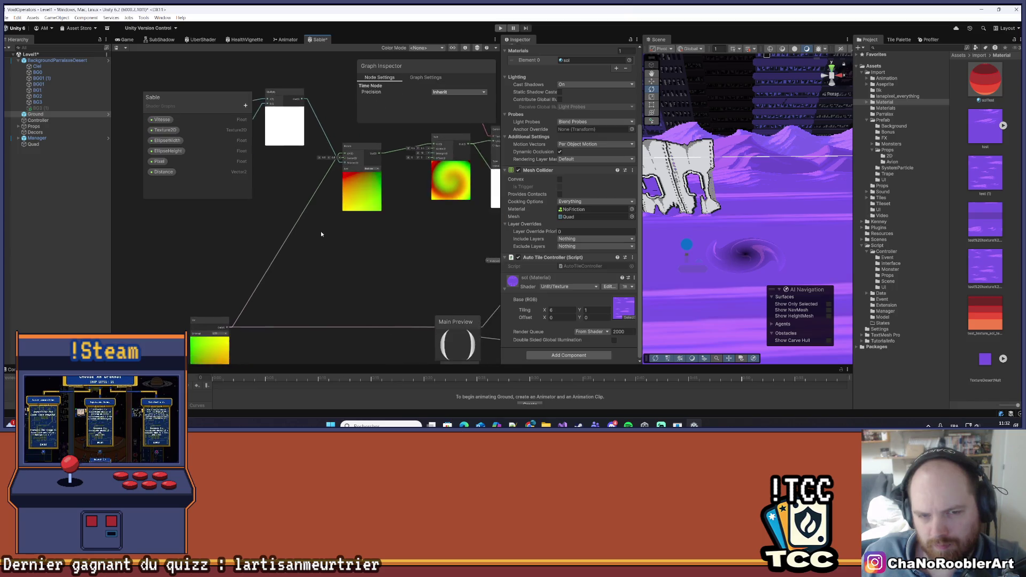
pyautogui.moveTo(254, 291)
pyautogui.mouseDown()
pyautogui.moveTo(293, 250)
pyautogui.moveTo(305, 259)
pyautogui.mouseUp()
pyautogui.scroll(2, 321, 251)
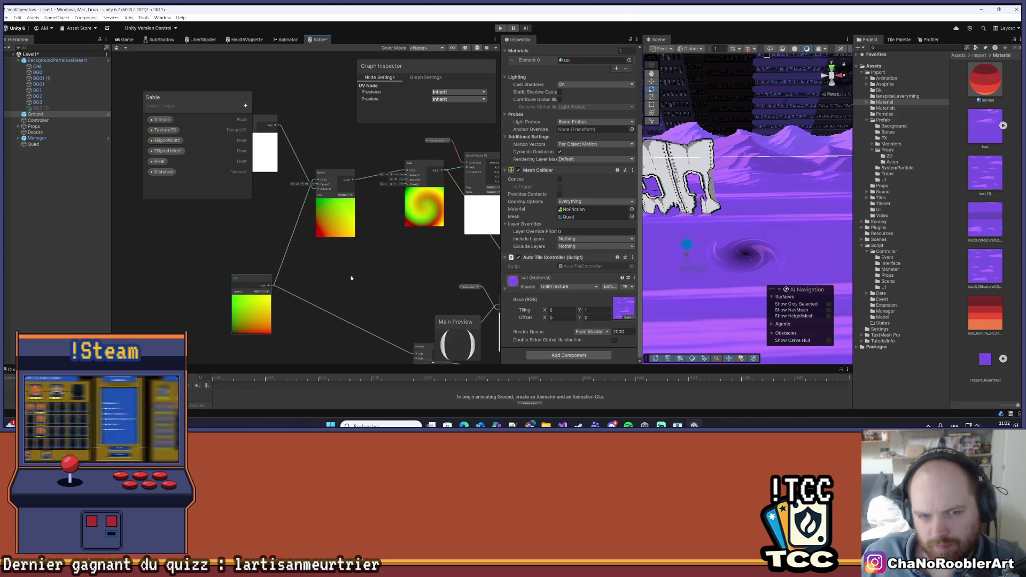
pyautogui.scroll(-2, 301, 271)
# Shift the Multiply, Distance and Ellipse nodes left and pick out the EllipseWidth property.
pyautogui.click(364, 154)
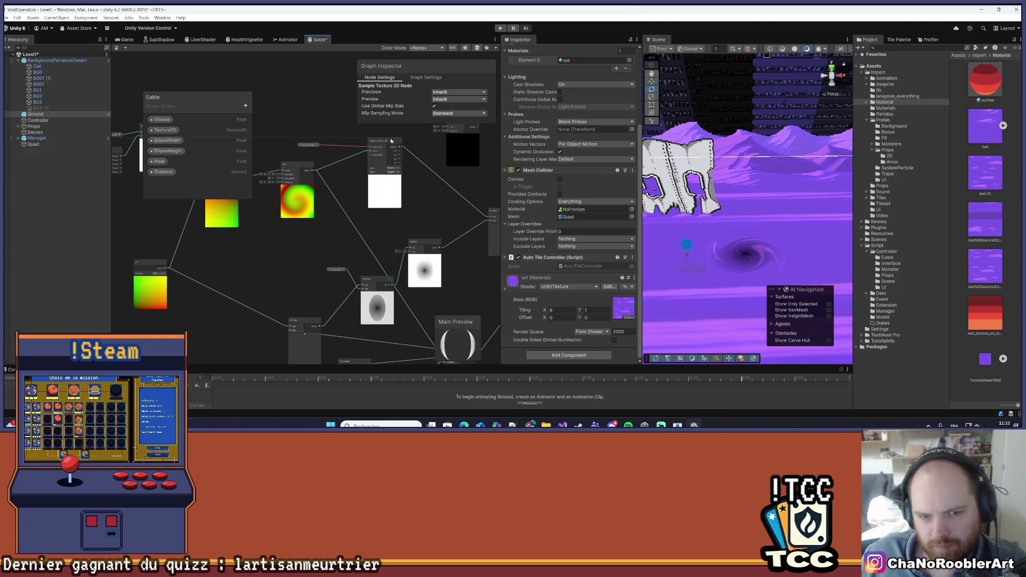
pyautogui.moveTo(321, 242); pyautogui.dragTo(288, 235)
pyautogui.moveTo(395, 224); pyautogui.dragTo(356, 215)
pyautogui.moveTo(482, 200)
pyautogui.mouseDown()
pyautogui.moveTo(376, 250)
pyautogui.moveTo(423, 209)
pyautogui.mouseUp()
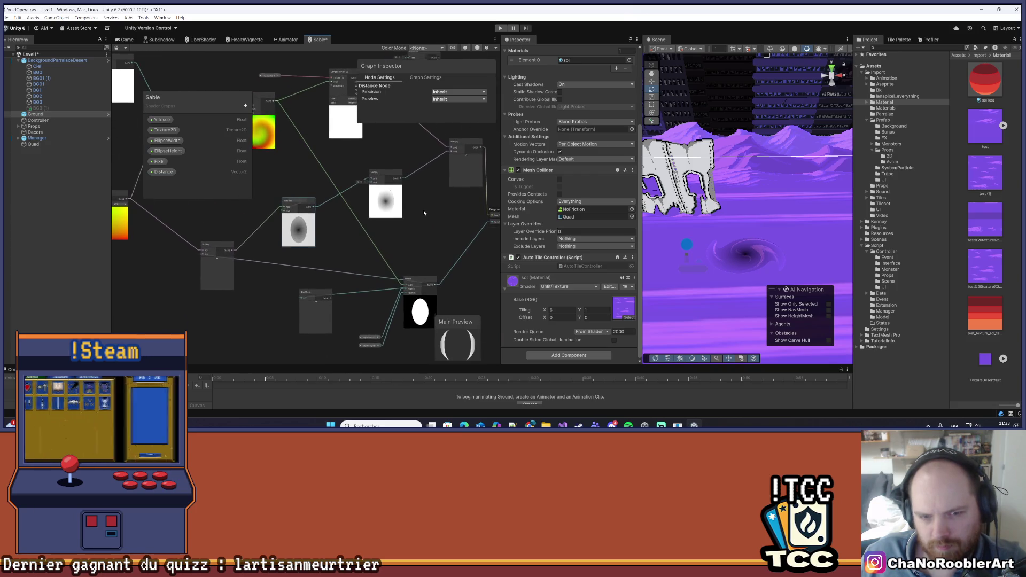
pyautogui.moveTo(419, 280)
pyautogui.mouseDown()
pyautogui.moveTo(407, 262)
pyautogui.moveTo(367, 264)
pyautogui.moveTo(409, 260)
pyautogui.mouseUp()
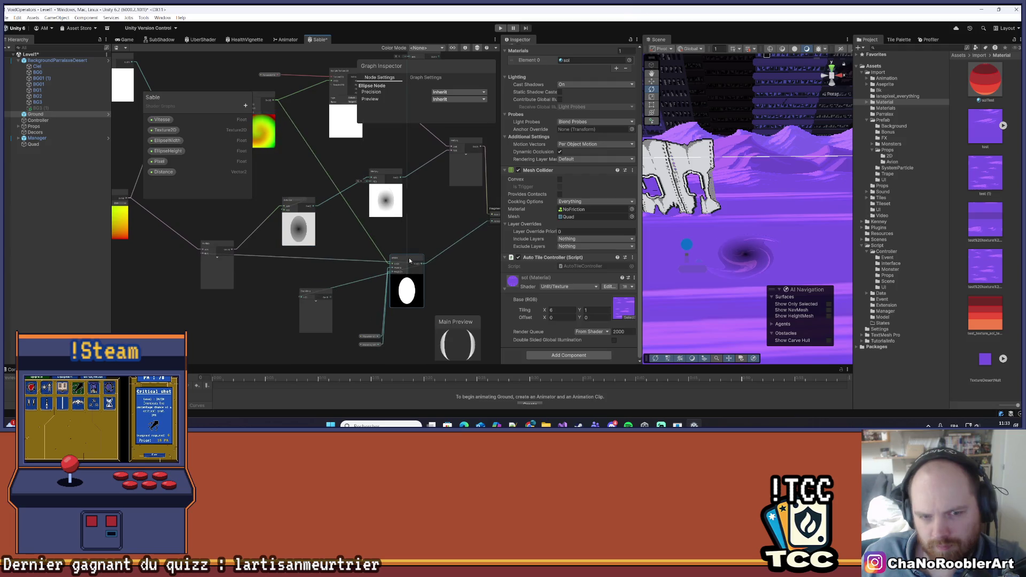
pyautogui.scroll(-3, 408, 262)
pyautogui.click(383, 319)
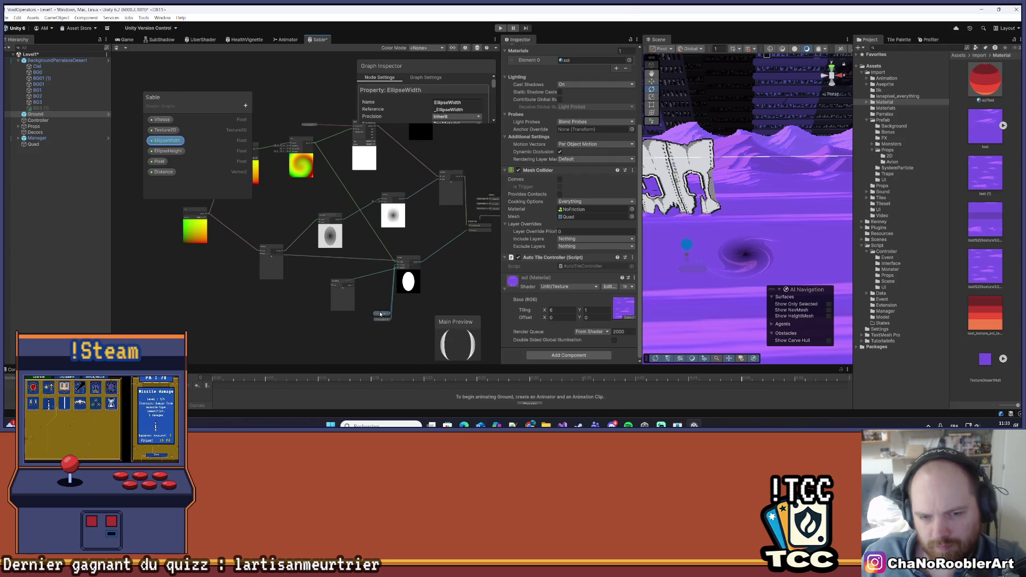
pyautogui.click(381, 319)
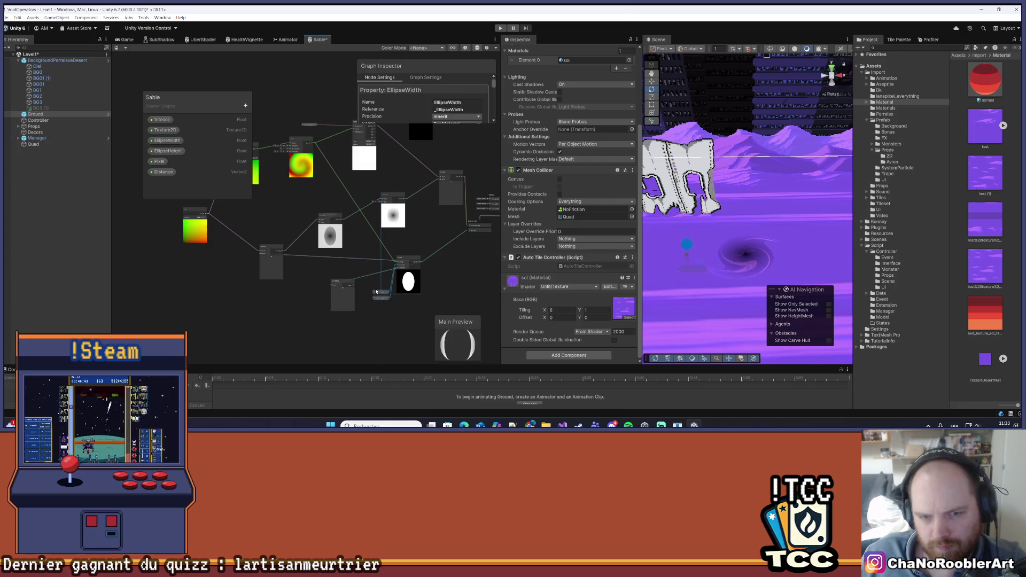
pyautogui.scroll(4, 372, 287)
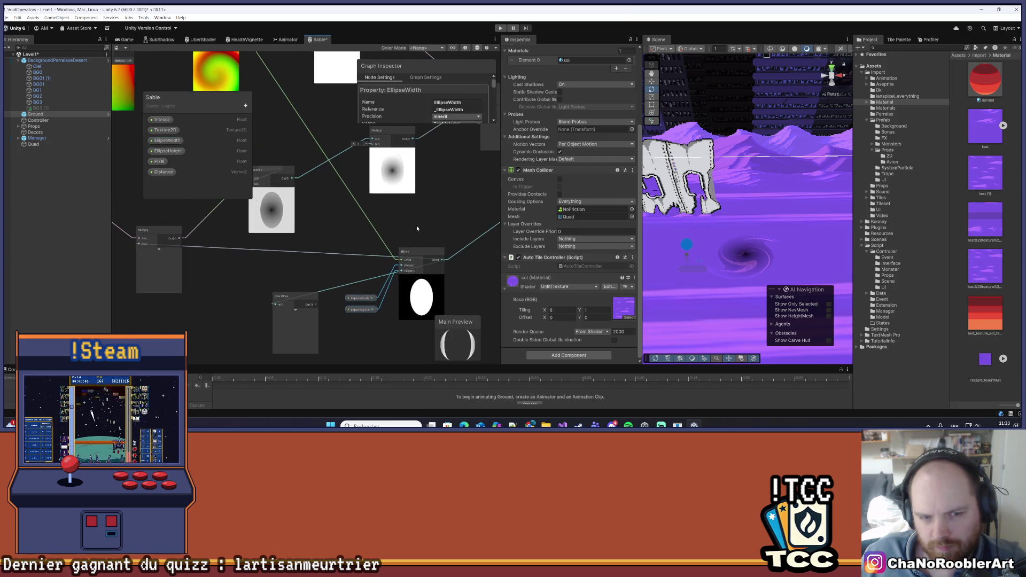
# Delete the One Minus node from beside the Ellipse node.
pyautogui.moveTo(309, 303)
pyautogui.mouseDown()
pyautogui.moveTo(438, 304)
pyautogui.moveTo(470, 291)
pyautogui.moveTo(406, 280)
pyautogui.moveTo(437, 271)
pyautogui.moveTo(395, 279)
pyautogui.mouseUp()
pyautogui.press('Delete')
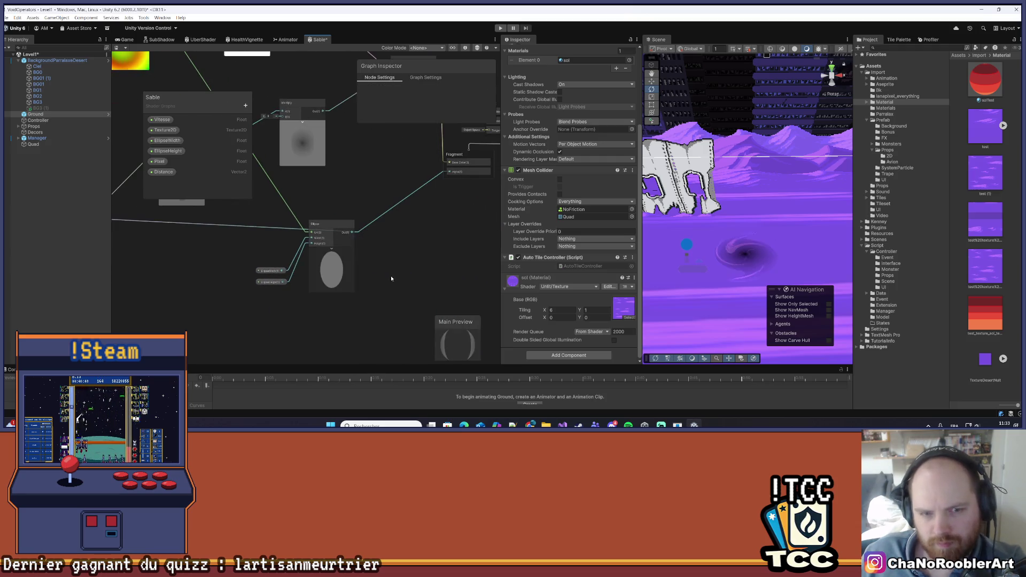
pyautogui.moveTo(320, 229)
pyautogui.mouseDown()
pyautogui.moveTo(459, 258)
pyautogui.moveTo(428, 253)
pyautogui.mouseUp()
pyautogui.click(440, 259)
# Rearrange the Ellipse node and the yellow swirl Multiply node around each other.
pyautogui.moveTo(171, 231)
pyautogui.mouseDown()
pyautogui.moveTo(248, 266)
pyautogui.moveTo(272, 303)
pyautogui.mouseUp()
pyautogui.scroll(-2, 342, 269)
pyautogui.moveTo(459, 266); pyautogui.dragTo(393, 259)
pyautogui.moveTo(337, 204)
pyautogui.mouseDown()
pyautogui.moveTo(451, 255)
pyautogui.moveTo(293, 221)
pyautogui.moveTo(289, 208)
pyautogui.mouseUp()
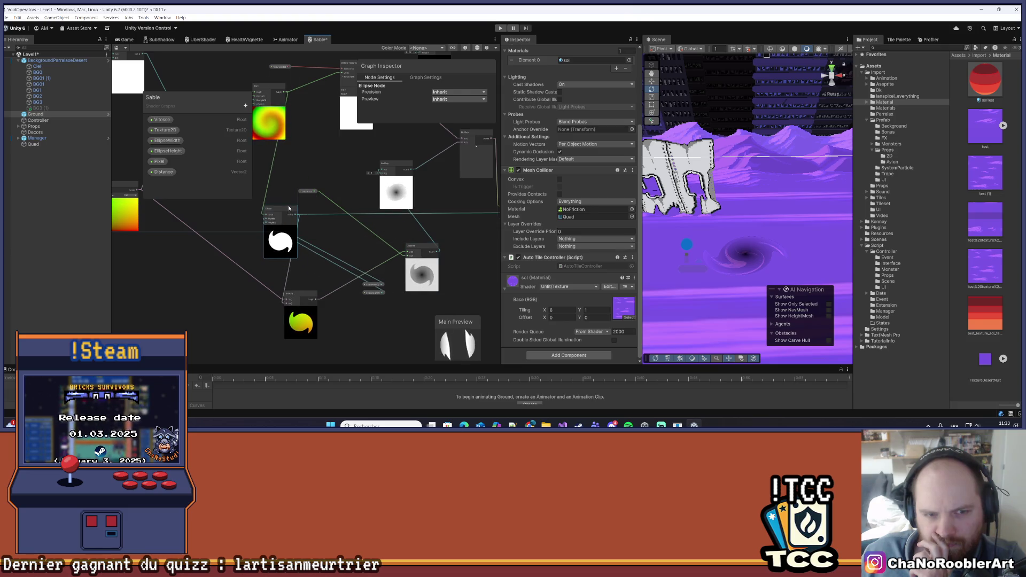
pyautogui.moveTo(299, 300)
pyautogui.mouseDown()
pyautogui.moveTo(327, 300)
pyautogui.moveTo(331, 321)
pyautogui.moveTo(368, 324)
pyautogui.mouseUp()
pyautogui.click(363, 287)
# Place EllipseWidth and EllipseHeight beside the Ellipse inputs, nudging Ellipse slightly right.
pyautogui.moveTo(273, 254); pyautogui.dragTo(273, 254)
pyautogui.moveTo(373, 289); pyautogui.dragTo(238, 219)
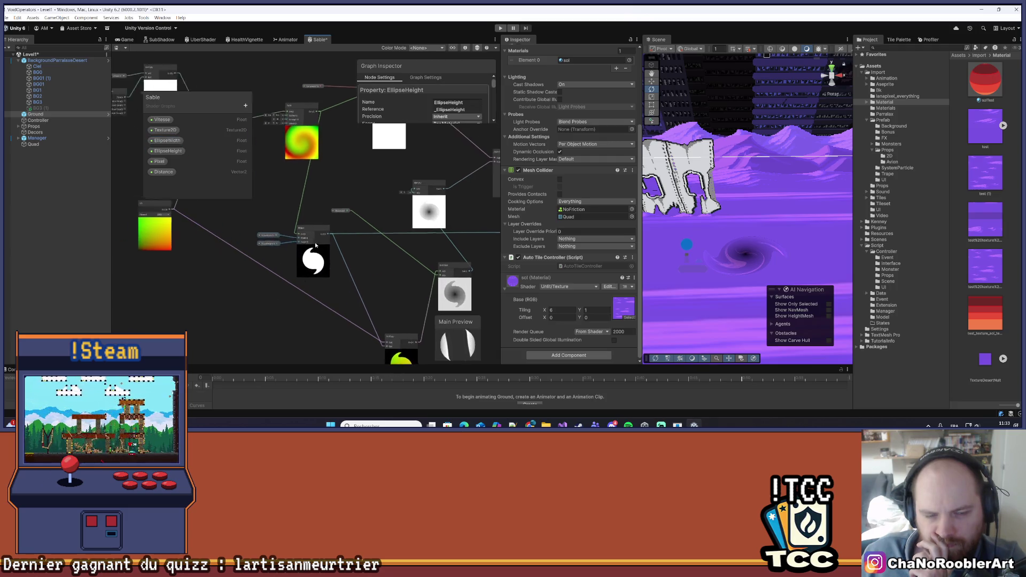
pyautogui.moveTo(365, 198); pyautogui.dragTo(325, 257)
pyautogui.scroll(-1, 325, 258)
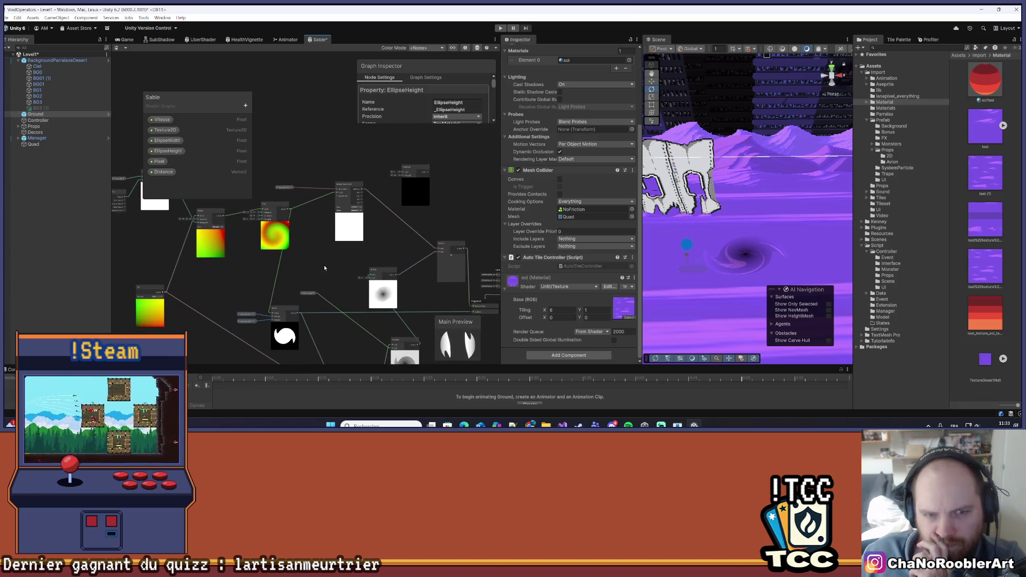
pyautogui.moveTo(416, 230)
pyautogui.mouseDown()
pyautogui.moveTo(425, 154)
pyautogui.moveTo(383, 215)
pyautogui.moveTo(408, 231)
pyautogui.mouseUp()
pyautogui.scroll(1, 214, 275)
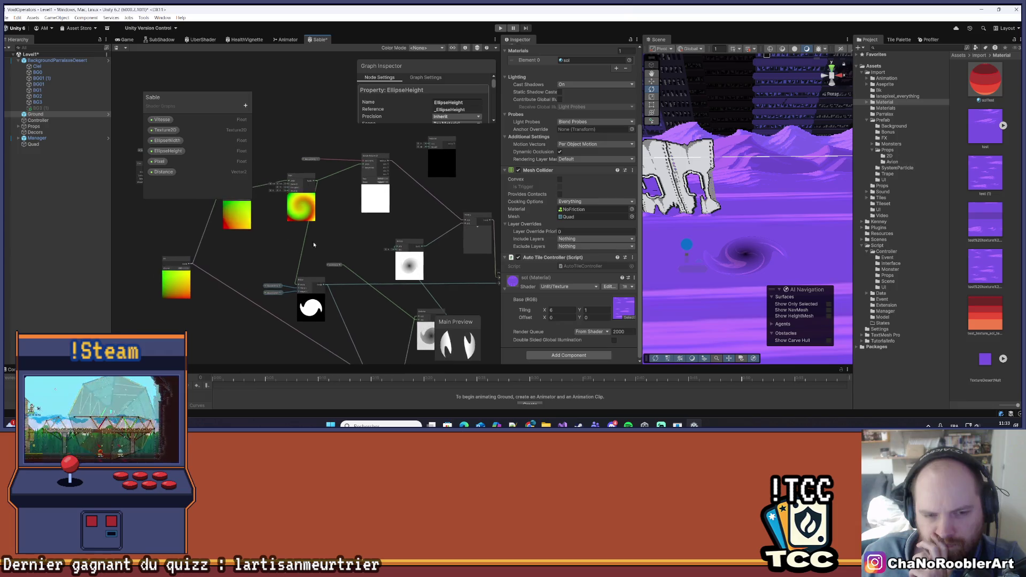
pyautogui.moveTo(318, 282); pyautogui.dragTo(401, 286)
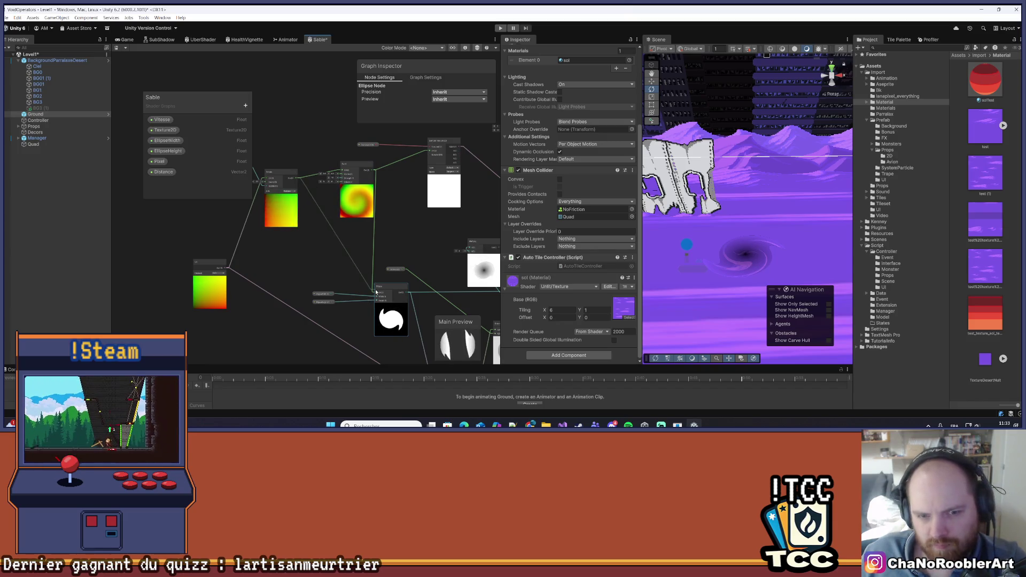
pyautogui.click(397, 248)
pyautogui.scroll(-3, 396, 248)
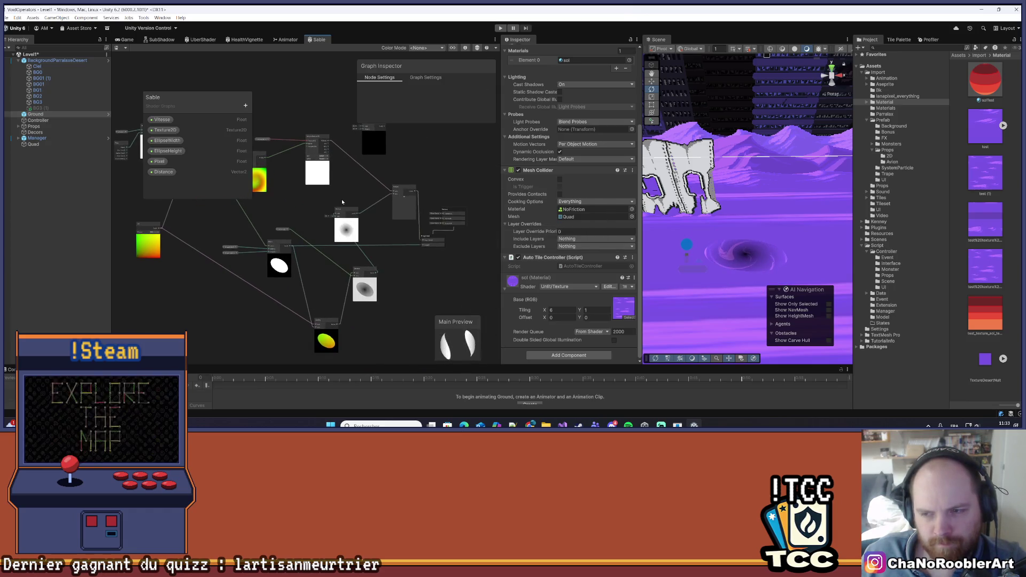
# Inspect the Distance property's settings and save the Sable shader graph.
pyautogui.moveTo(342, 201); pyautogui.dragTo(372, 229)
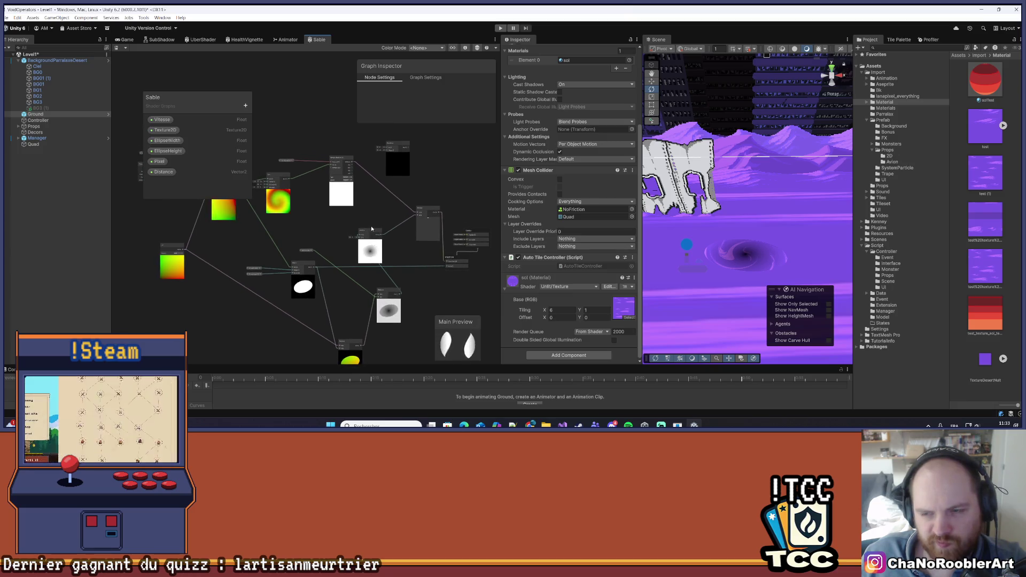
pyautogui.moveTo(433, 284); pyautogui.dragTo(422, 247)
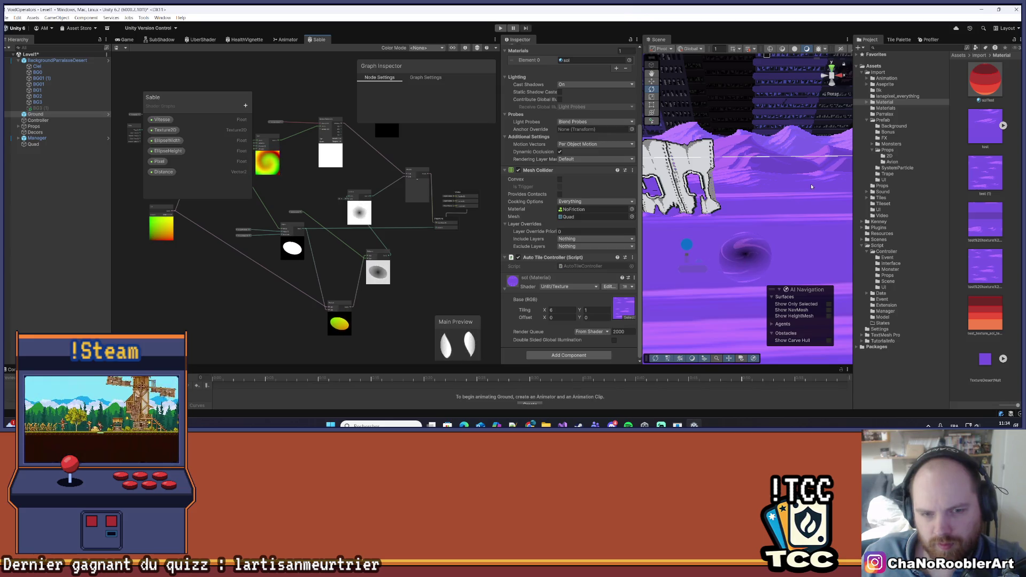
pyautogui.moveTo(289, 223); pyautogui.dragTo(310, 225)
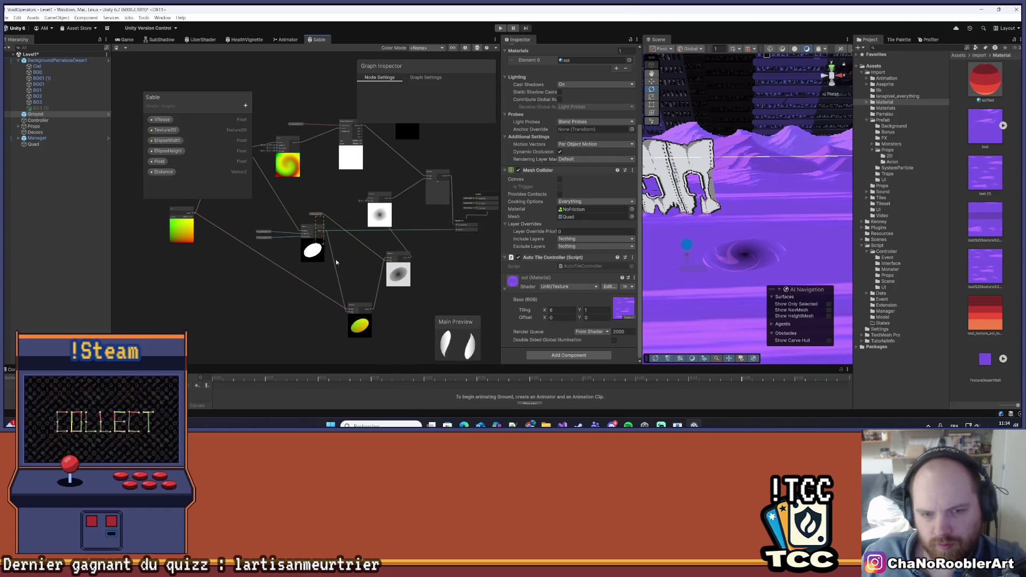
pyautogui.click(313, 215)
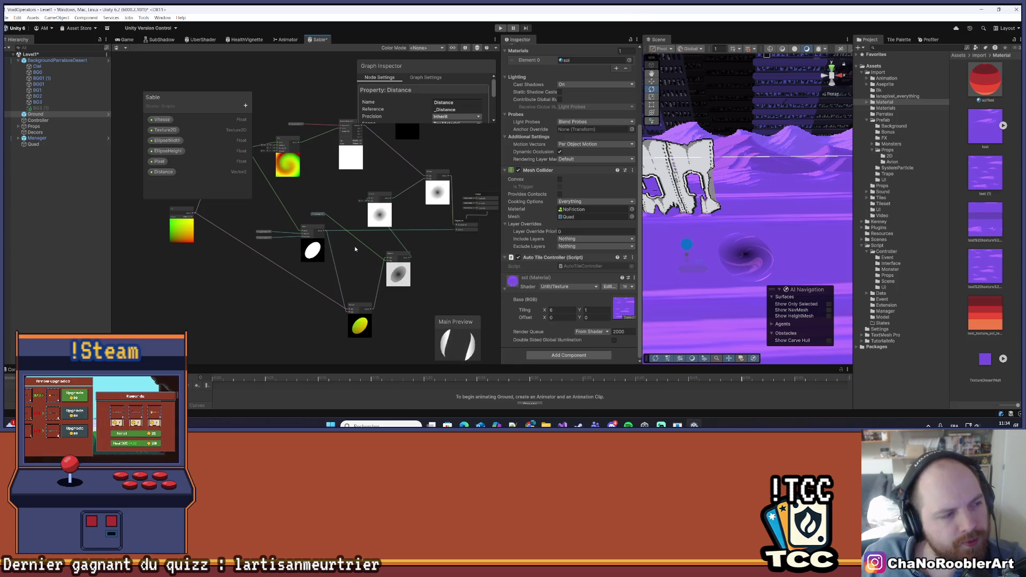
pyautogui.hotkey('ctrl', 's')
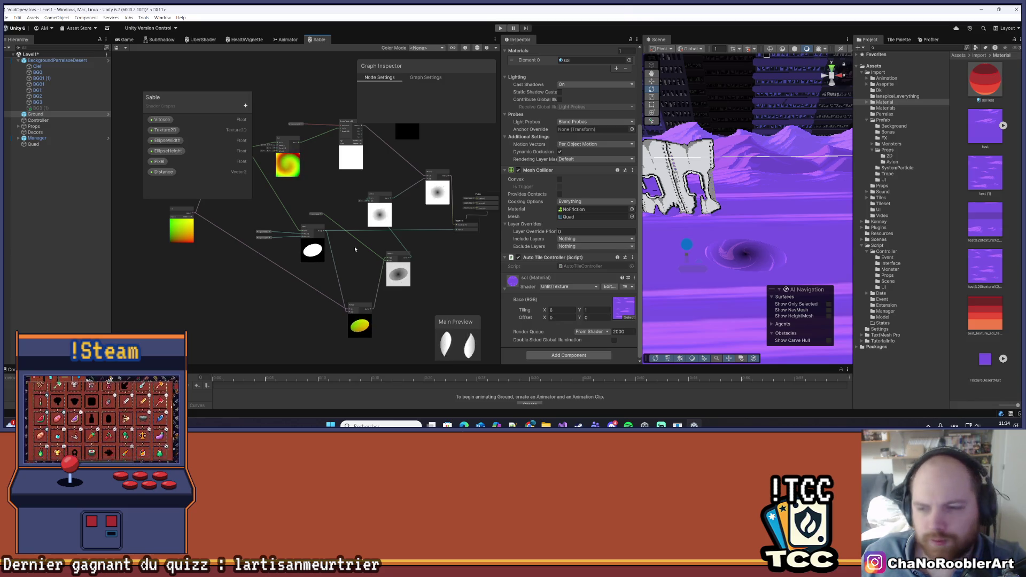
# Undo recent graph edits until the Twirl-driven swirl on the ellipse previews returns.
pyautogui.hotkey('ctrl', 'z')
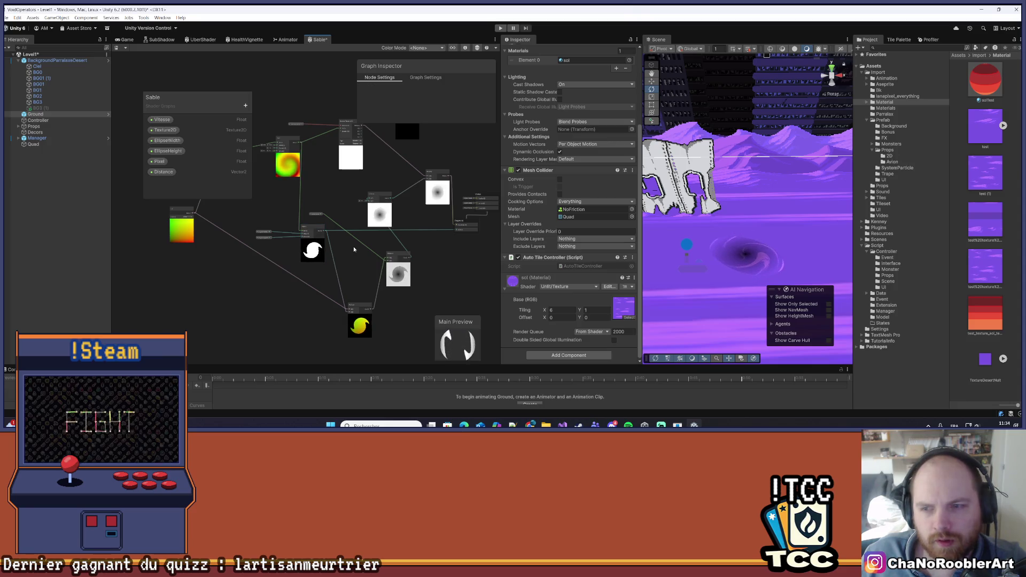
pyautogui.hotkey('ctrl', 'z')
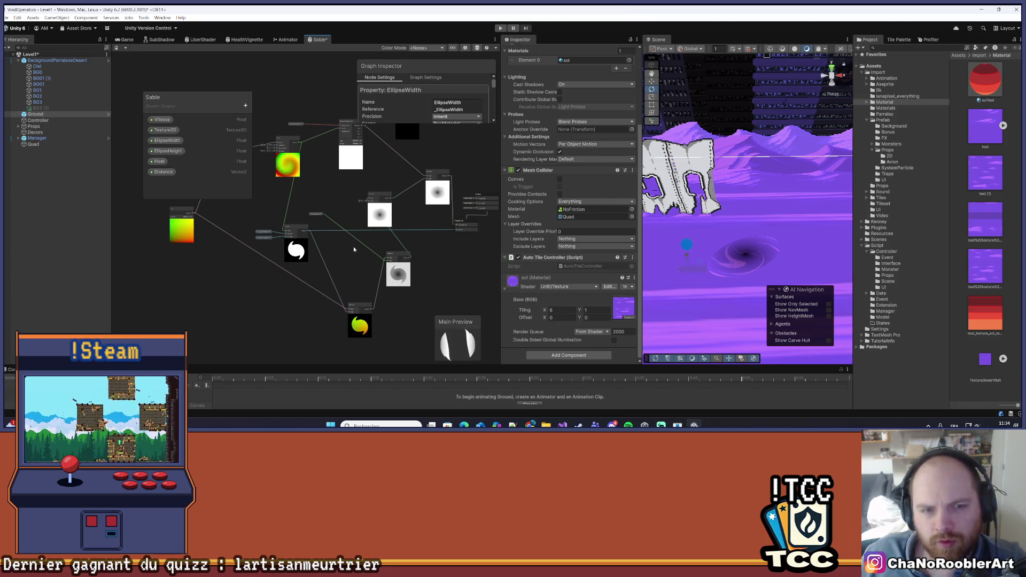
pyautogui.hotkey('ctrl', 'z')
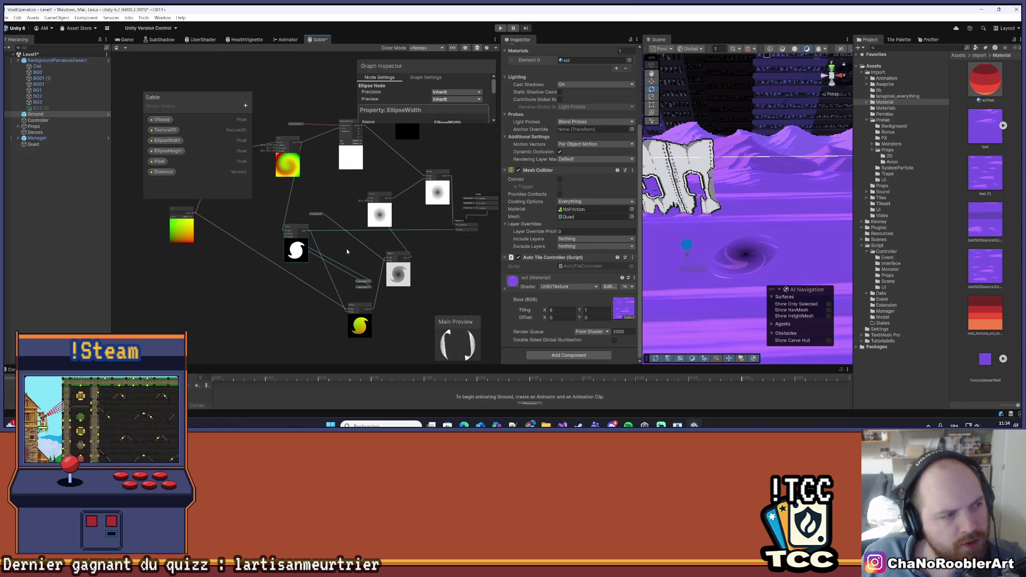
pyautogui.scroll(2, 346, 251)
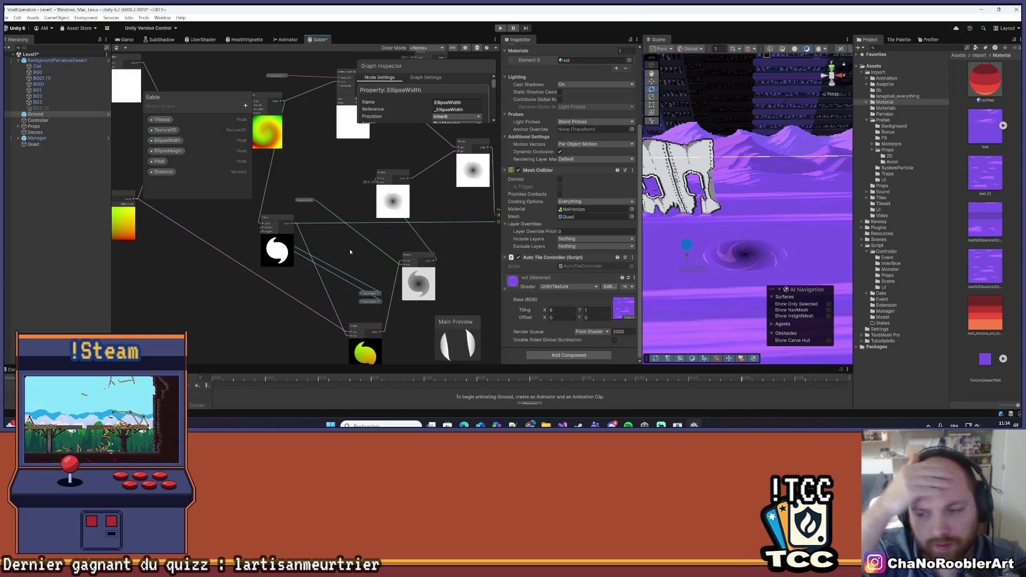
pyautogui.hotkey('ctrl', 'z')
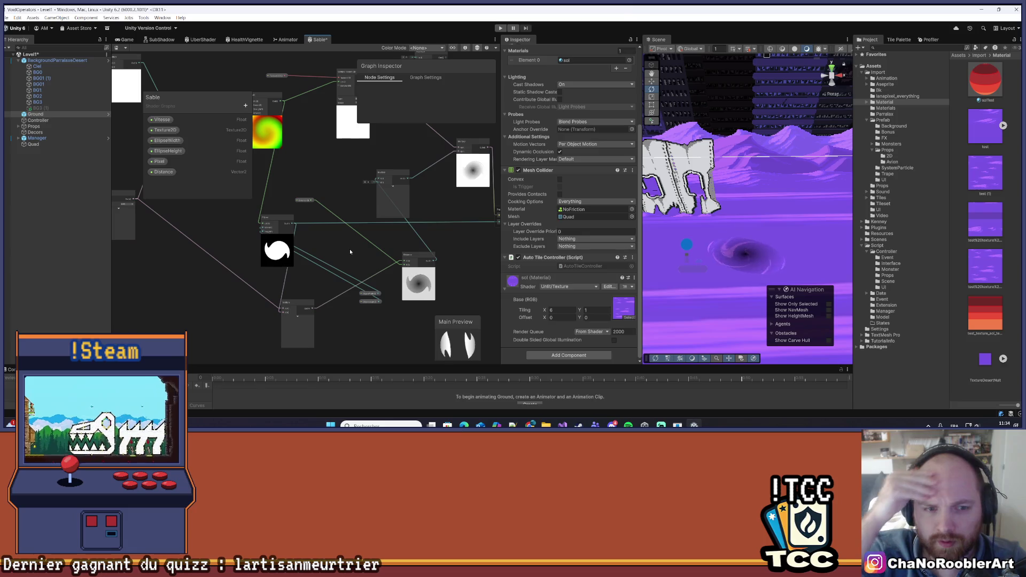
pyautogui.hotkey('ctrl', 'z')
pyautogui.hotkey('ctrl', 'z')
pyautogui.hotkey('ctrl', 'z')
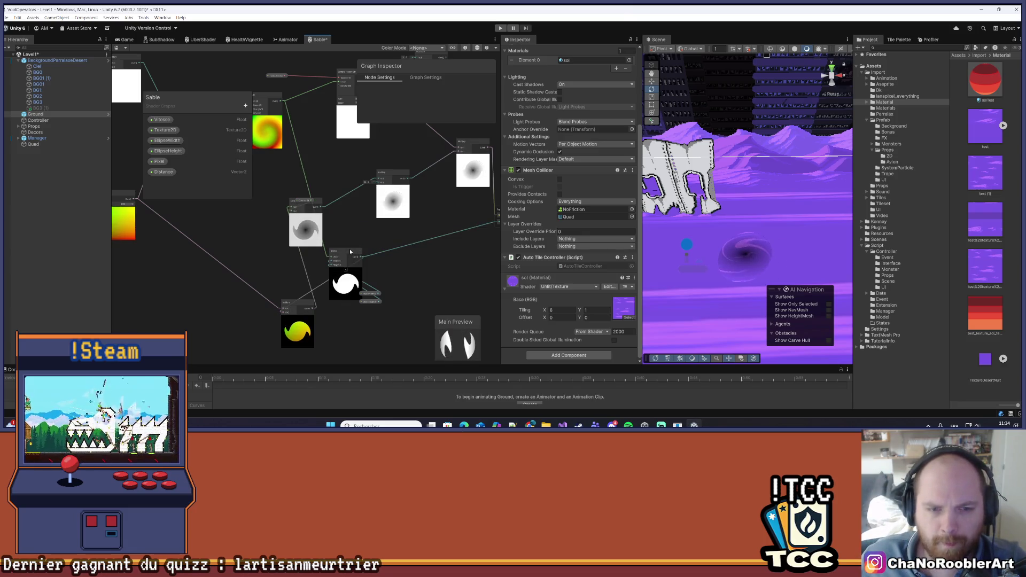
pyautogui.hotkey('ctrl', 'z')
pyautogui.hotkey('ctrl', 'z')
pyautogui.hotkey('ctrl', 'z')
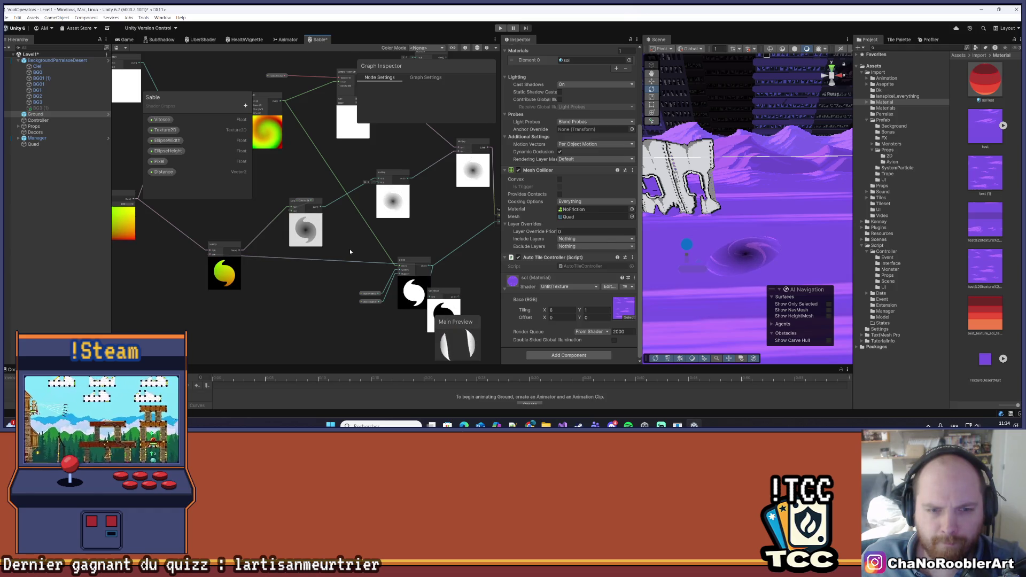
pyautogui.hotkey('ctrl', 'z')
pyautogui.hotkey('ctrl', 'z')
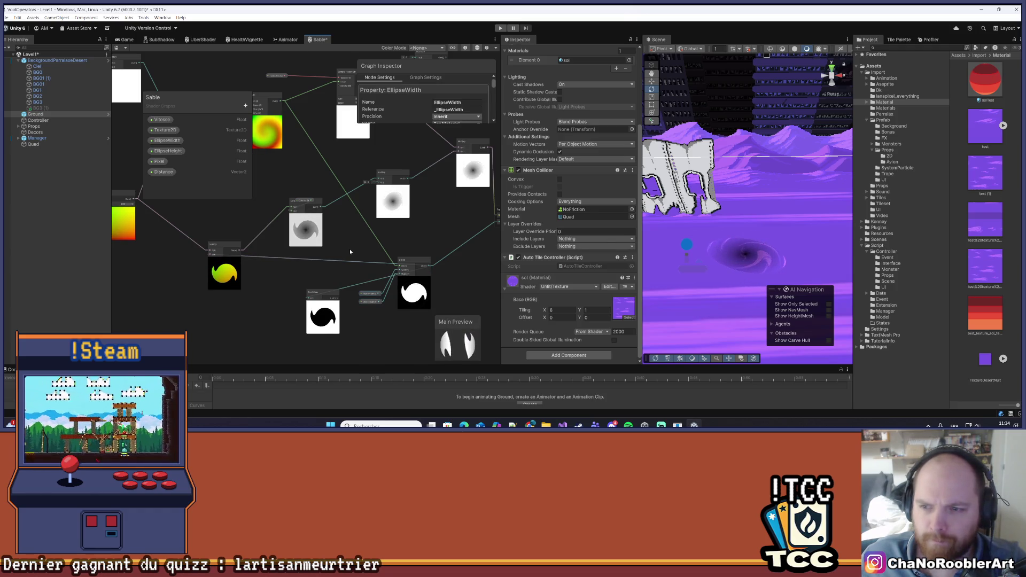
pyautogui.hotkey('ctrl', 'z')
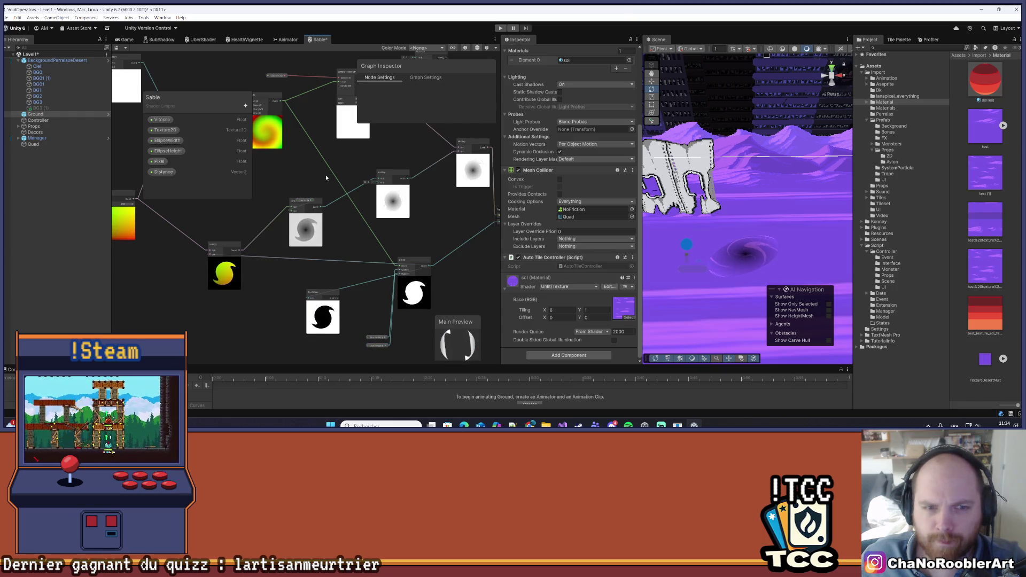
pyautogui.hotkey('ctrl', 'z')
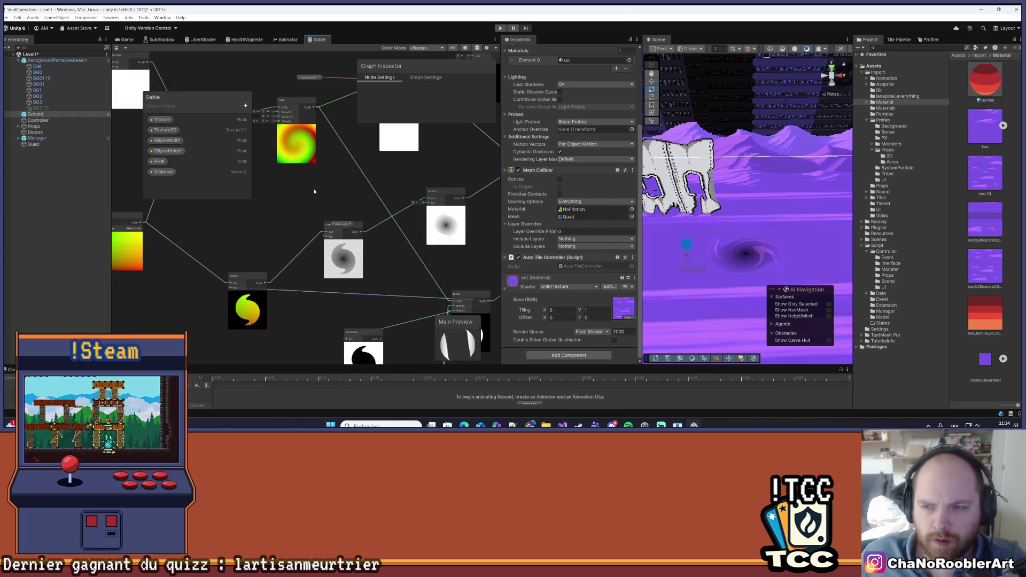
# Nudge the Distance node up and to the left.
pyautogui.moveTo(363, 231)
pyautogui.mouseDown()
pyautogui.moveTo(349, 223)
pyautogui.moveTo(334, 252)
pyautogui.moveTo(374, 287)
pyautogui.moveTo(340, 216)
pyautogui.moveTo(331, 248)
pyautogui.moveTo(319, 248)
pyautogui.mouseUp()
pyautogui.scroll(-3, 349, 223)
pyautogui.scroll(1, 339, 209)
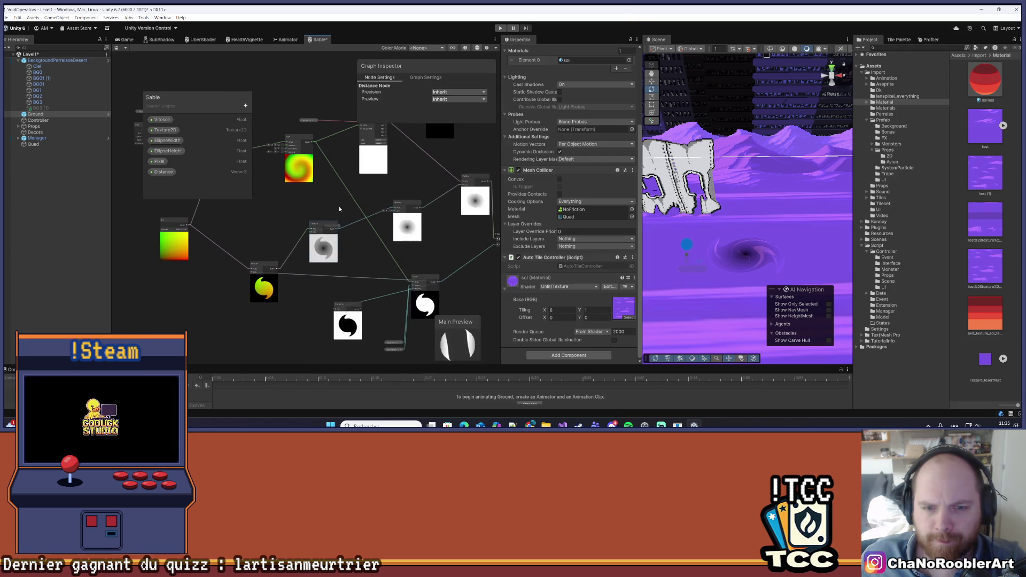
pyautogui.click(351, 202)
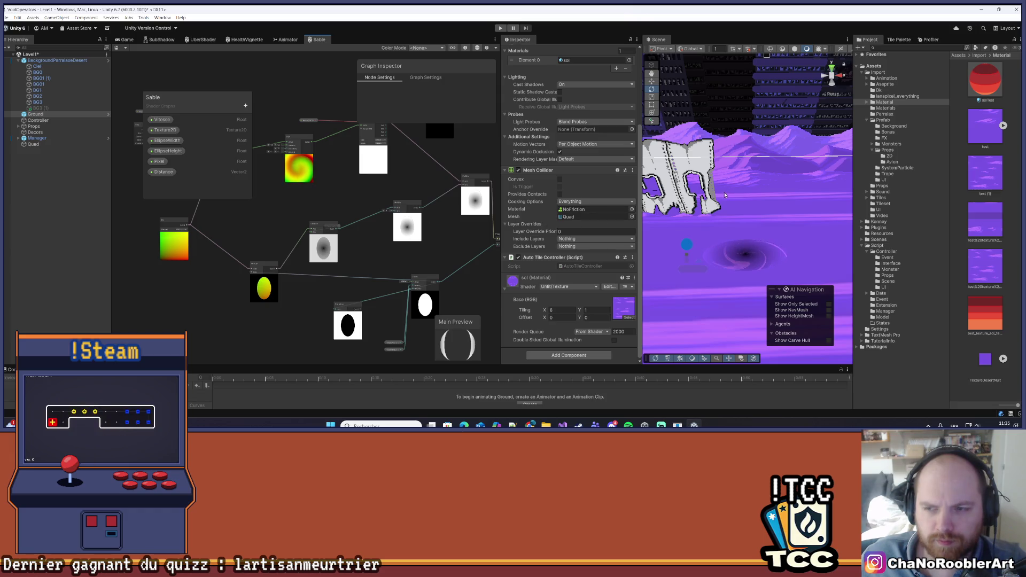
# Adjust the Ellipse node and place the One Minus node just right of it.
pyautogui.moveTo(372, 245); pyautogui.dragTo(329, 281)
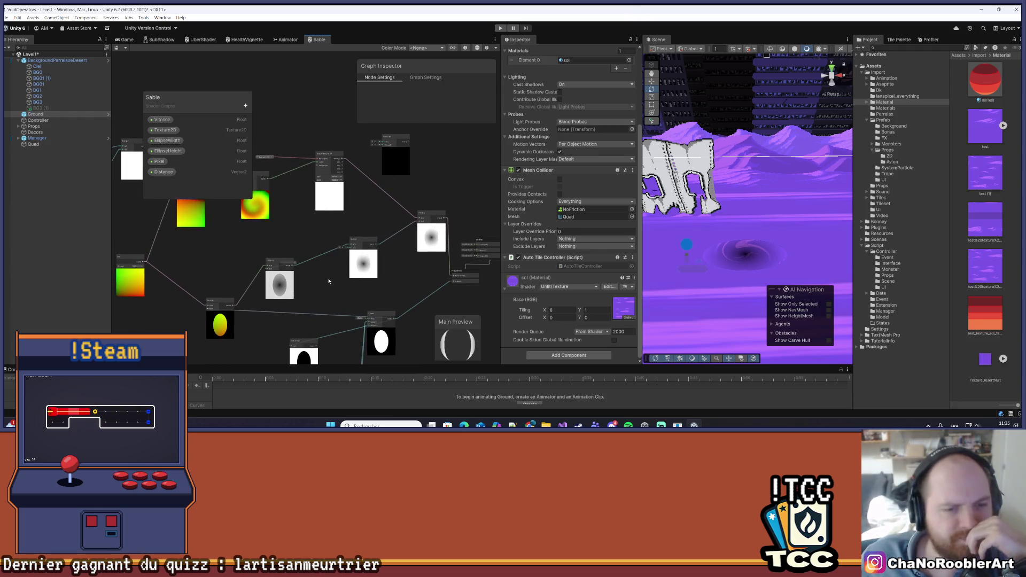
pyautogui.moveTo(342, 293)
pyautogui.mouseDown()
pyautogui.moveTo(335, 304)
pyautogui.moveTo(309, 281)
pyautogui.moveTo(313, 259)
pyautogui.moveTo(337, 255)
pyautogui.moveTo(293, 244)
pyautogui.mouseUp()
pyautogui.scroll(-1, 338, 255)
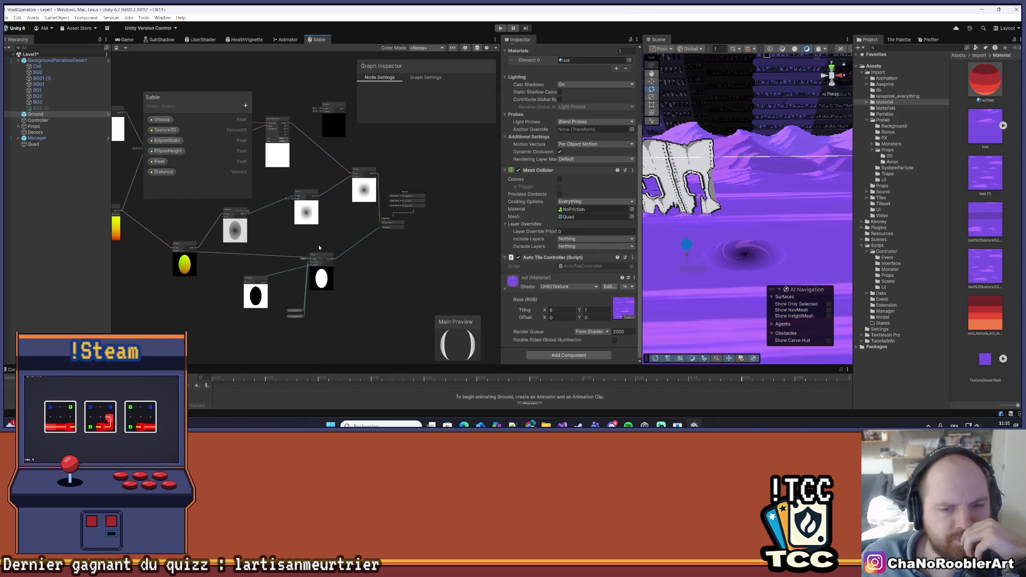
pyautogui.scroll(4, 328, 261)
pyautogui.moveTo(373, 290); pyautogui.dragTo(388, 290)
pyautogui.moveTo(314, 283)
pyautogui.mouseDown()
pyautogui.moveTo(348, 306)
pyautogui.moveTo(305, 354)
pyautogui.moveTo(287, 277)
pyautogui.mouseUp()
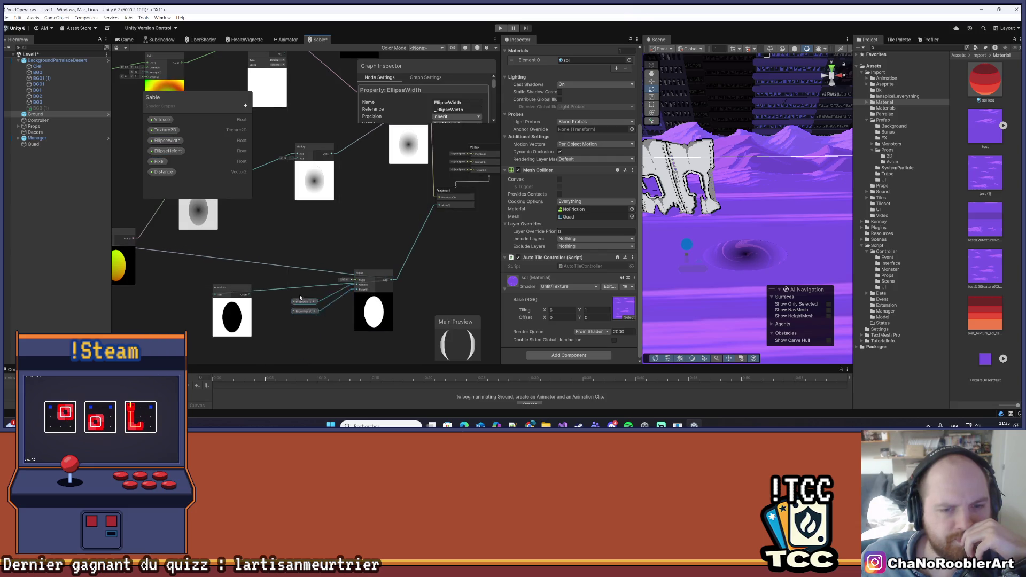
pyautogui.moveTo(235, 298)
pyautogui.mouseDown()
pyautogui.moveTo(276, 337)
pyautogui.moveTo(427, 287)
pyautogui.moveTo(447, 257)
pyautogui.mouseUp()
pyautogui.scroll(-3, 331, 198)
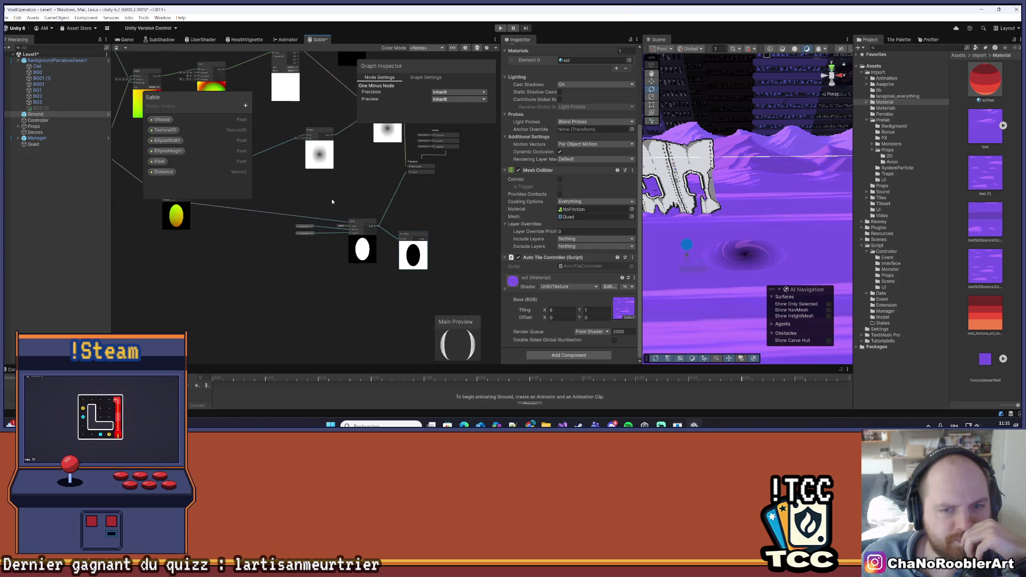
pyautogui.moveTo(331, 197); pyautogui.dragTo(386, 279)
pyautogui.click(797, 165)
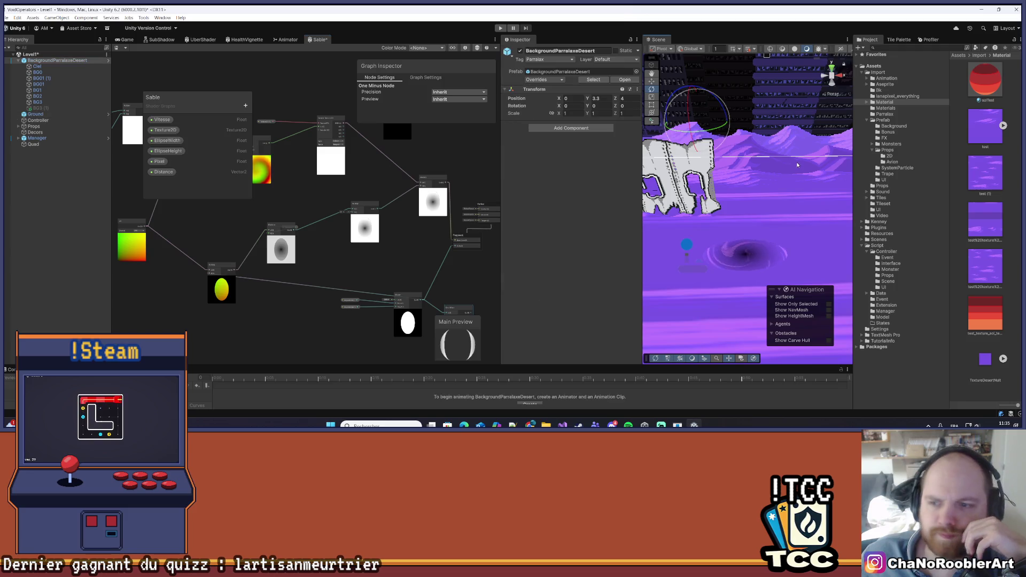
# Reposition the Ellipse node down beside the One Minus node.
pyautogui.scroll(-2, 780, 175)
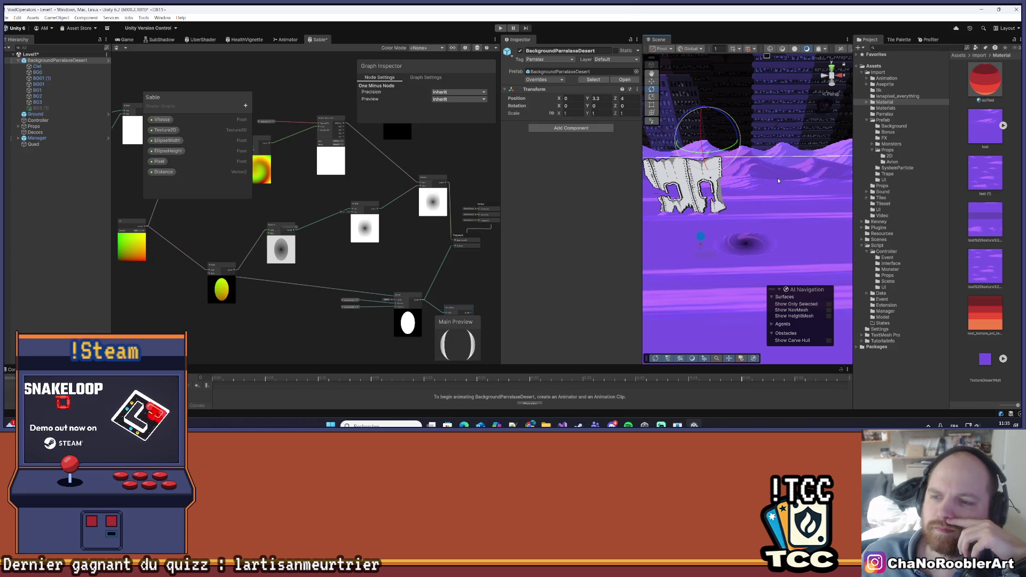
pyautogui.scroll(3, 748, 239)
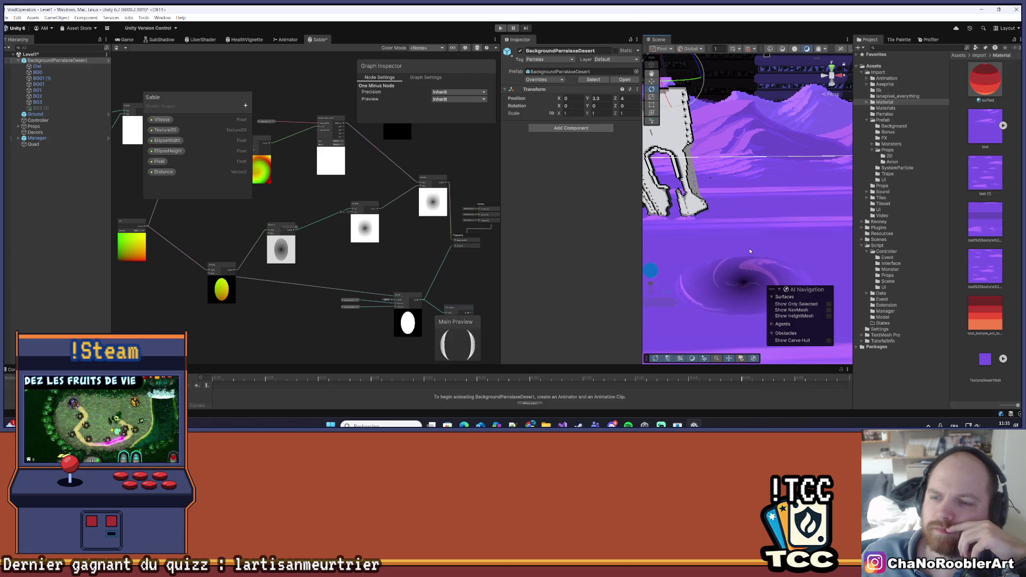
pyautogui.scroll(-3, 750, 251)
pyautogui.moveTo(270, 329)
pyautogui.mouseDown()
pyautogui.moveTo(289, 335)
pyautogui.moveTo(334, 316)
pyautogui.mouseUp()
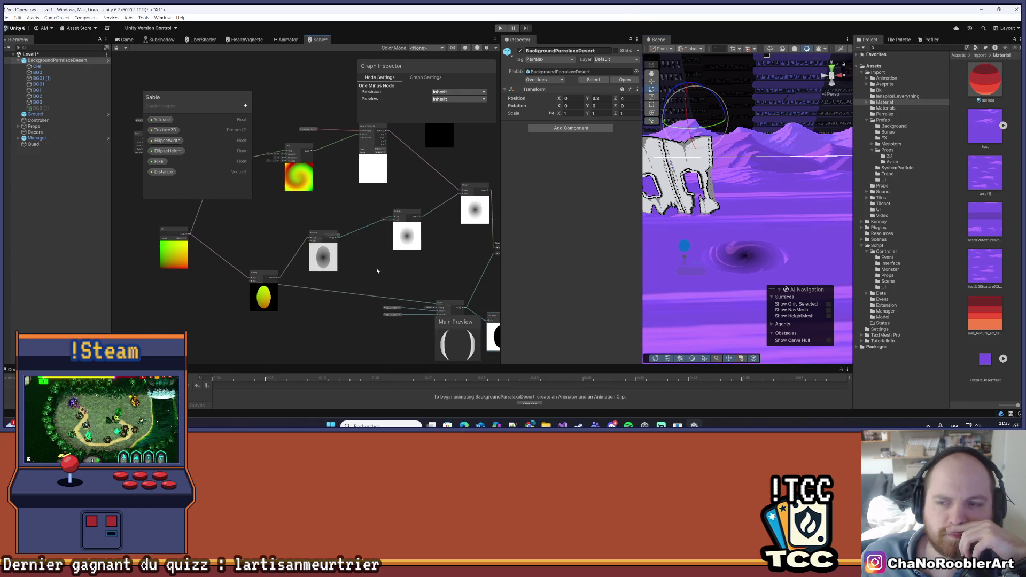
pyautogui.moveTo(376, 267); pyautogui.dragTo(357, 258)
pyautogui.scroll(-2, 344, 315)
pyautogui.moveTo(344, 315); pyautogui.dragTo(326, 288)
pyautogui.scroll(4, 336, 264)
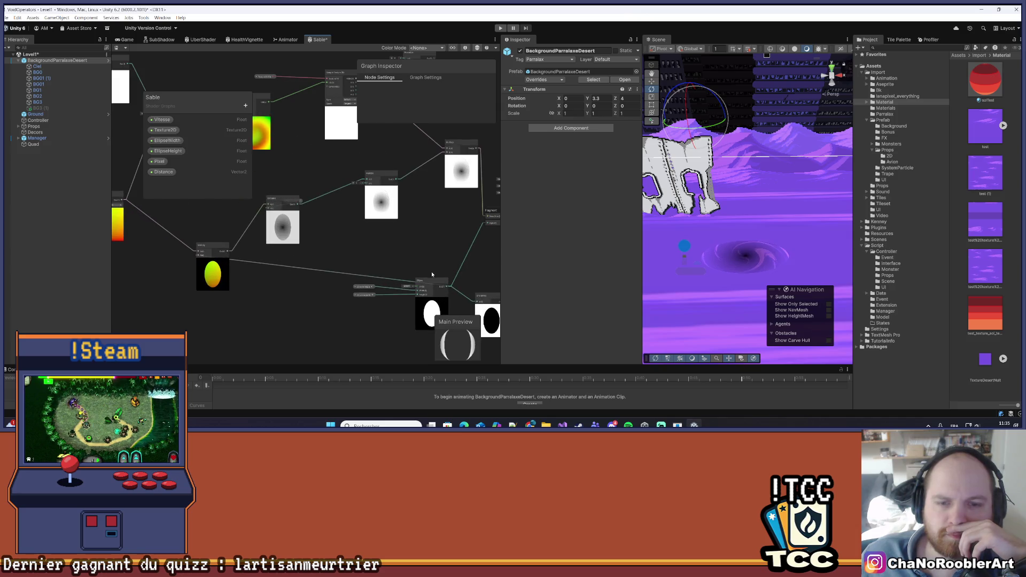
pyautogui.moveTo(430, 284)
pyautogui.mouseDown()
pyautogui.moveTo(381, 251)
pyautogui.moveTo(418, 251)
pyautogui.moveTo(426, 265)
pyautogui.moveTo(448, 242)
pyautogui.mouseUp()
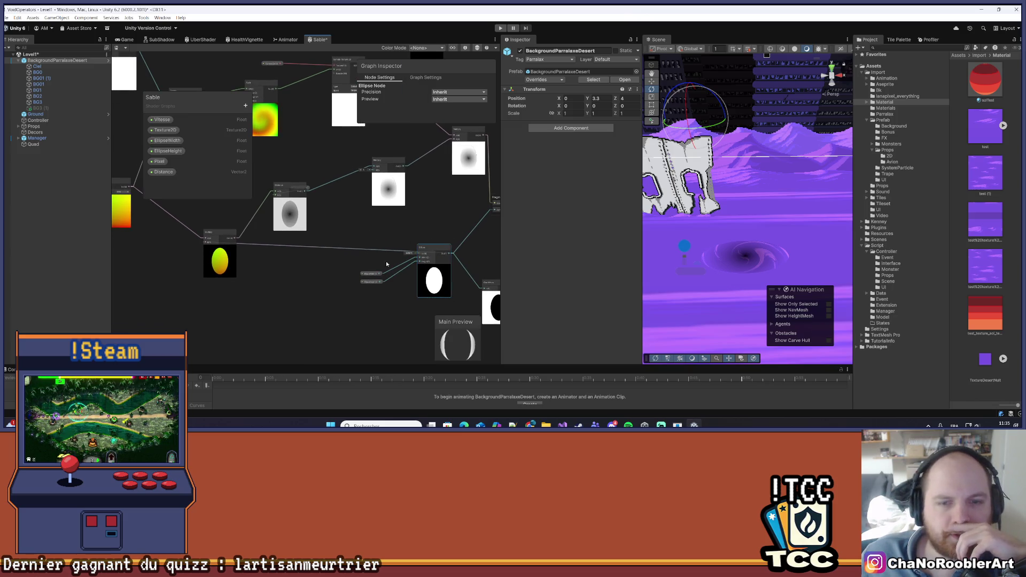
pyautogui.moveTo(412, 256)
pyautogui.mouseDown()
pyautogui.moveTo(354, 307)
pyautogui.moveTo(291, 321)
pyautogui.moveTo(407, 255)
pyautogui.moveTo(366, 222)
pyautogui.moveTo(334, 233)
pyautogui.mouseUp()
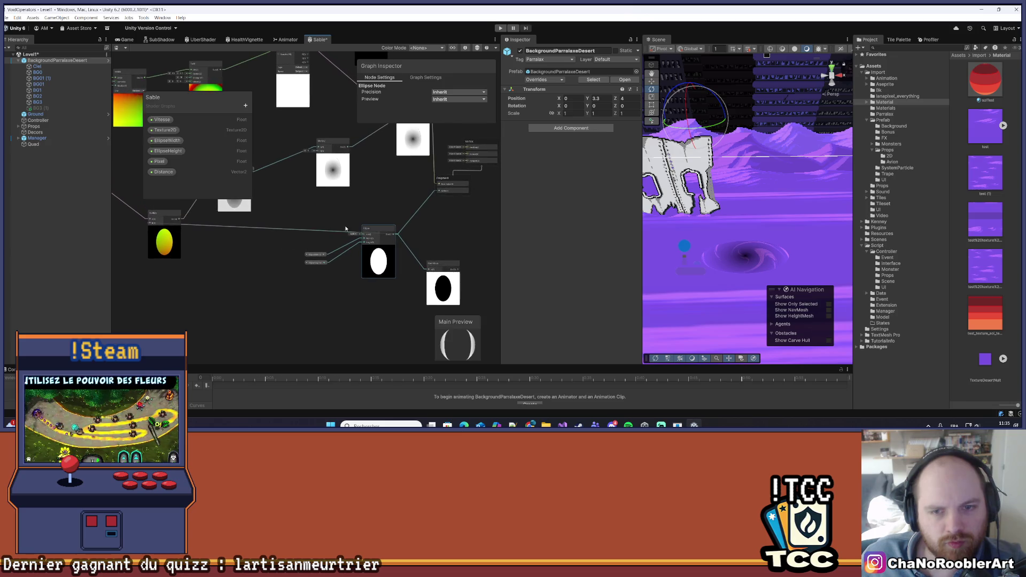